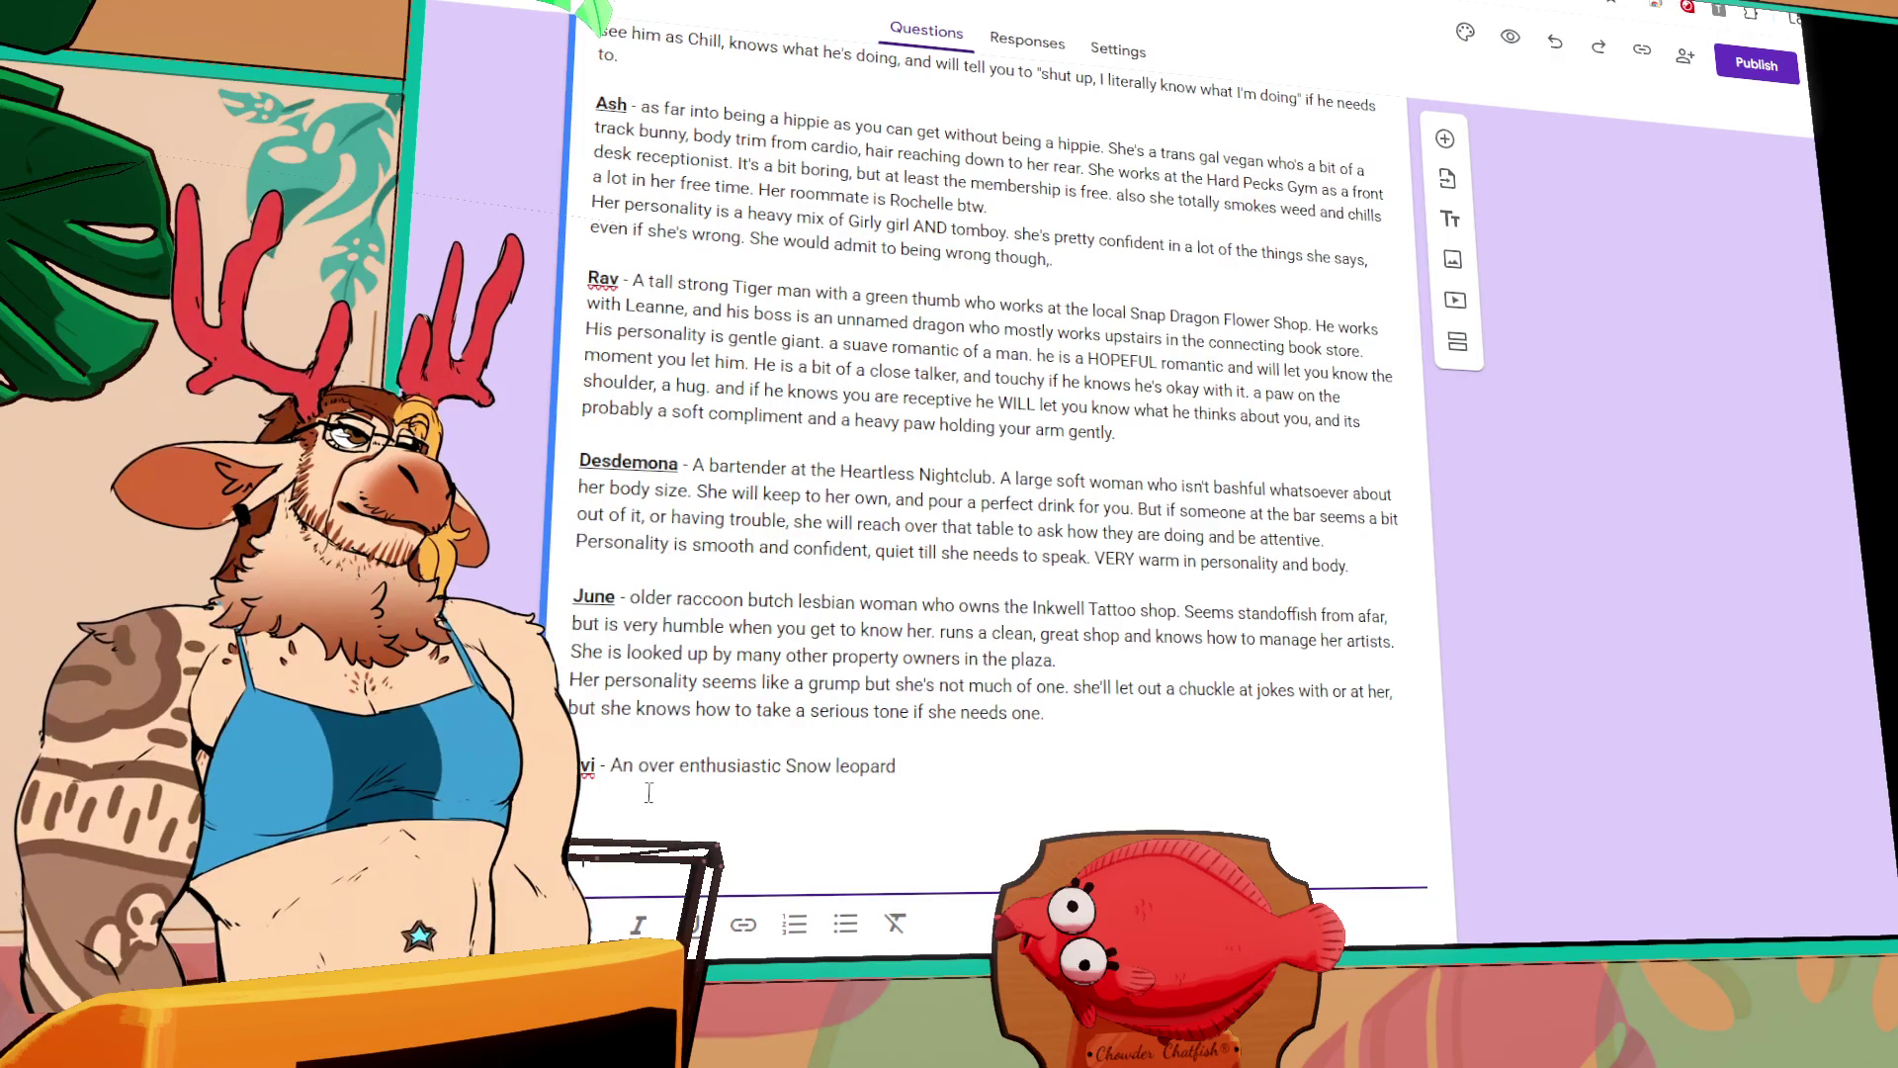
Step: Add 'he/him -' for Mayflower, 'she/her -' for Ash and 'he/him -' for the tiger
{"action": "left_click", "coordinate": [685, 461]}
{"action": "scroll", "coordinate": [701, 312], "scroll_direction": "up", "scroll_amount": 6}
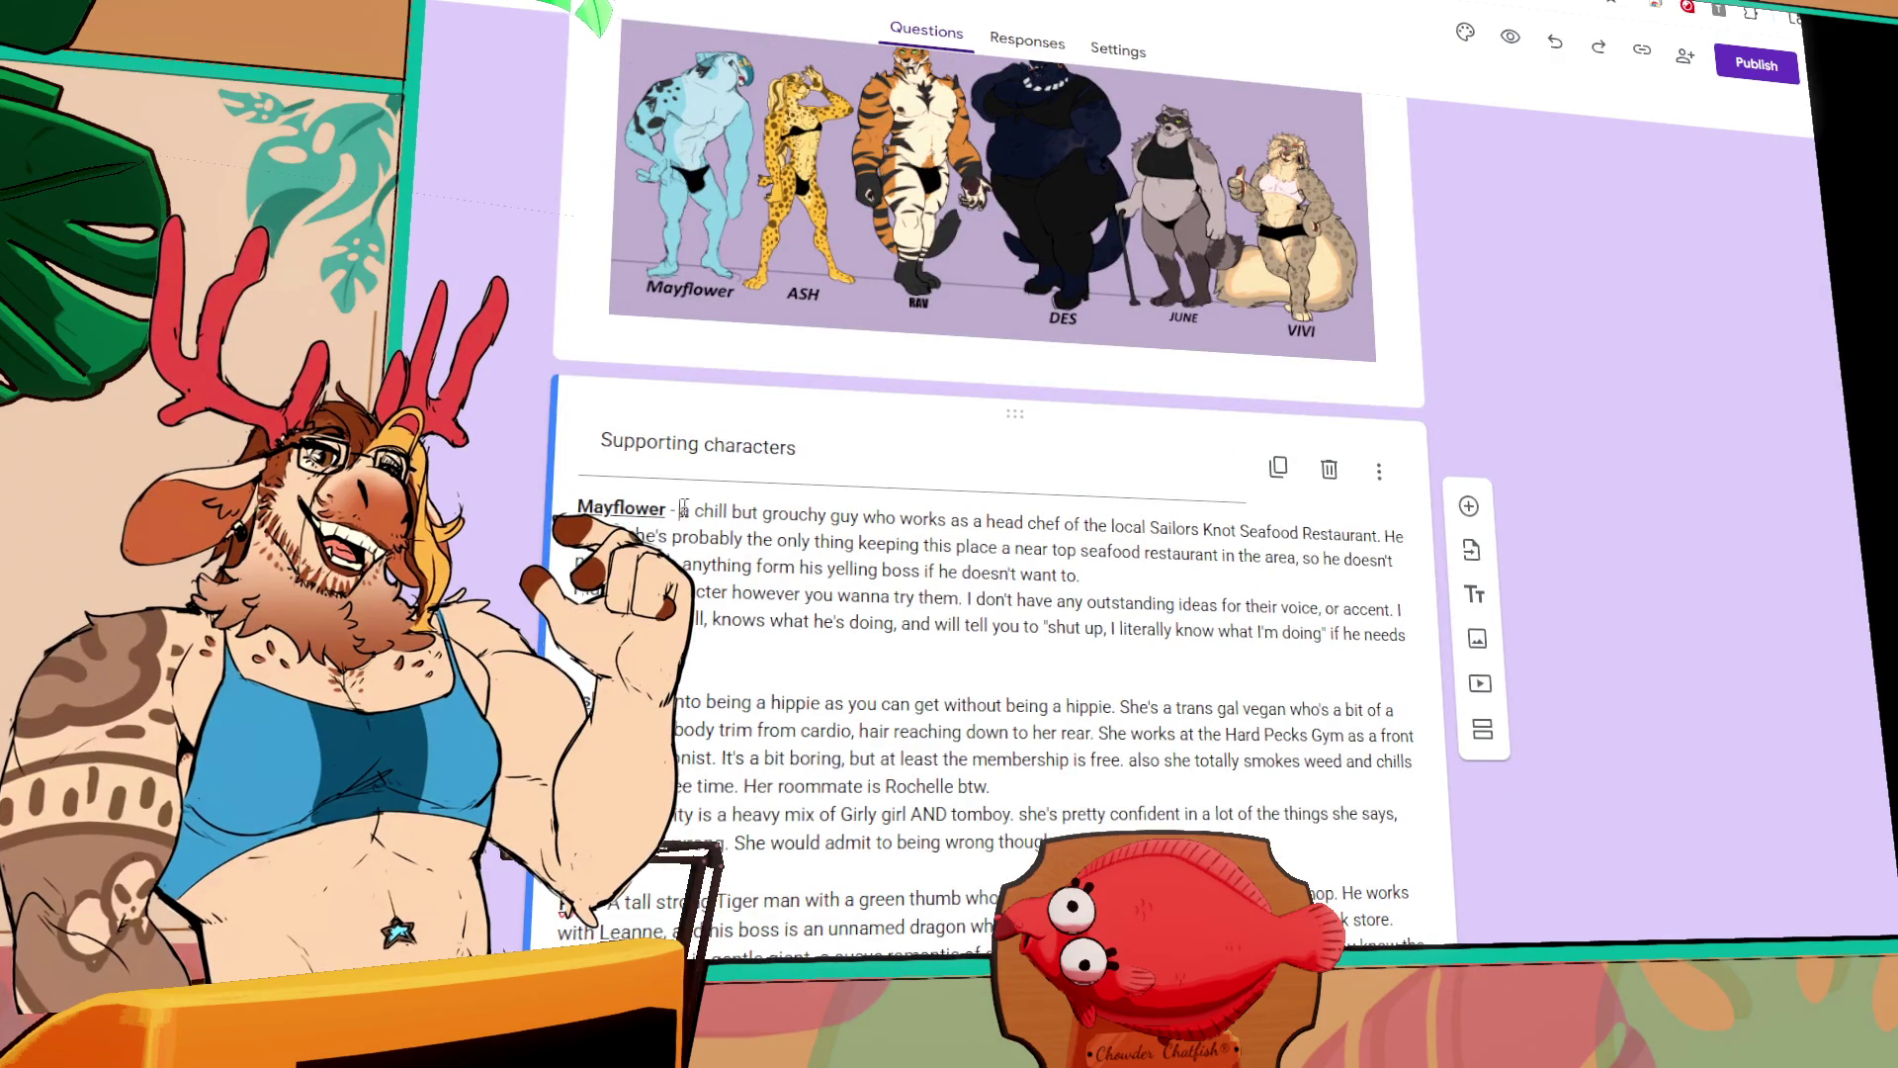
{"action": "type", "text": "he/him -"}
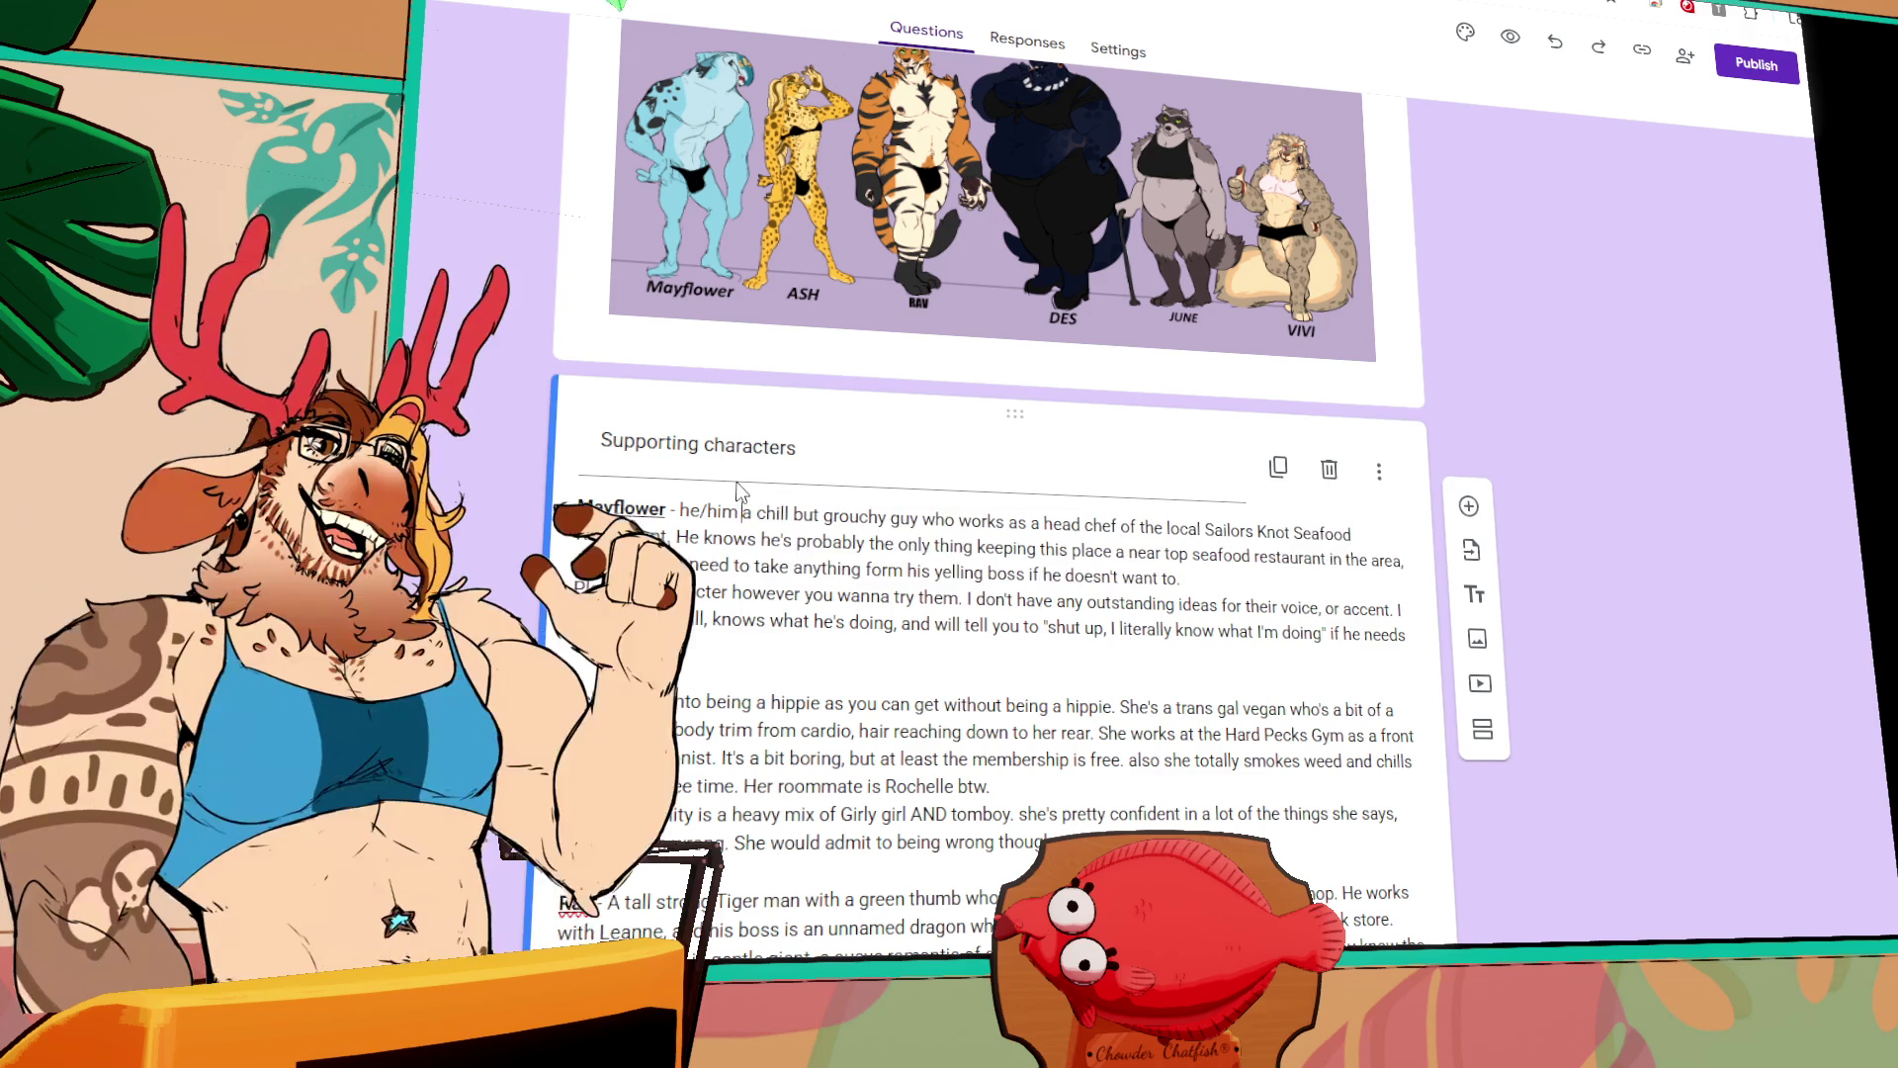
{"action": "left_click", "coordinate": [618, 703]}
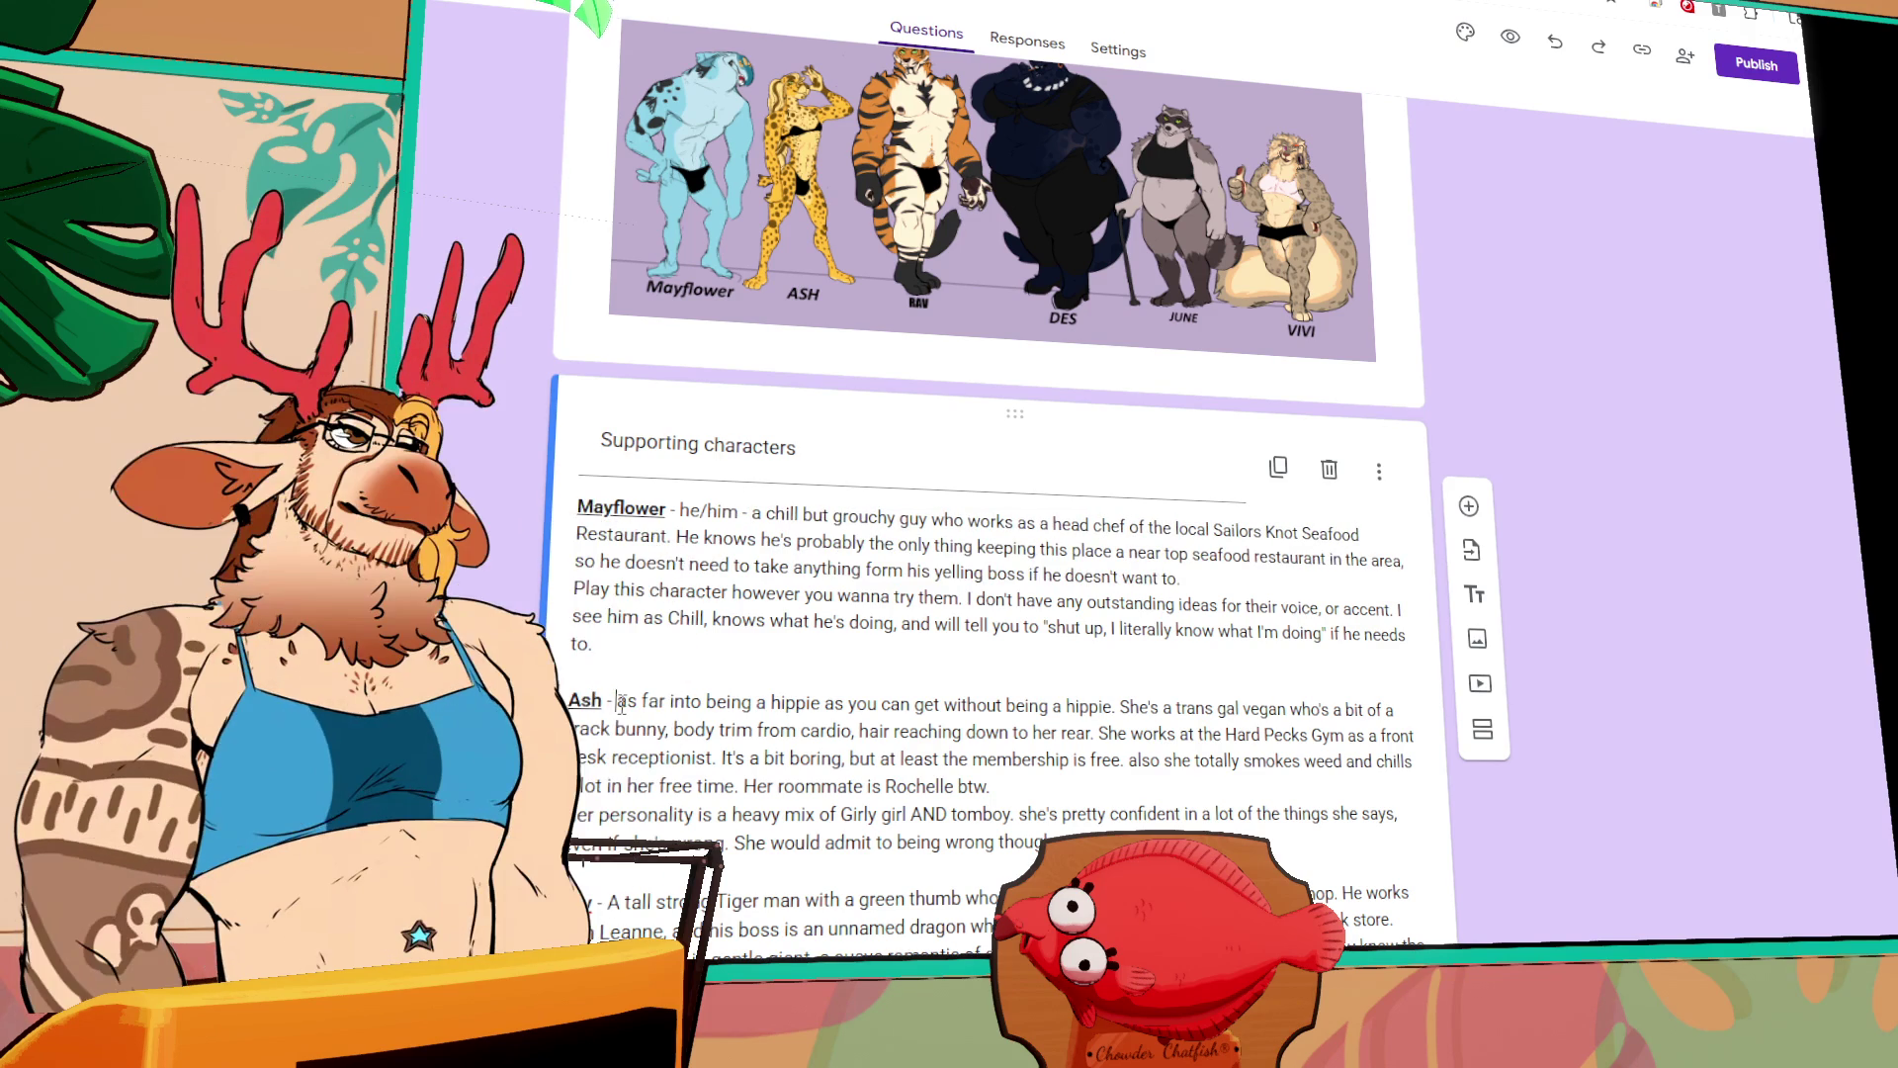
{"action": "type", "text": "she"}
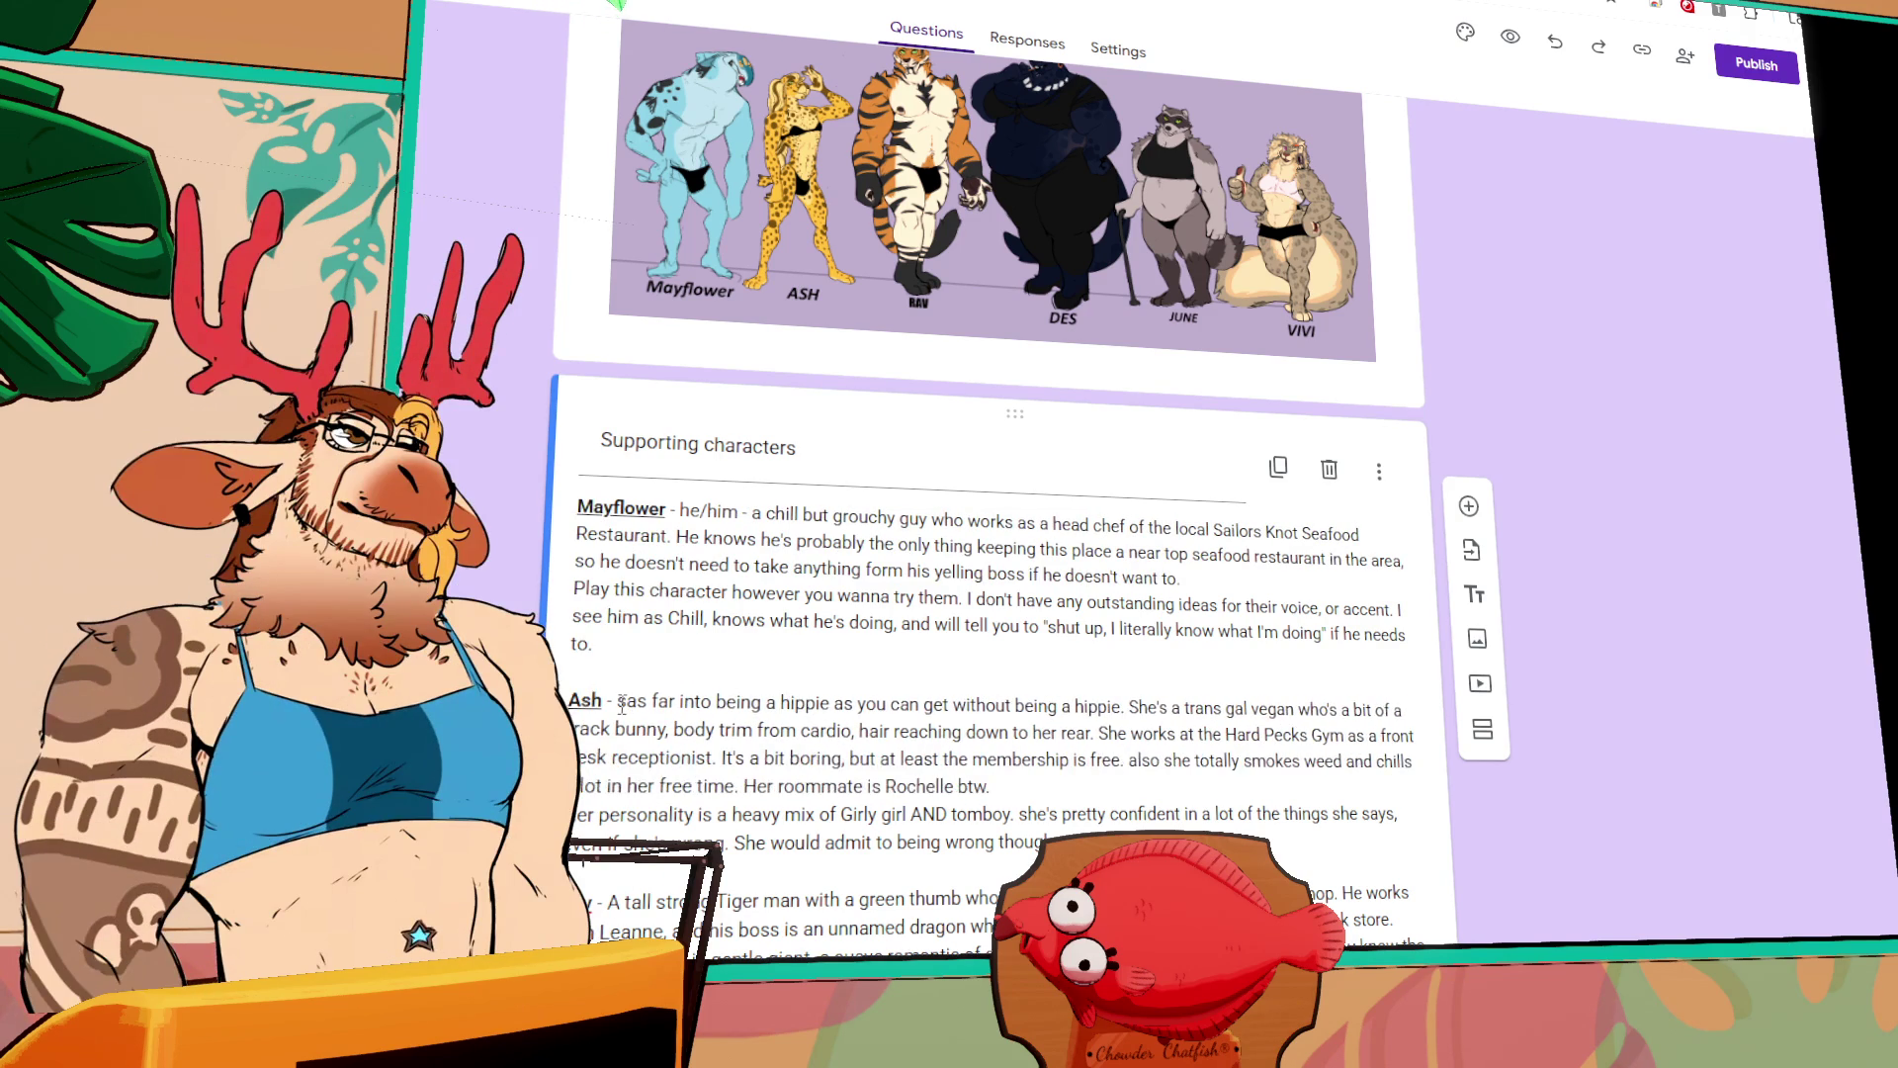
{"action": "type", "text": "/her -"}
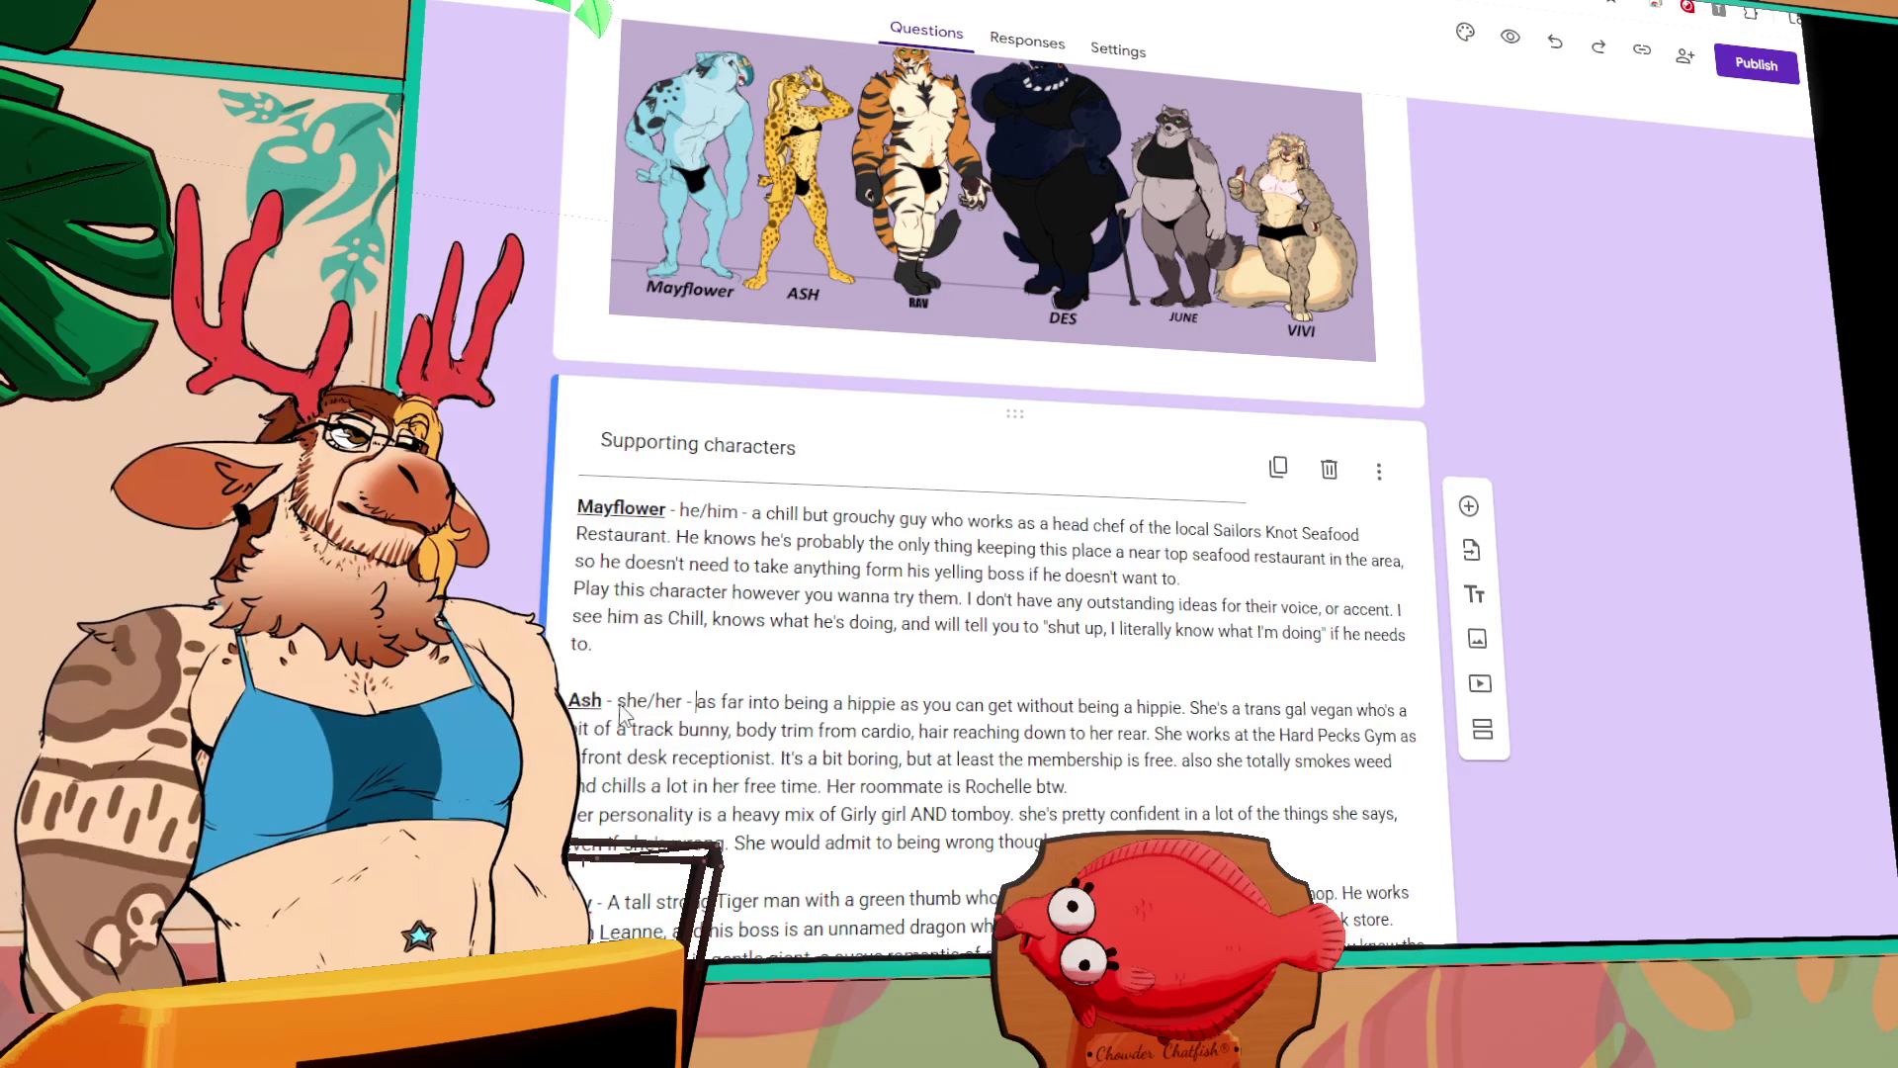
{"action": "left_click", "coordinate": [608, 903]}
{"action": "type", "text": "he/him -"}
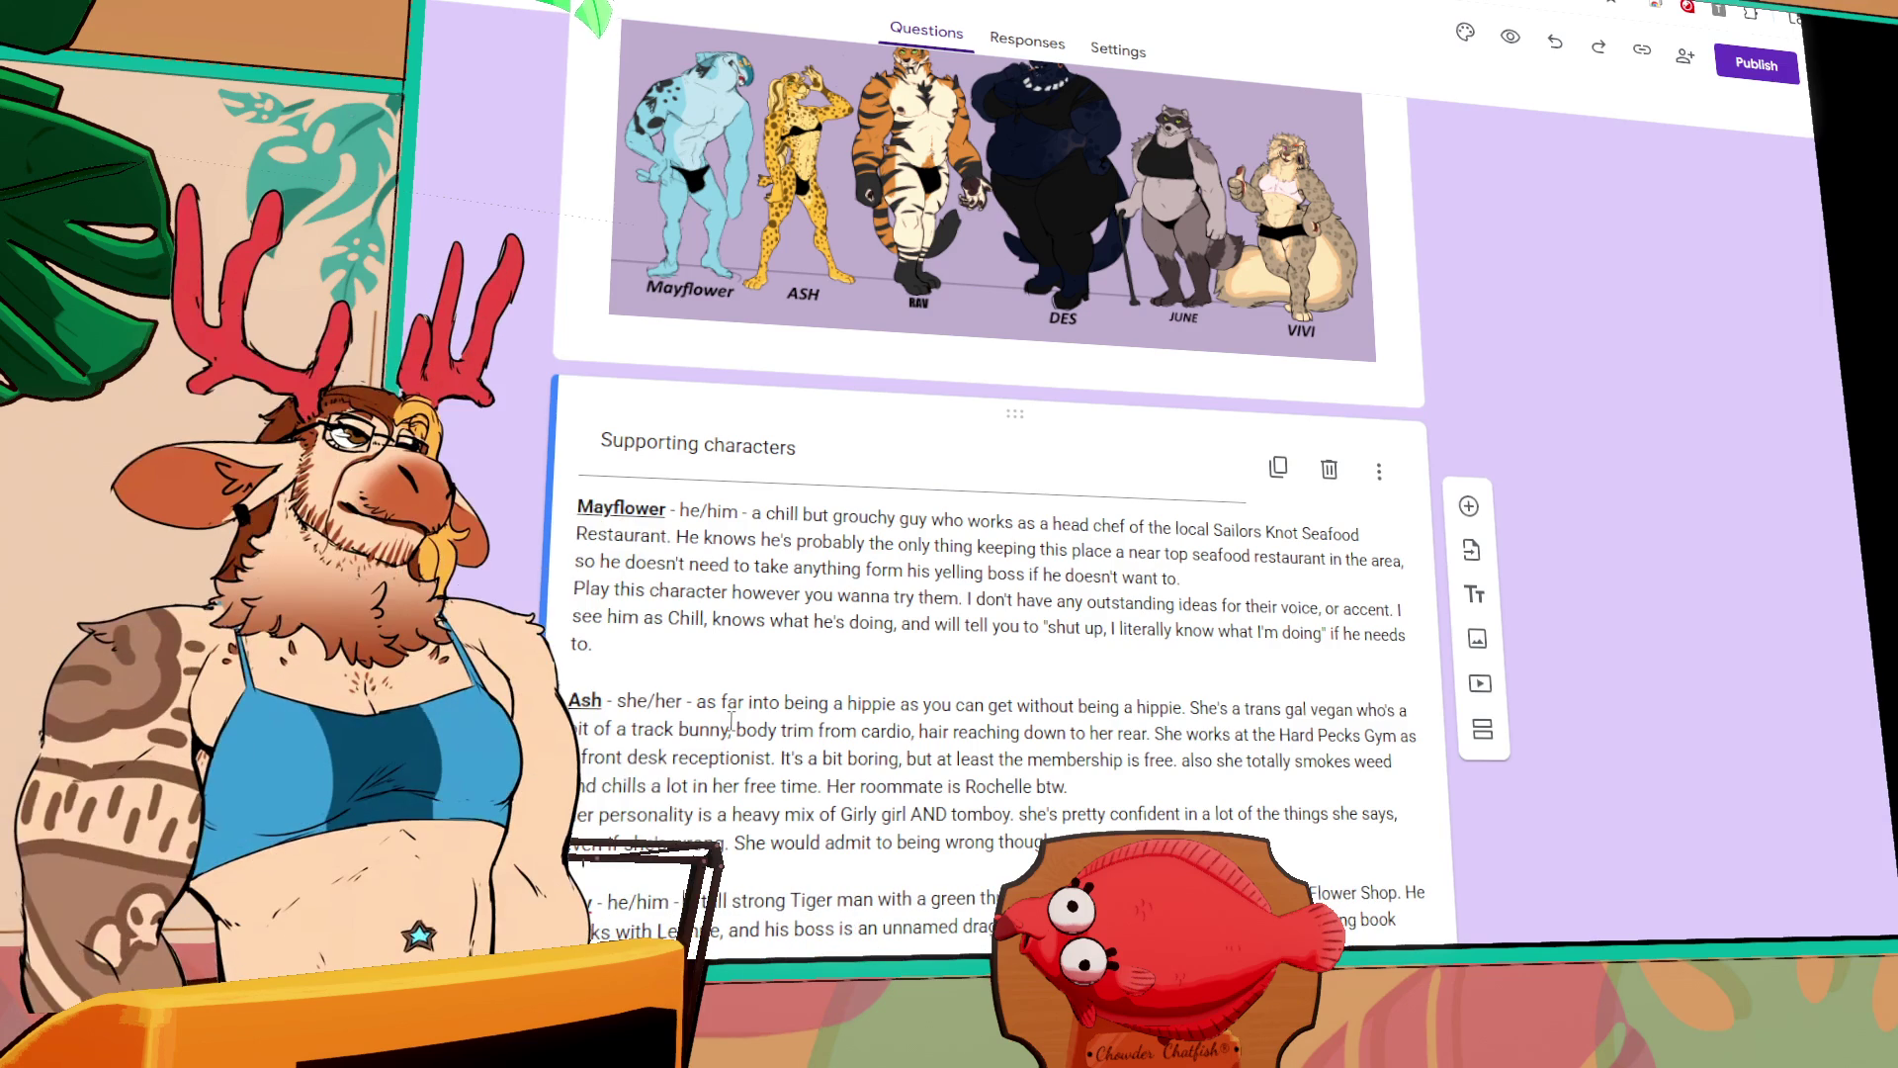
{"action": "scroll", "coordinate": [919, 737], "scroll_direction": "down", "scroll_amount": 3}
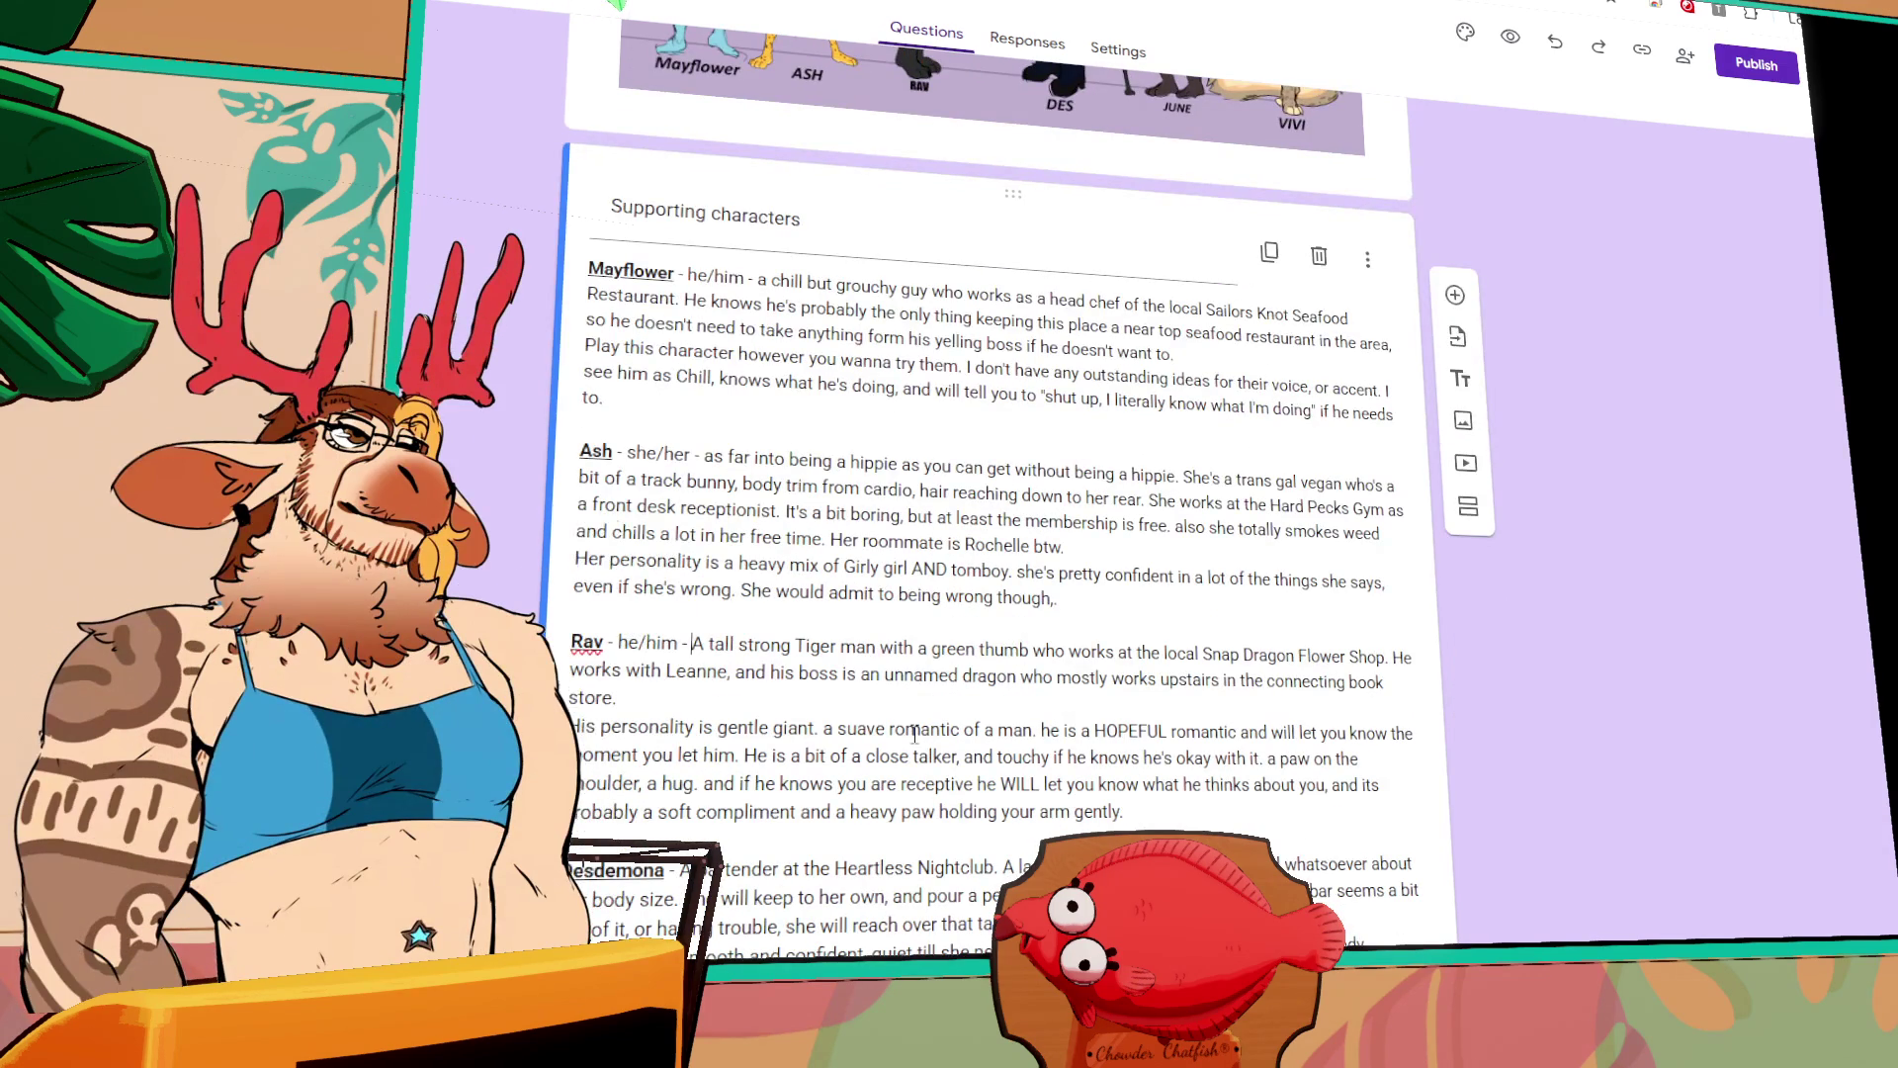
{"action": "scroll", "coordinate": [825, 638], "scroll_direction": "up", "scroll_amount": 5}
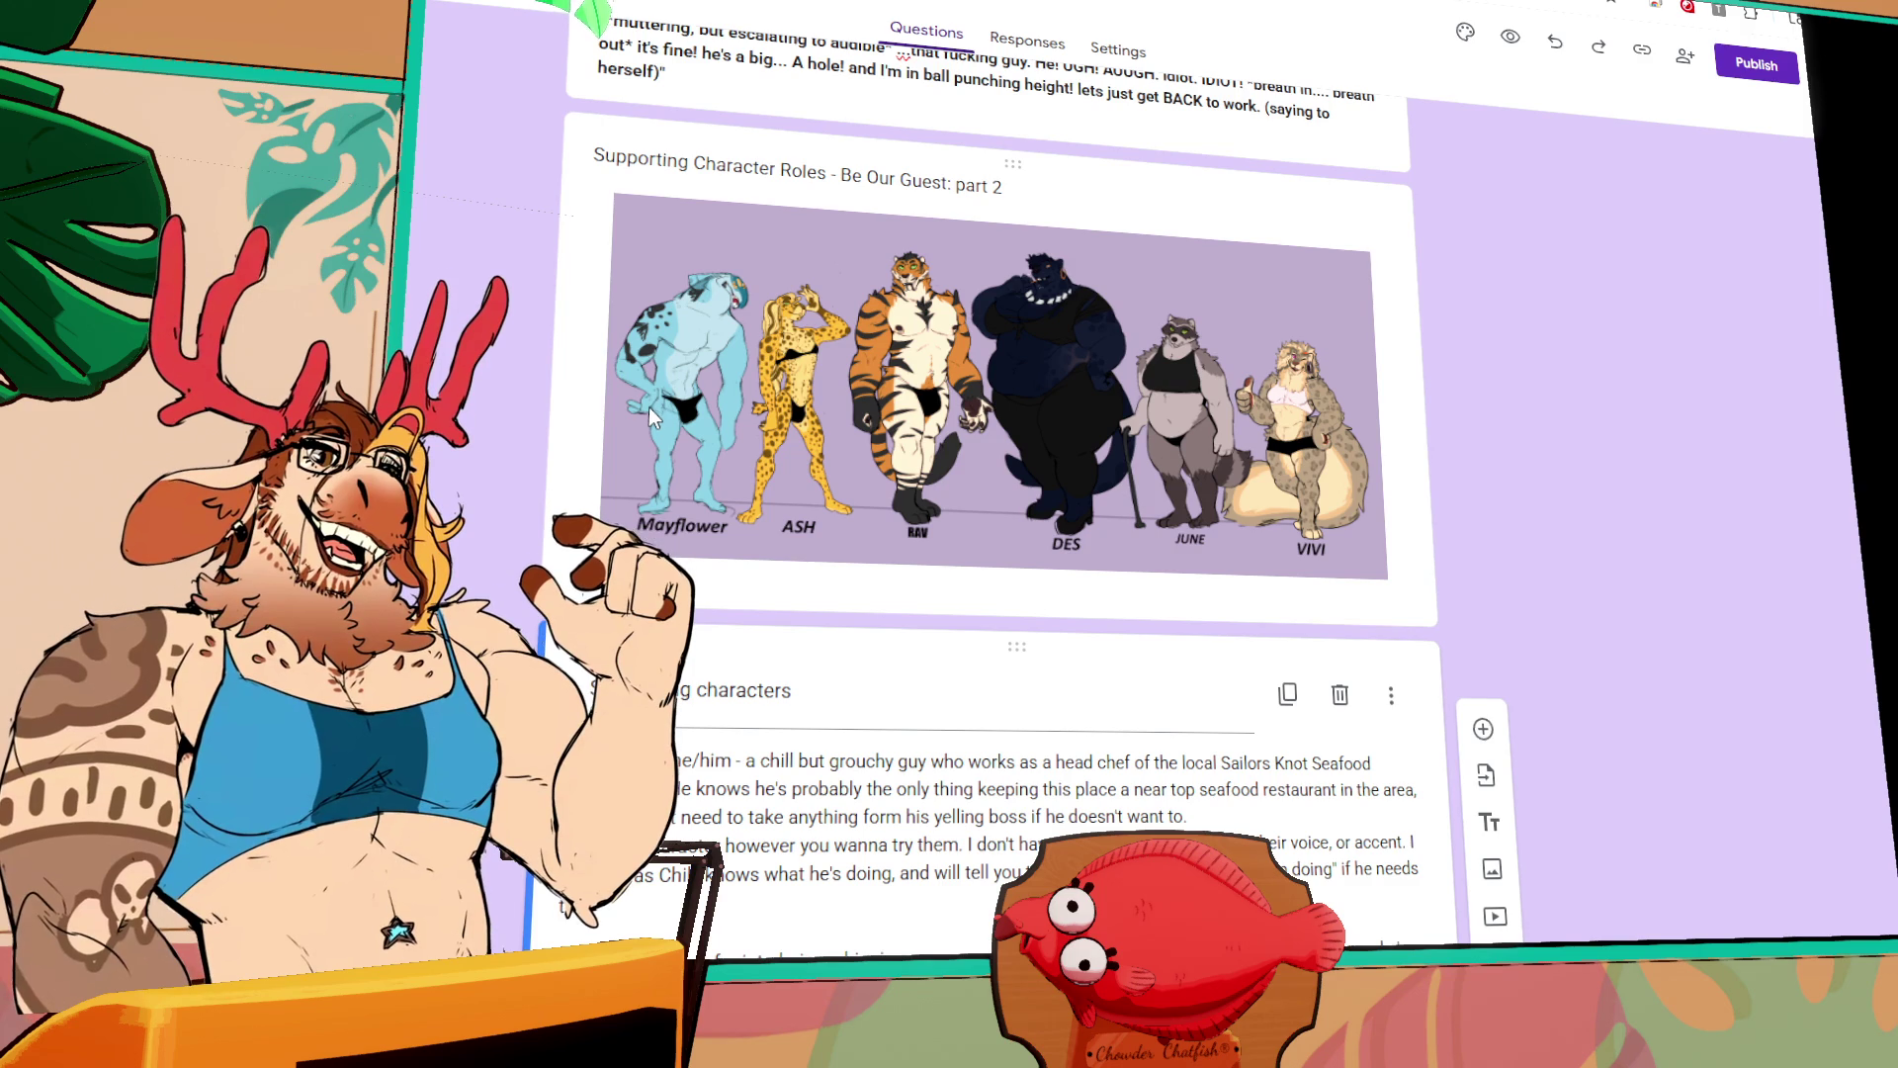
{"action": "scroll", "coordinate": [648, 406], "scroll_direction": "down", "scroll_amount": 10}
{"action": "type", "text": "vi - An over enthusiastic Snow leopard"}
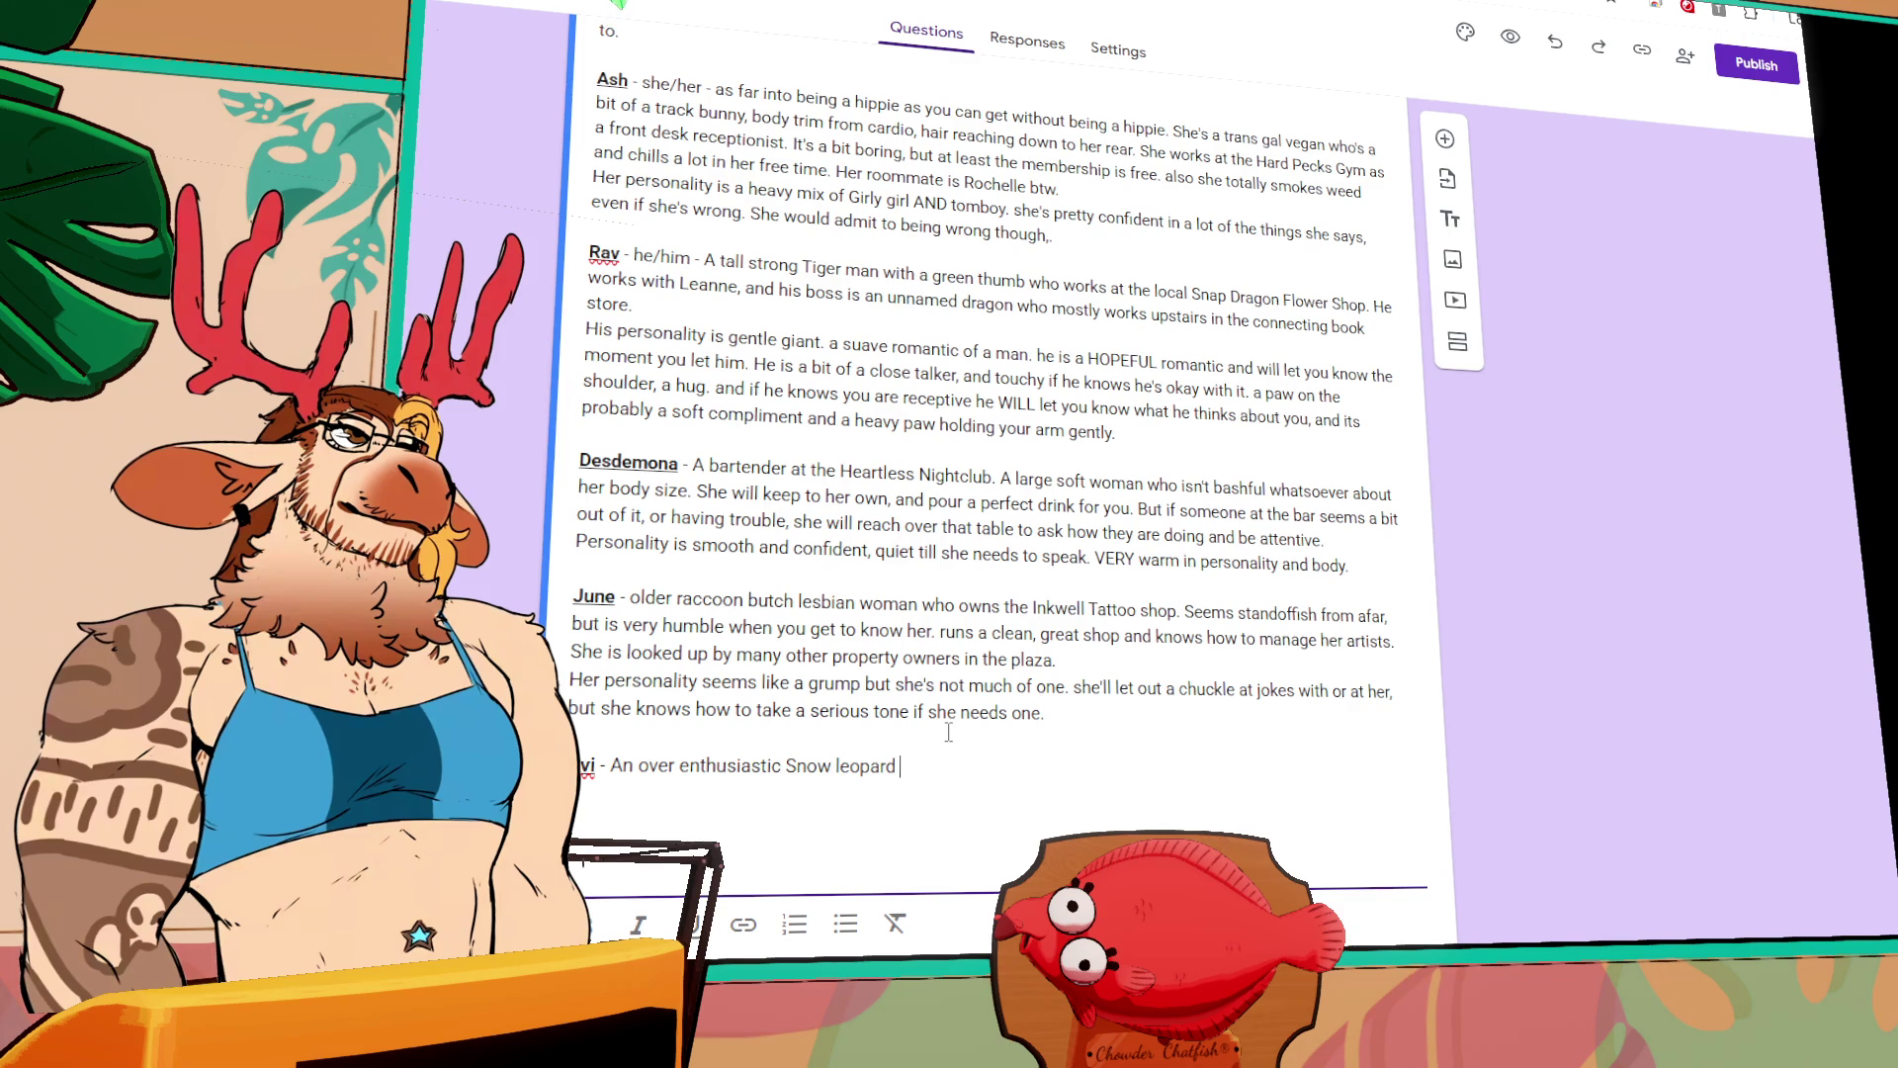
Step: Write the snow leopard's entry: runs Hard Pecks bouldering and ropes areas, WILL talk about their dream job
{"action": "type", "text": "who r"}
{"action": "type", "text": "uns the bouldering and bela"}
{"action": "type", "text": "y ever"}
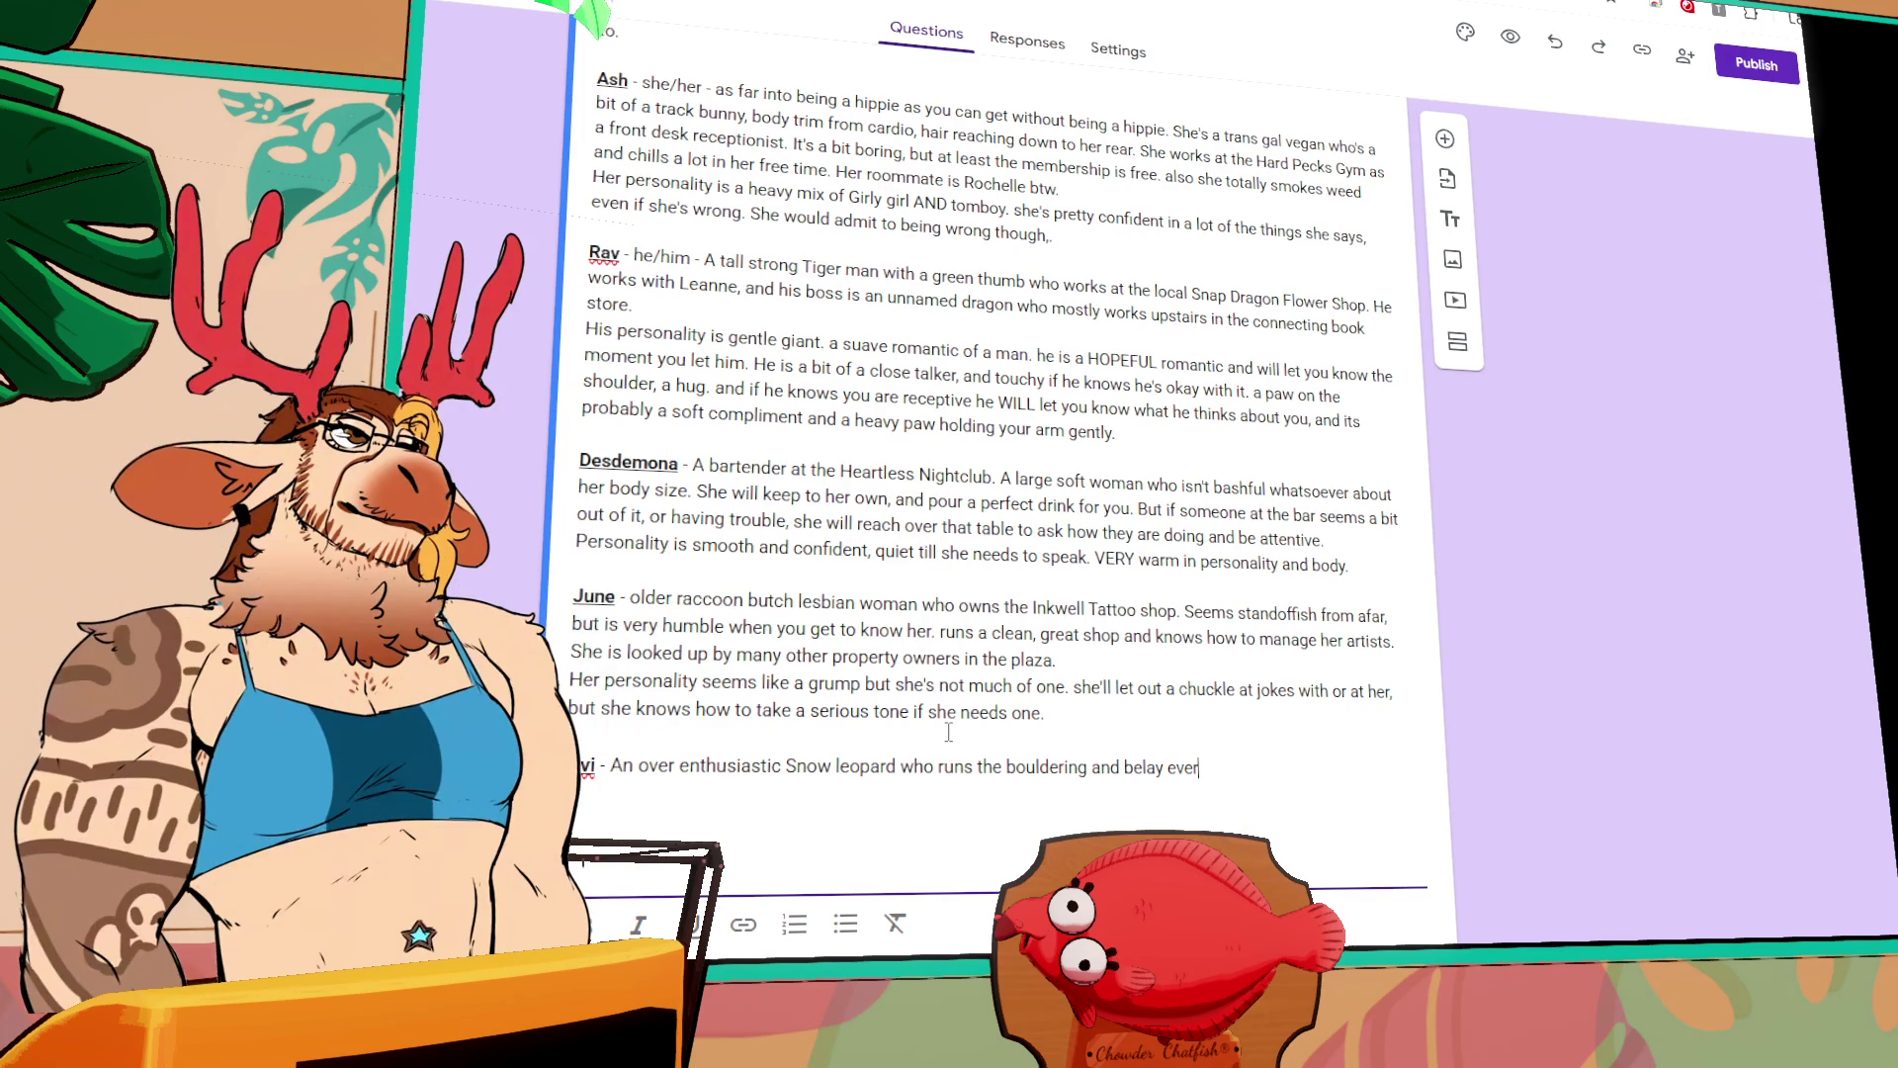
{"action": "key", "text": "BackSpace"}
{"action": "key", "text": "BackSpace"}
{"action": "key", "text": "BackSpace"}
{"action": "key", "text": "BackSpace"}
{"action": "key", "text": "BackSpace"}
{"action": "key", "text": "BackSpace"}
{"action": "type", "text": "ropes climbing"}
{"action": "type", "text": " areas of"}
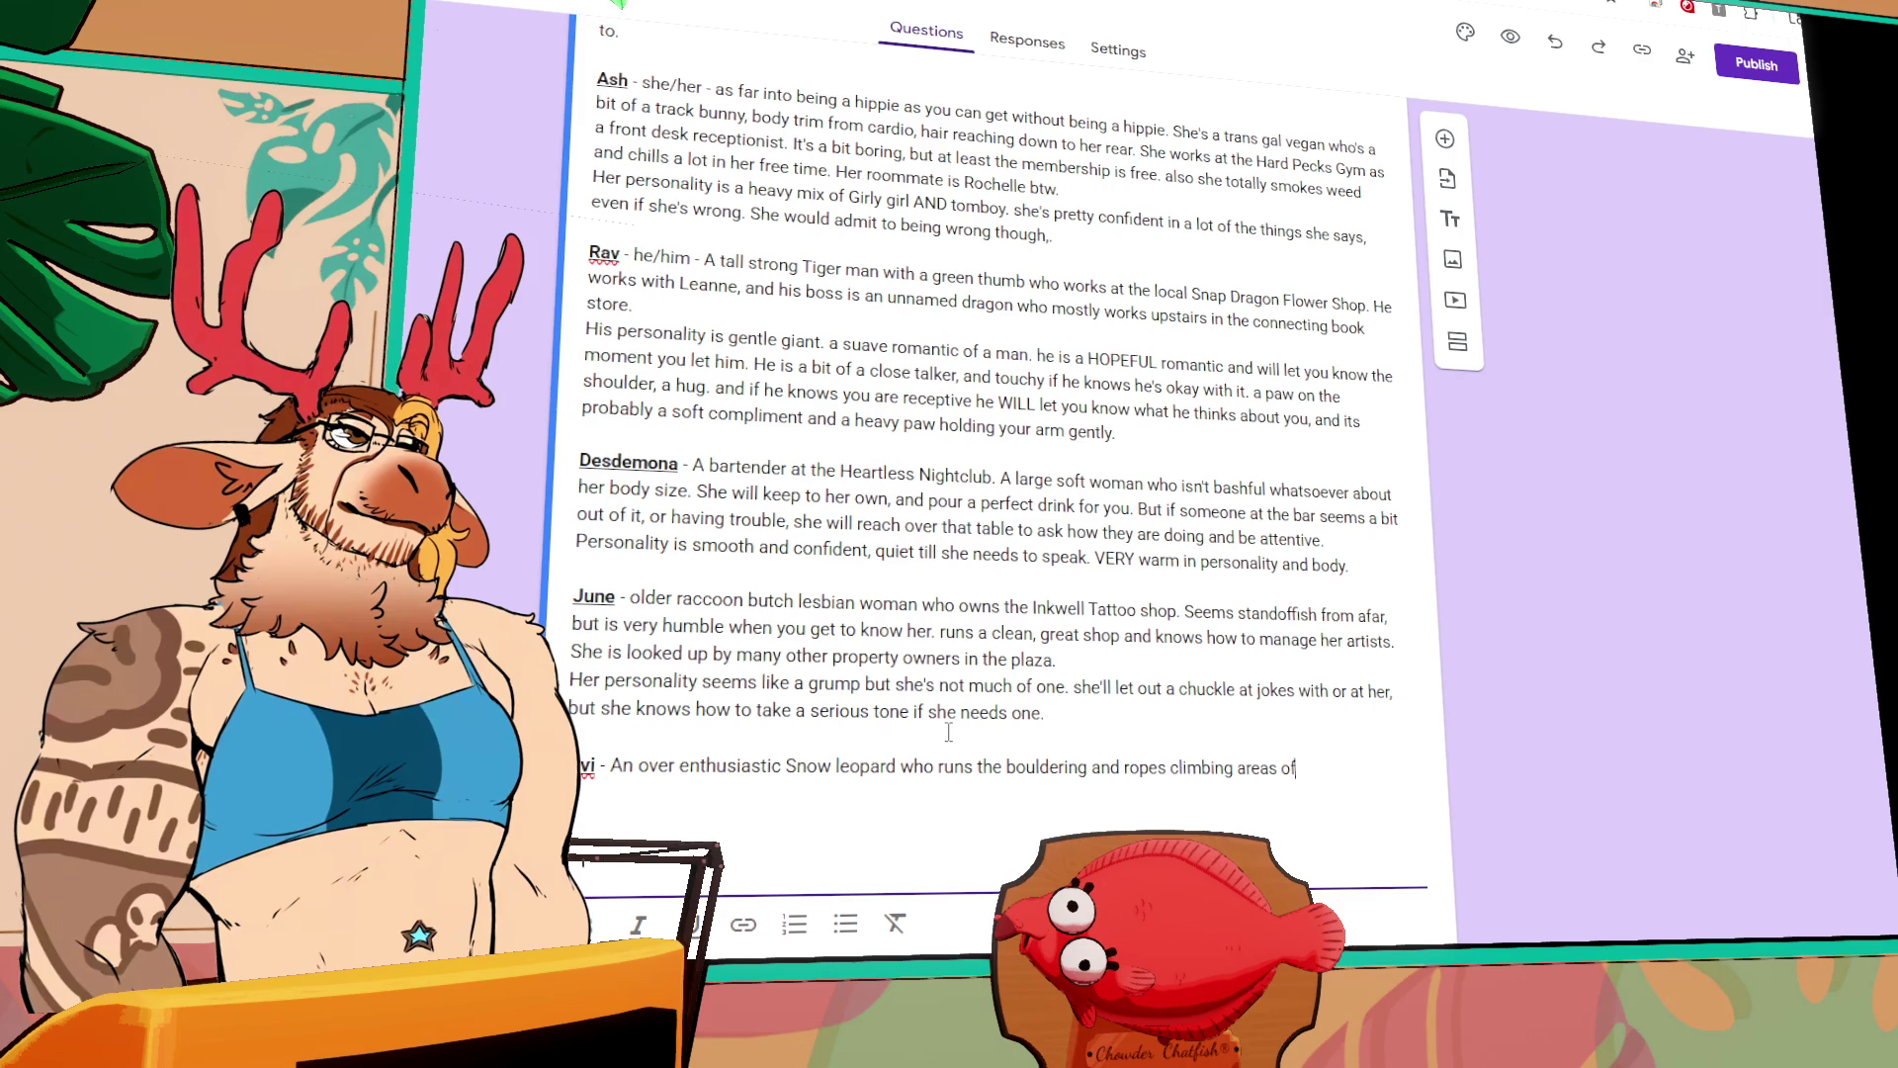
{"action": "type", "text": " the Hard Pecks"}
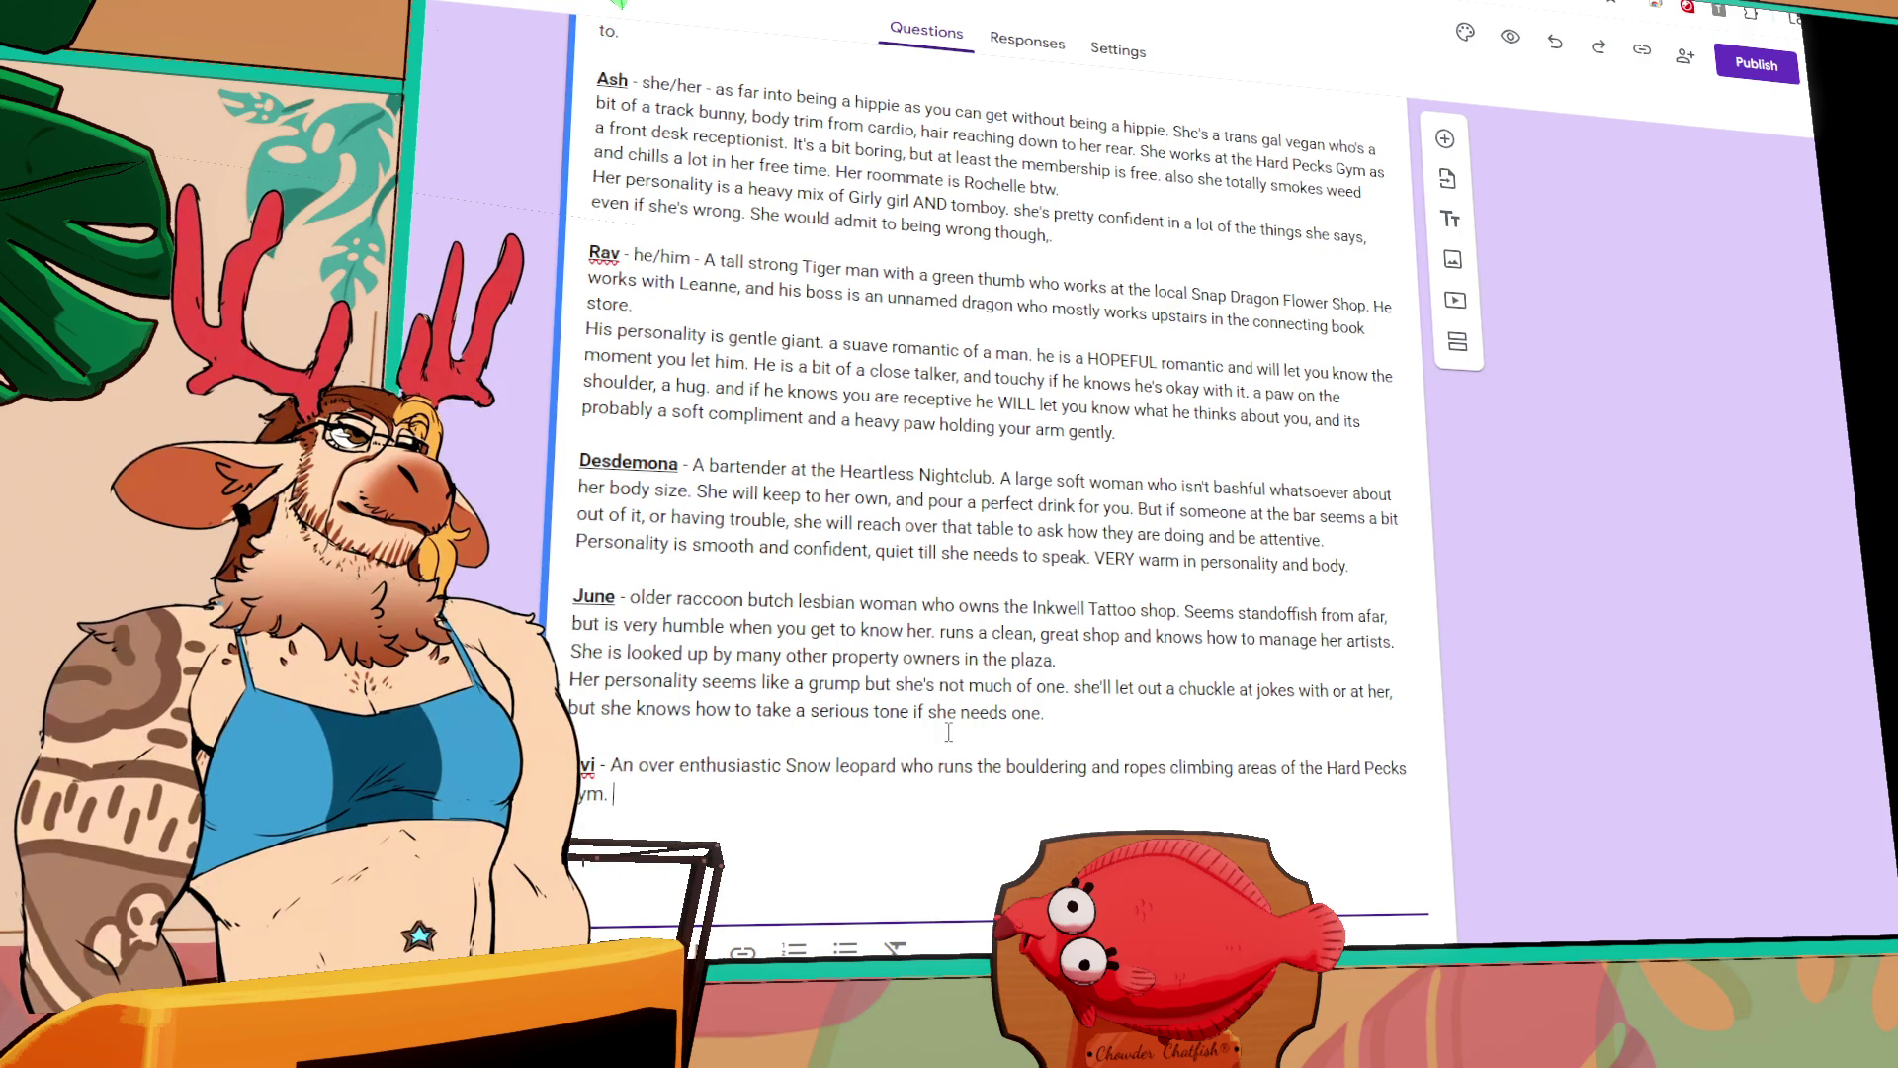
{"action": "type", "text": "hey are "}
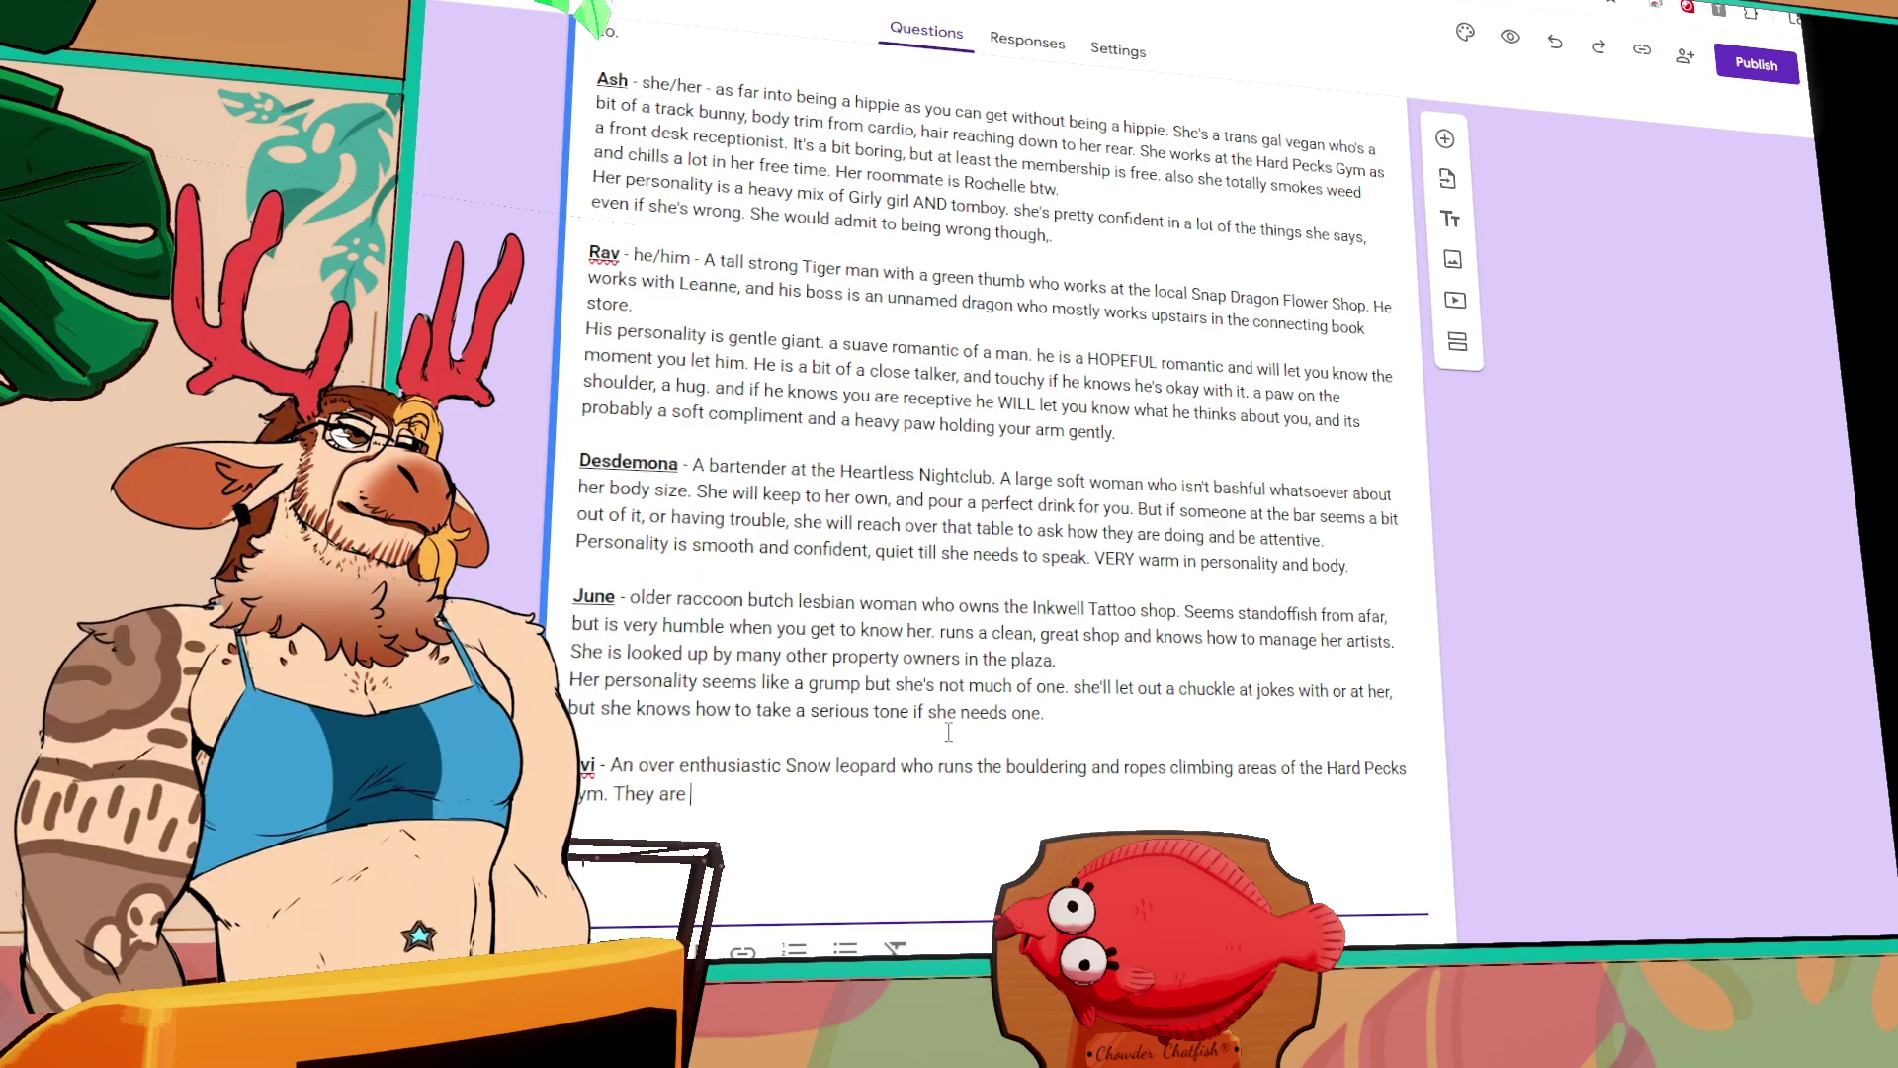
{"action": "type", "text": "extremely"}
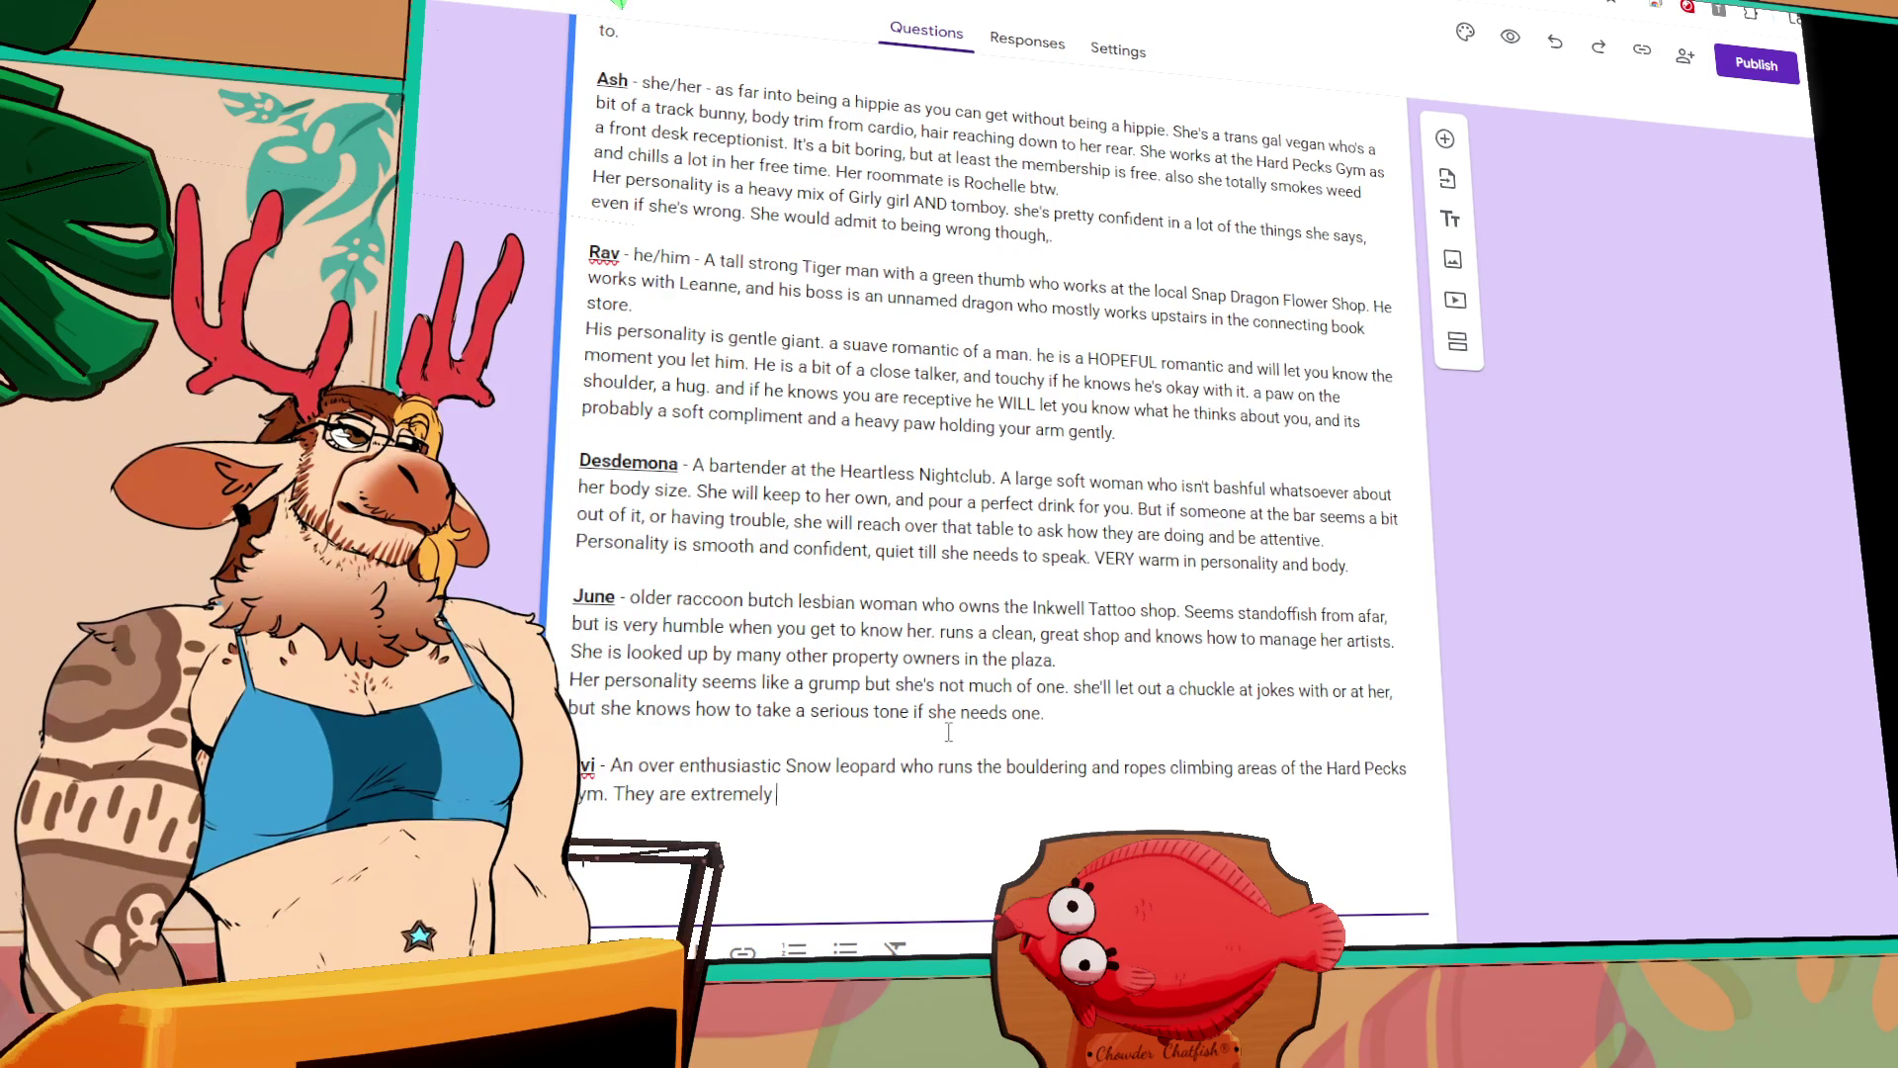
{"action": "type", "text": " excited to be working"}
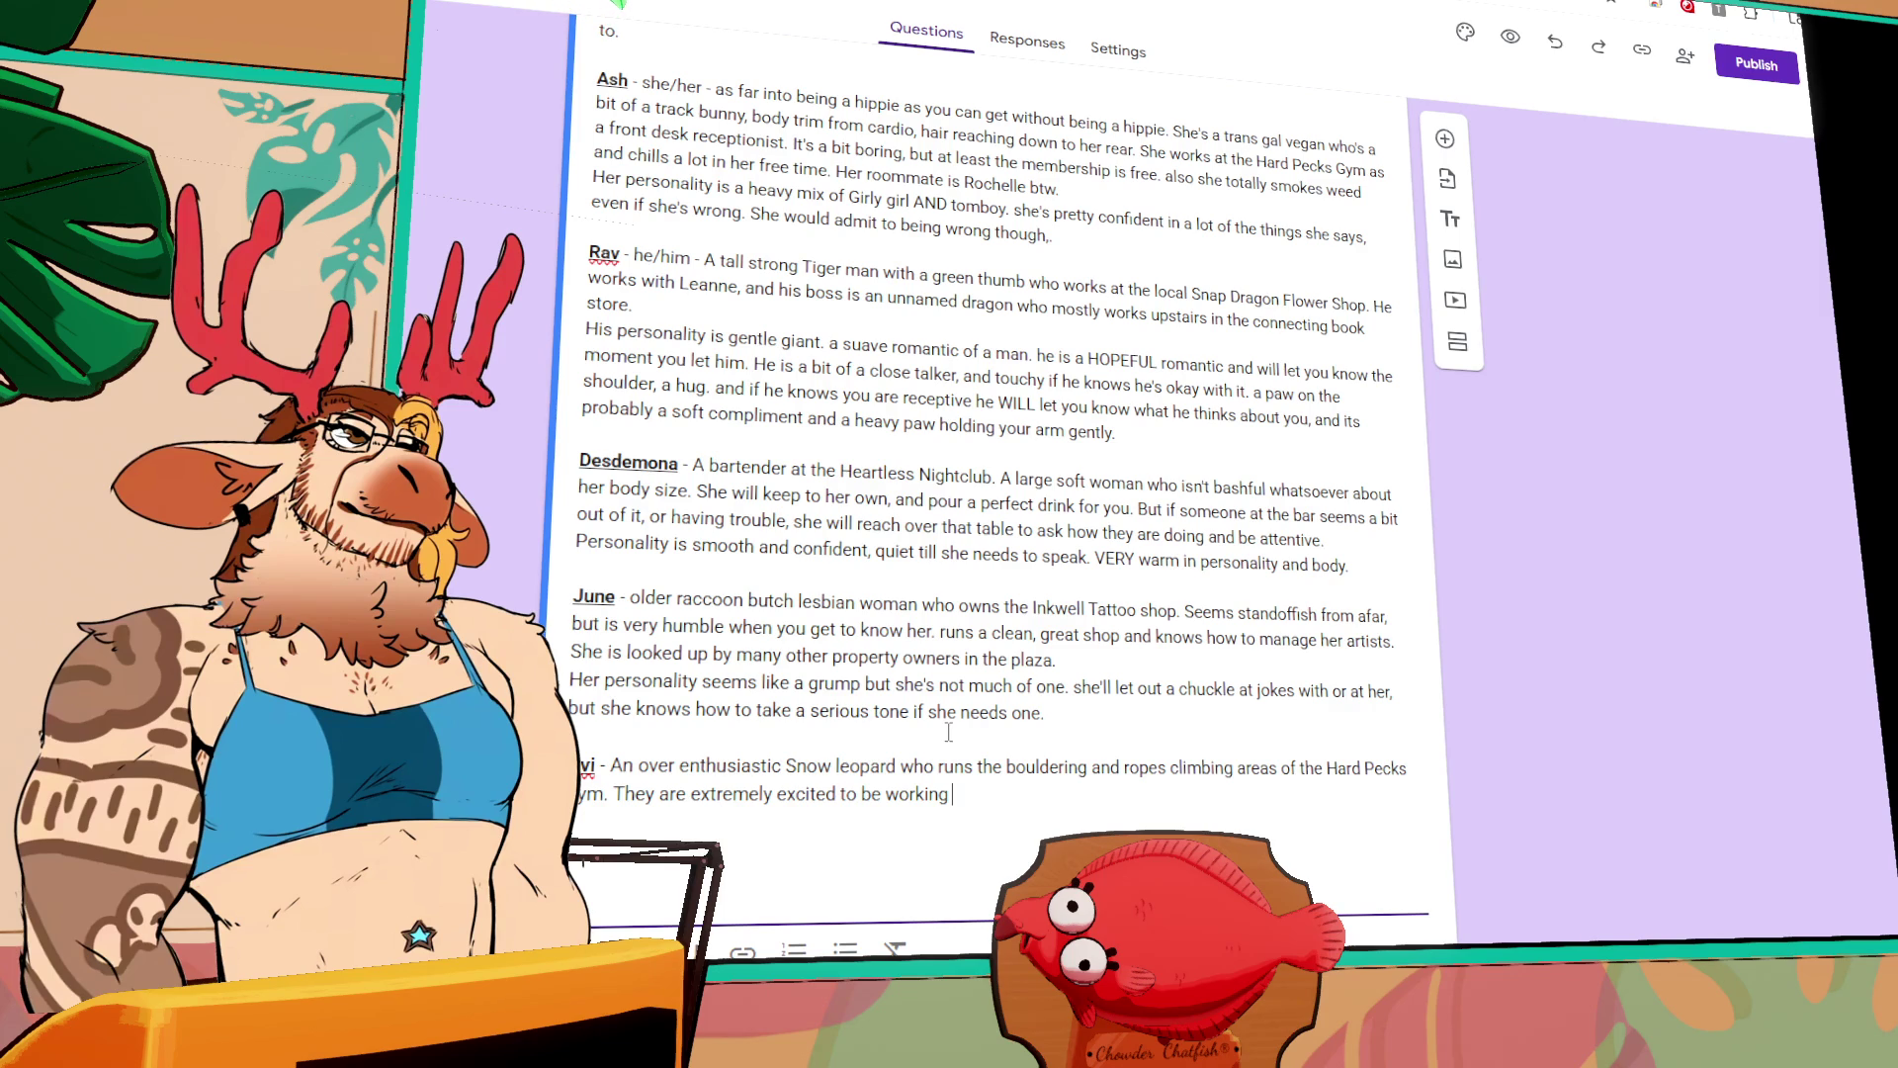
{"action": "type", "text": "at t"}
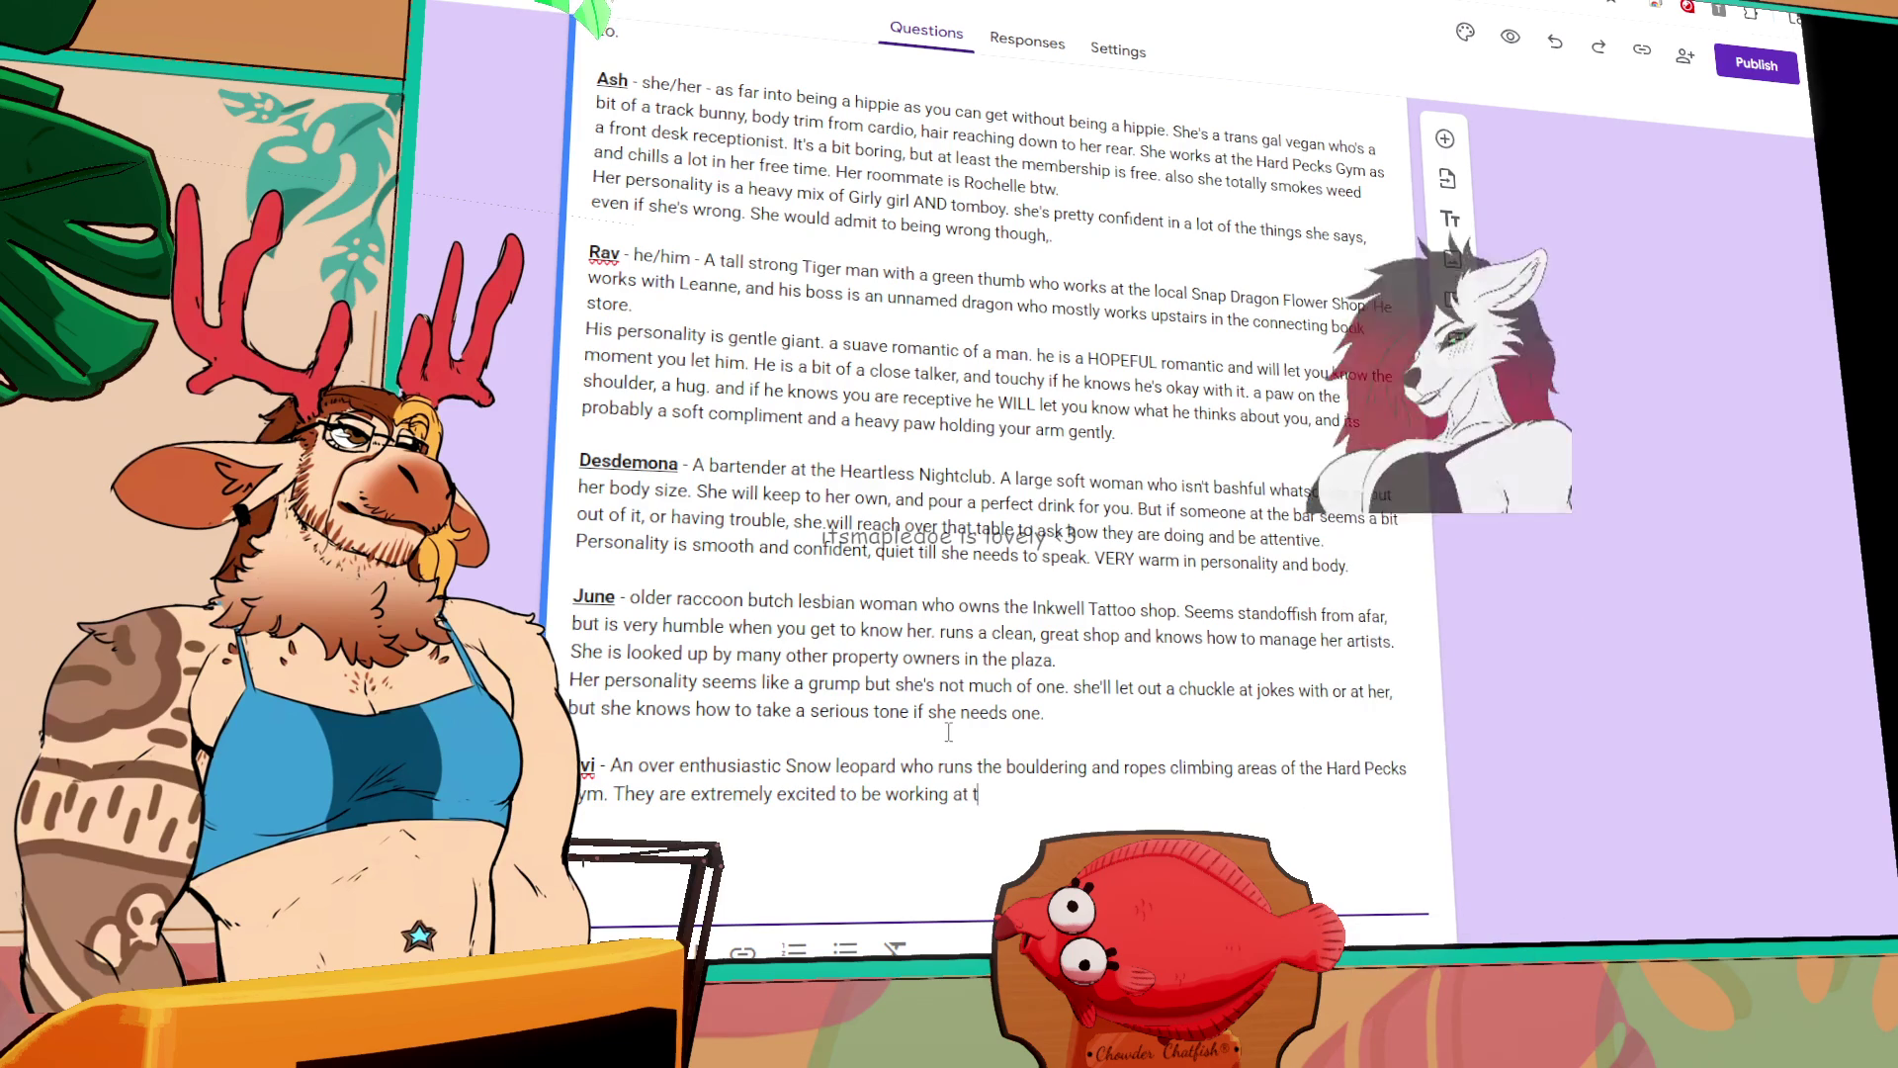
{"action": "type", "text": "heir dream job and wil t"}
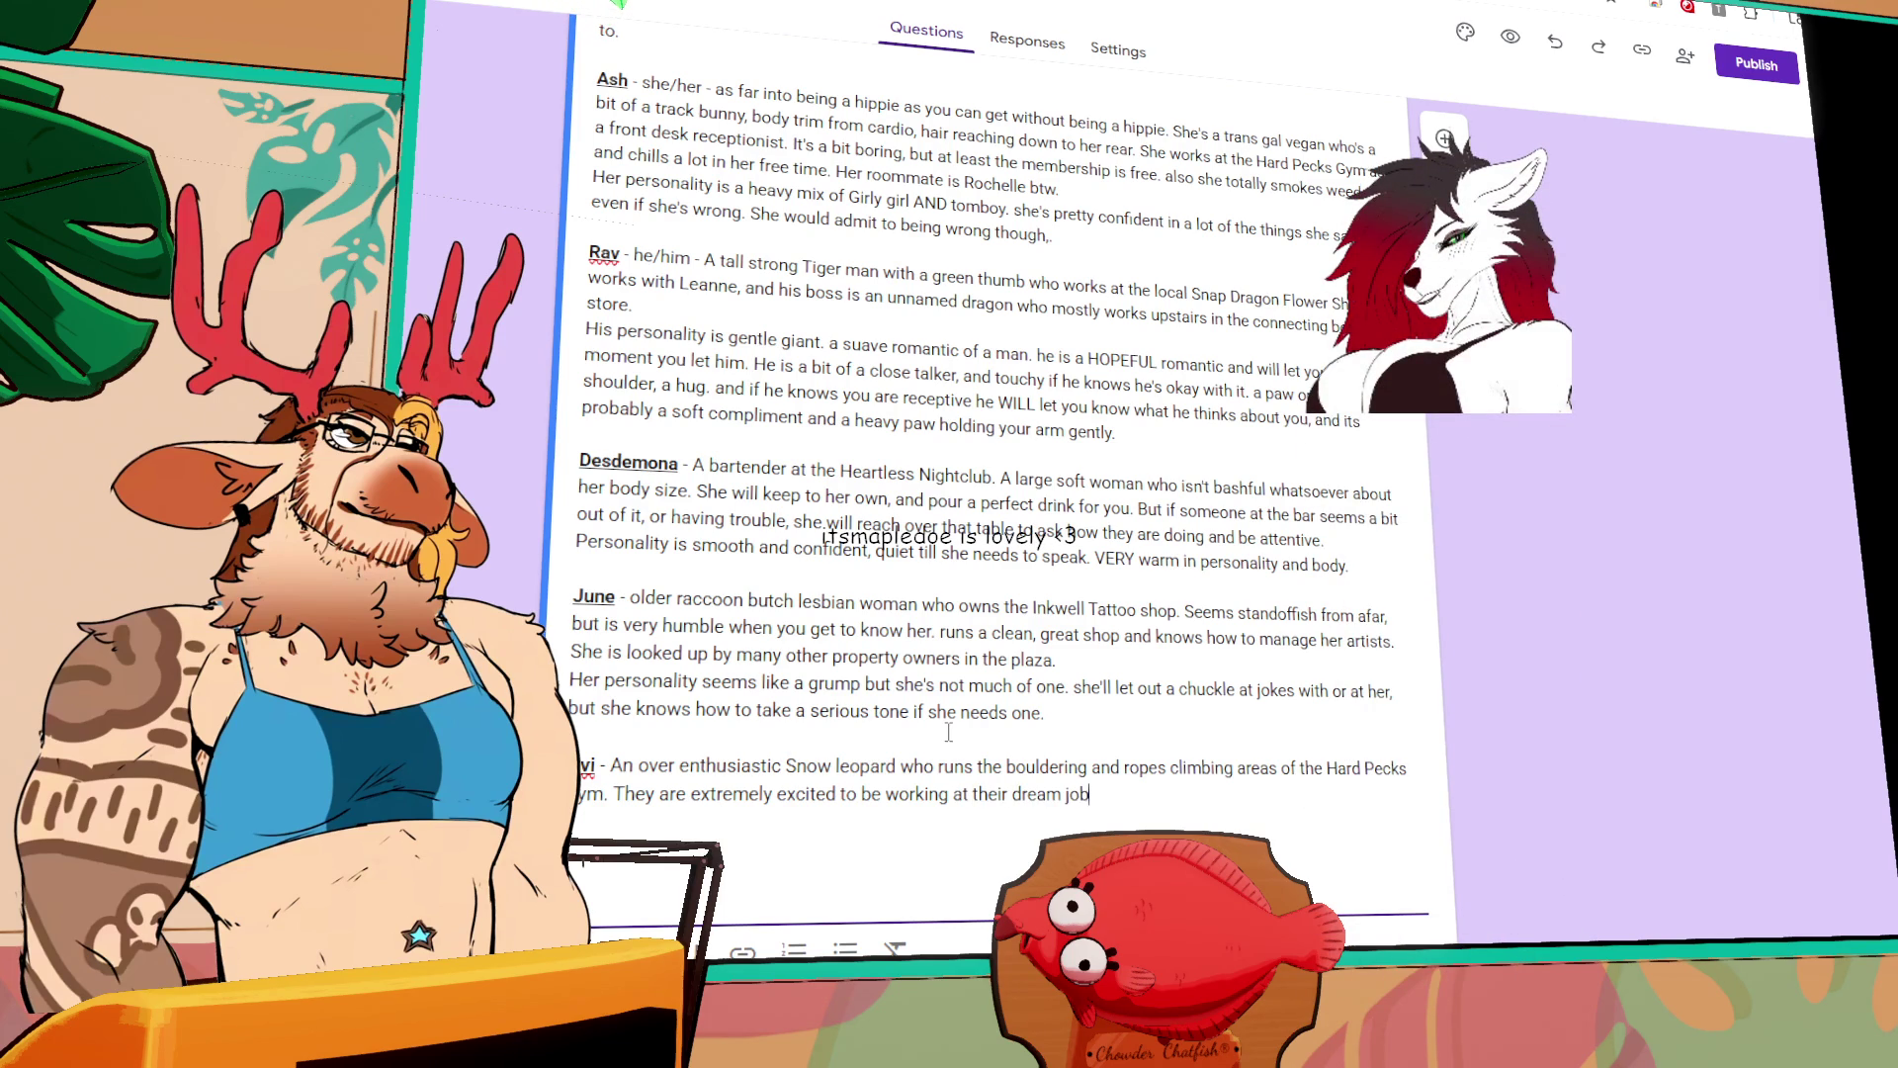
{"action": "key", "text": "BackSpace"}
{"action": "key", "text": "BackSpace"}
{"action": "key", "text": "BackSpace"}
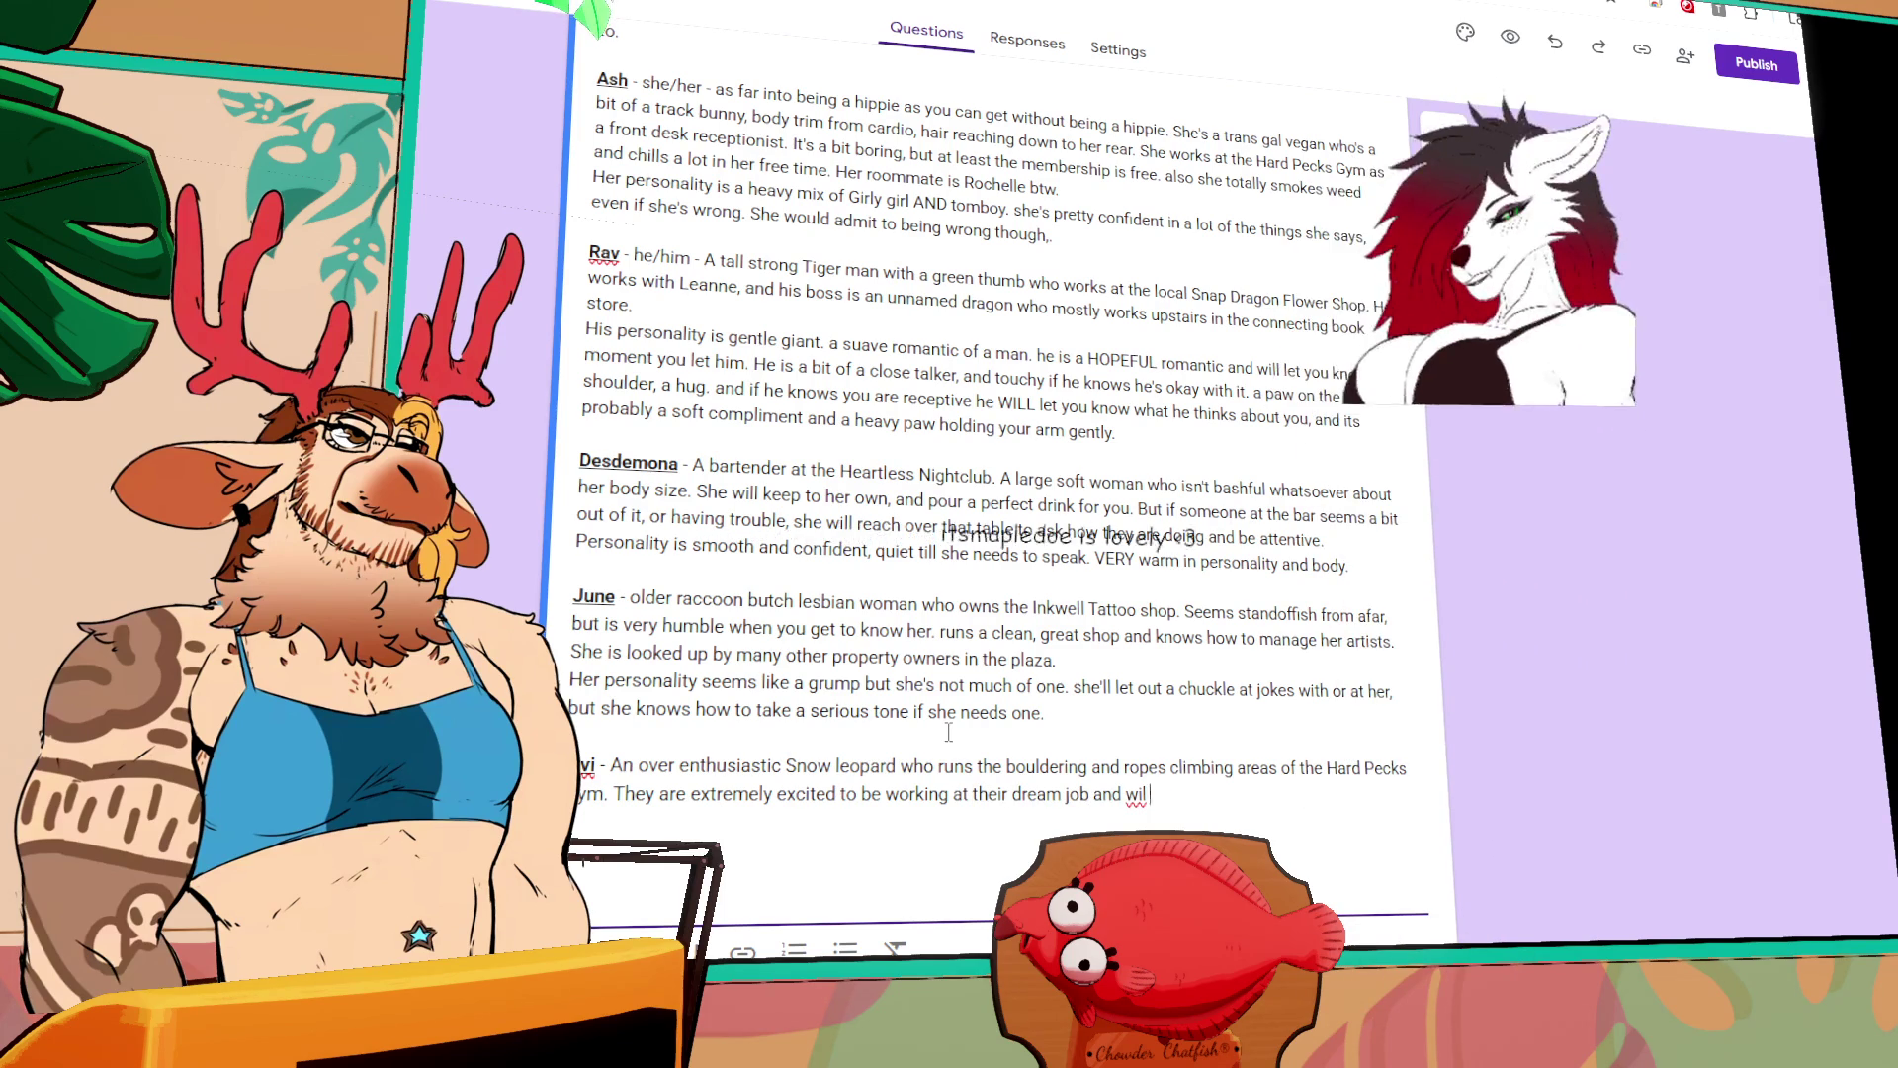
{"action": "type", "text": "WILL talk to you about it."}
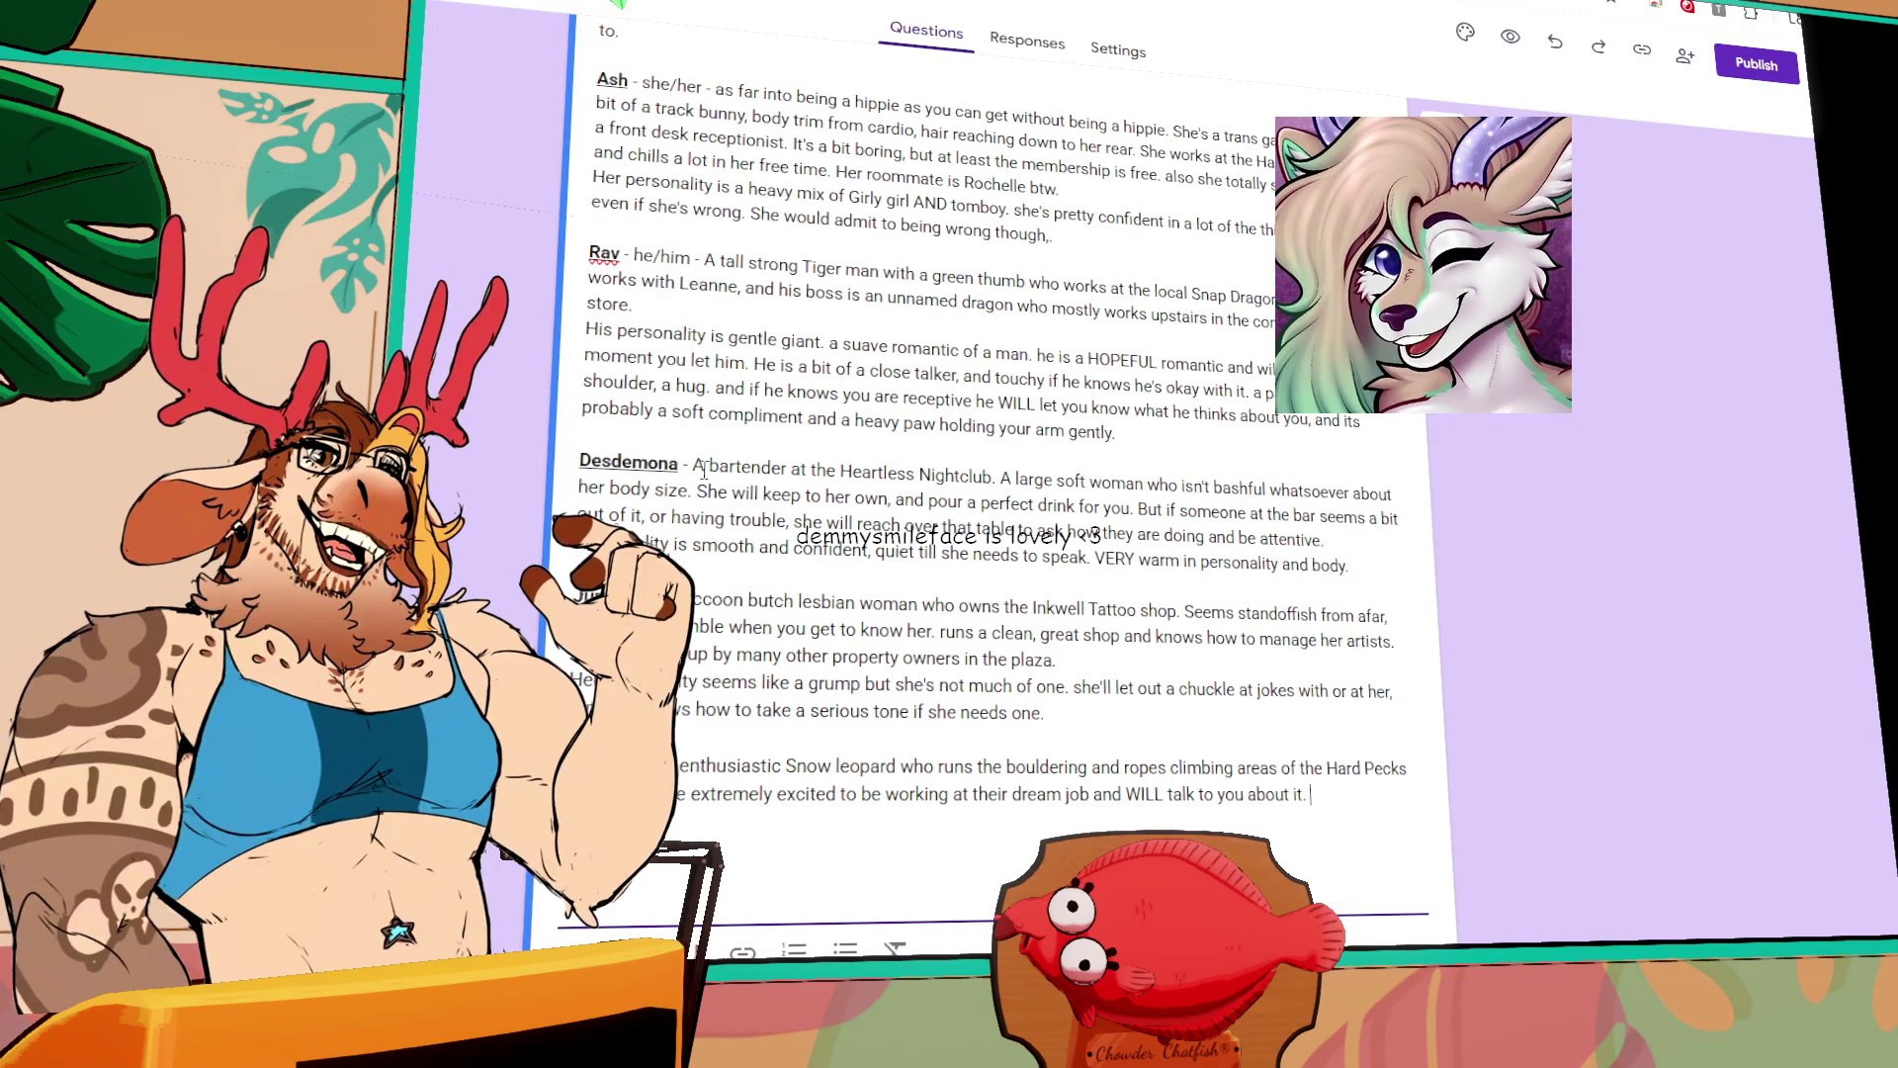
Step: Add 'she/her -' for Desdemona and June and 'they/them -' for the snow leopard
{"action": "type", "text": "she/her "}
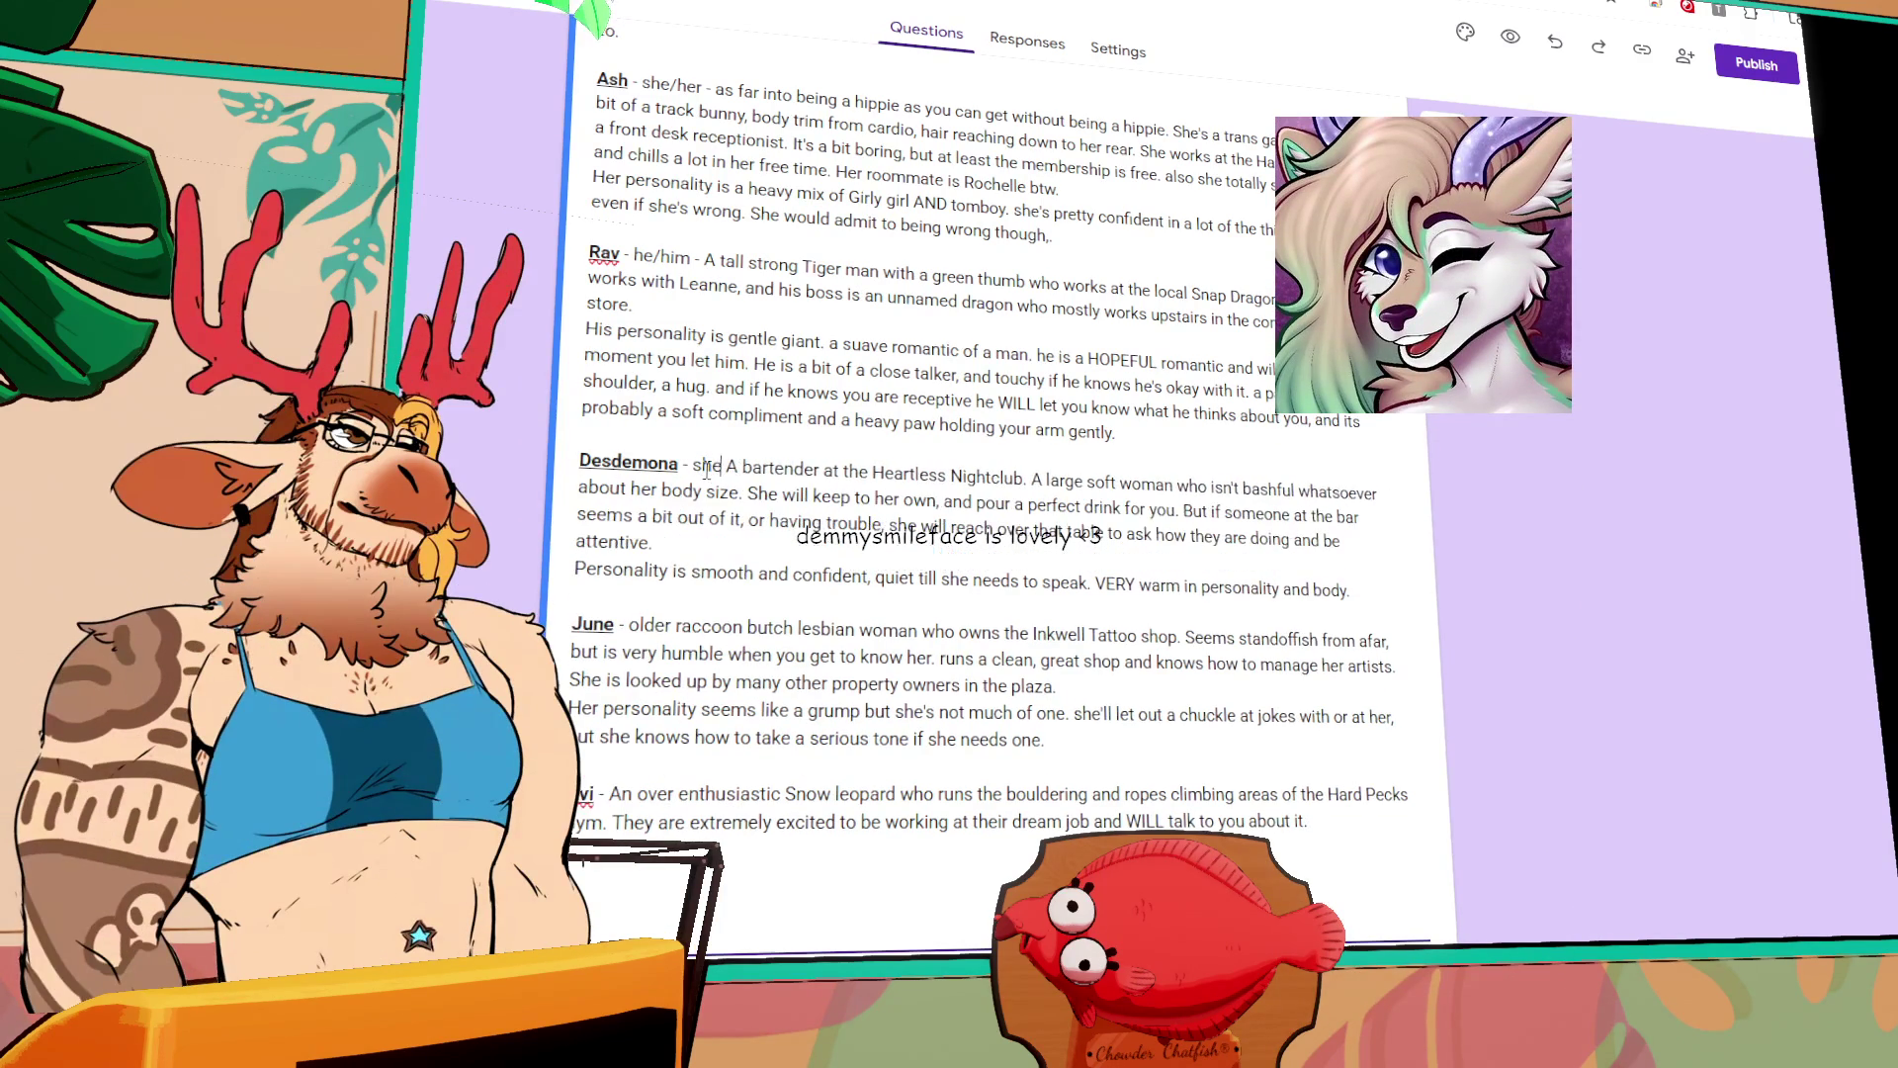
{"action": "type", "text": "-"}
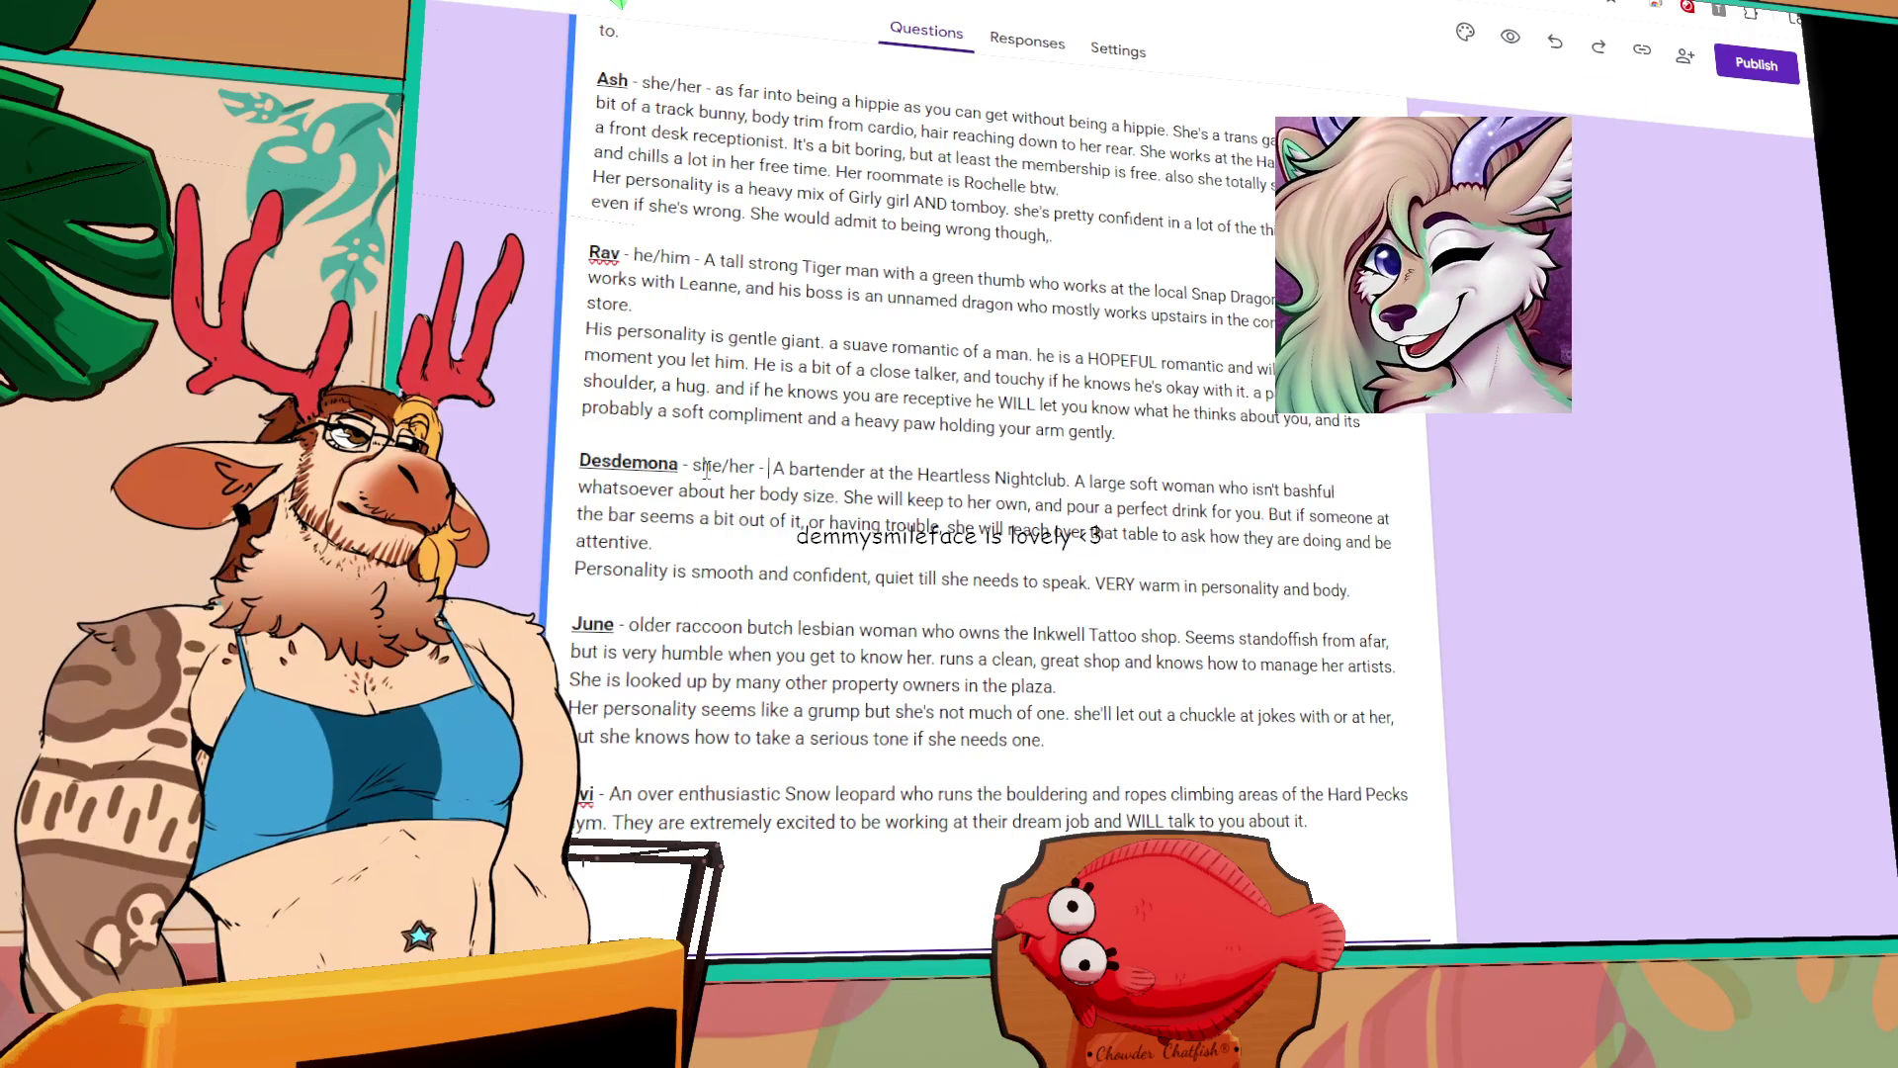
{"action": "left_click", "coordinate": [629, 625]}
{"action": "type", "text": "she/her -"}
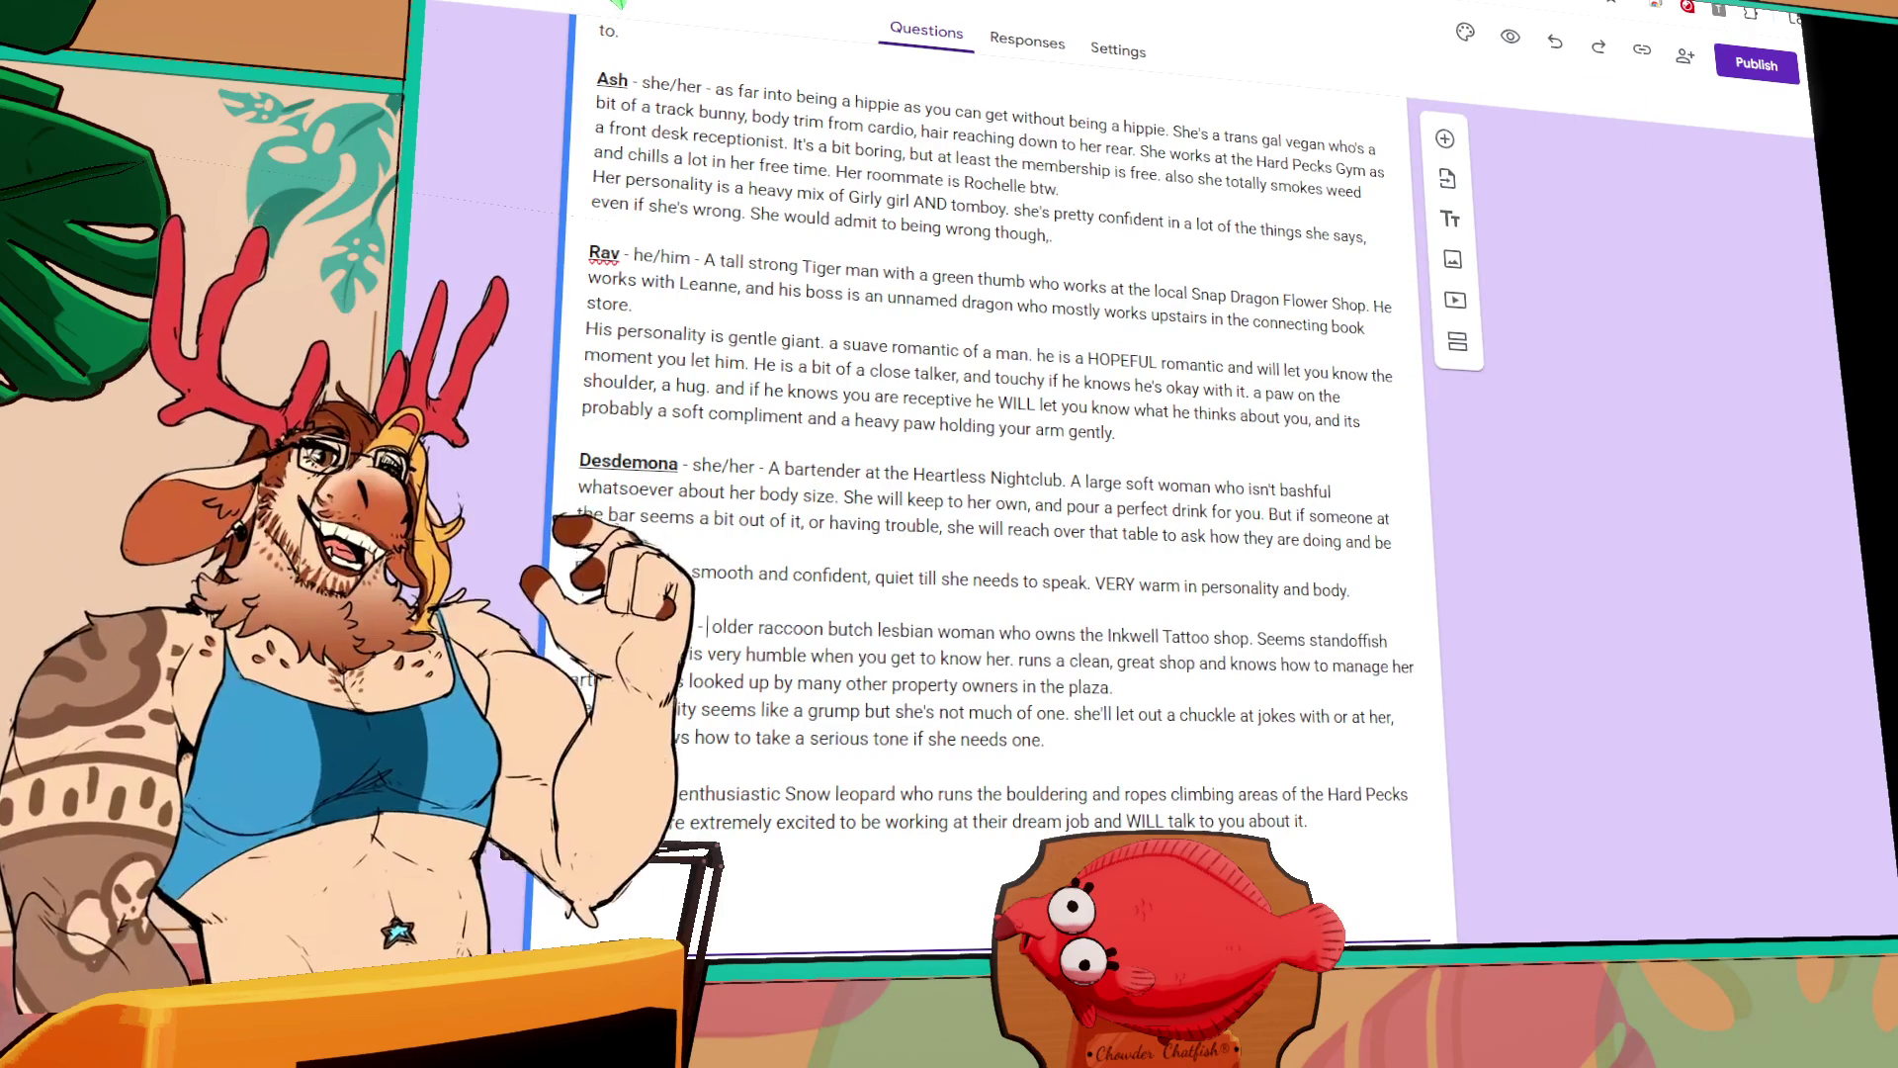
{"action": "left_click", "coordinate": [609, 795]}
{"action": "type", "text": "they/t"}
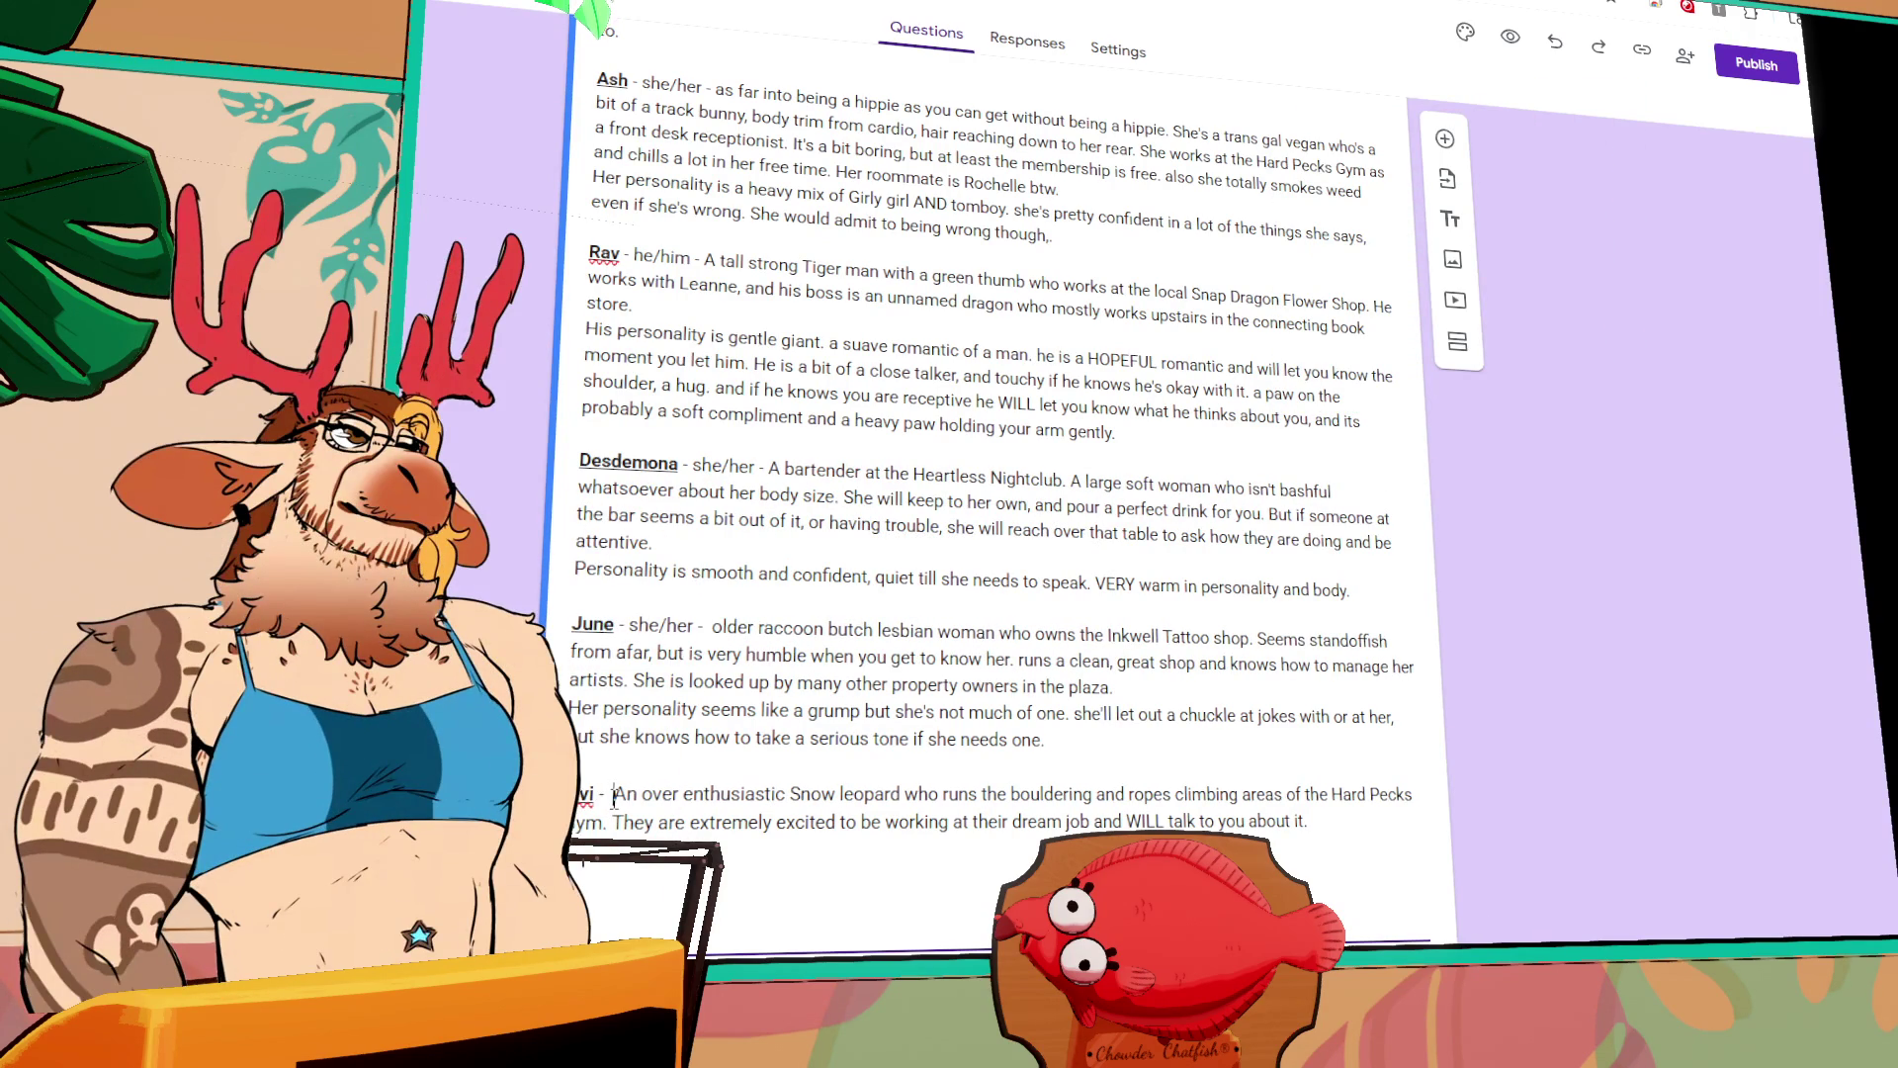
{"action": "type", "text": "hem -"}
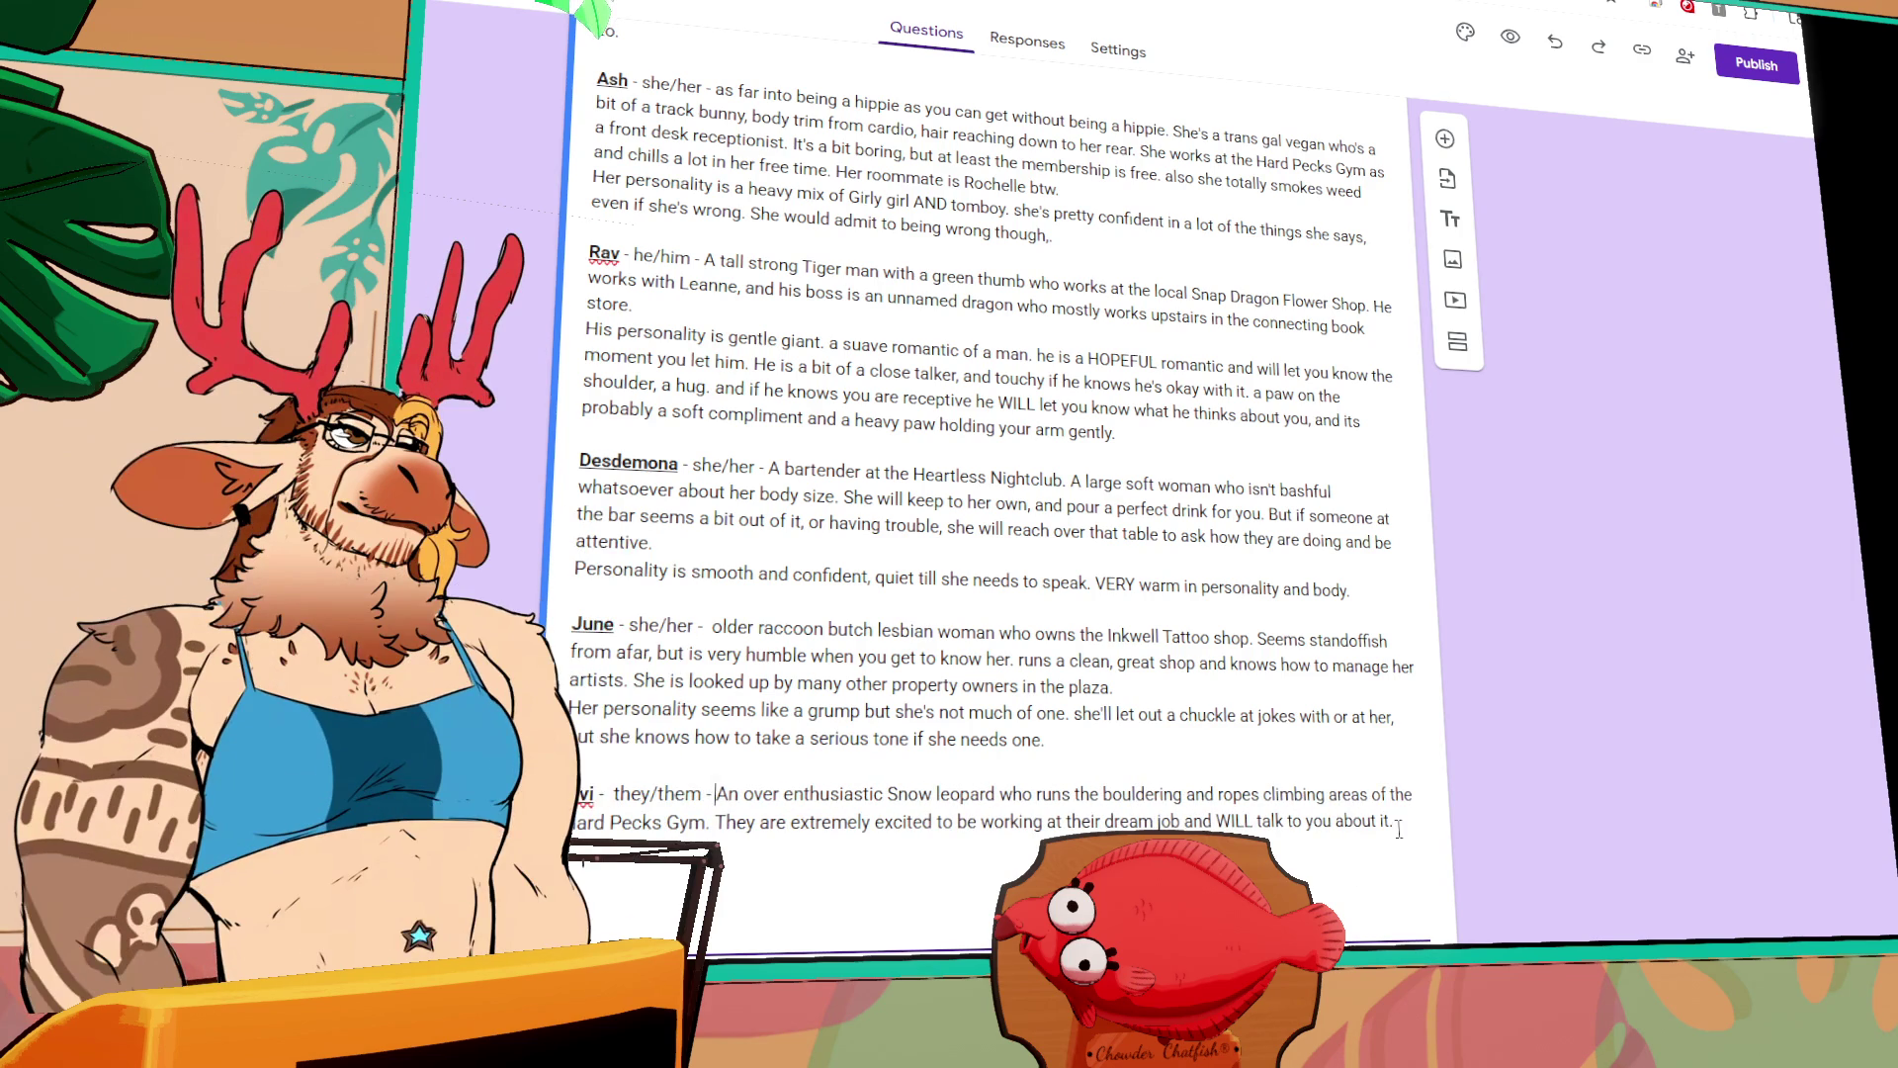
{"action": "key", "text": "ctrl+a"}
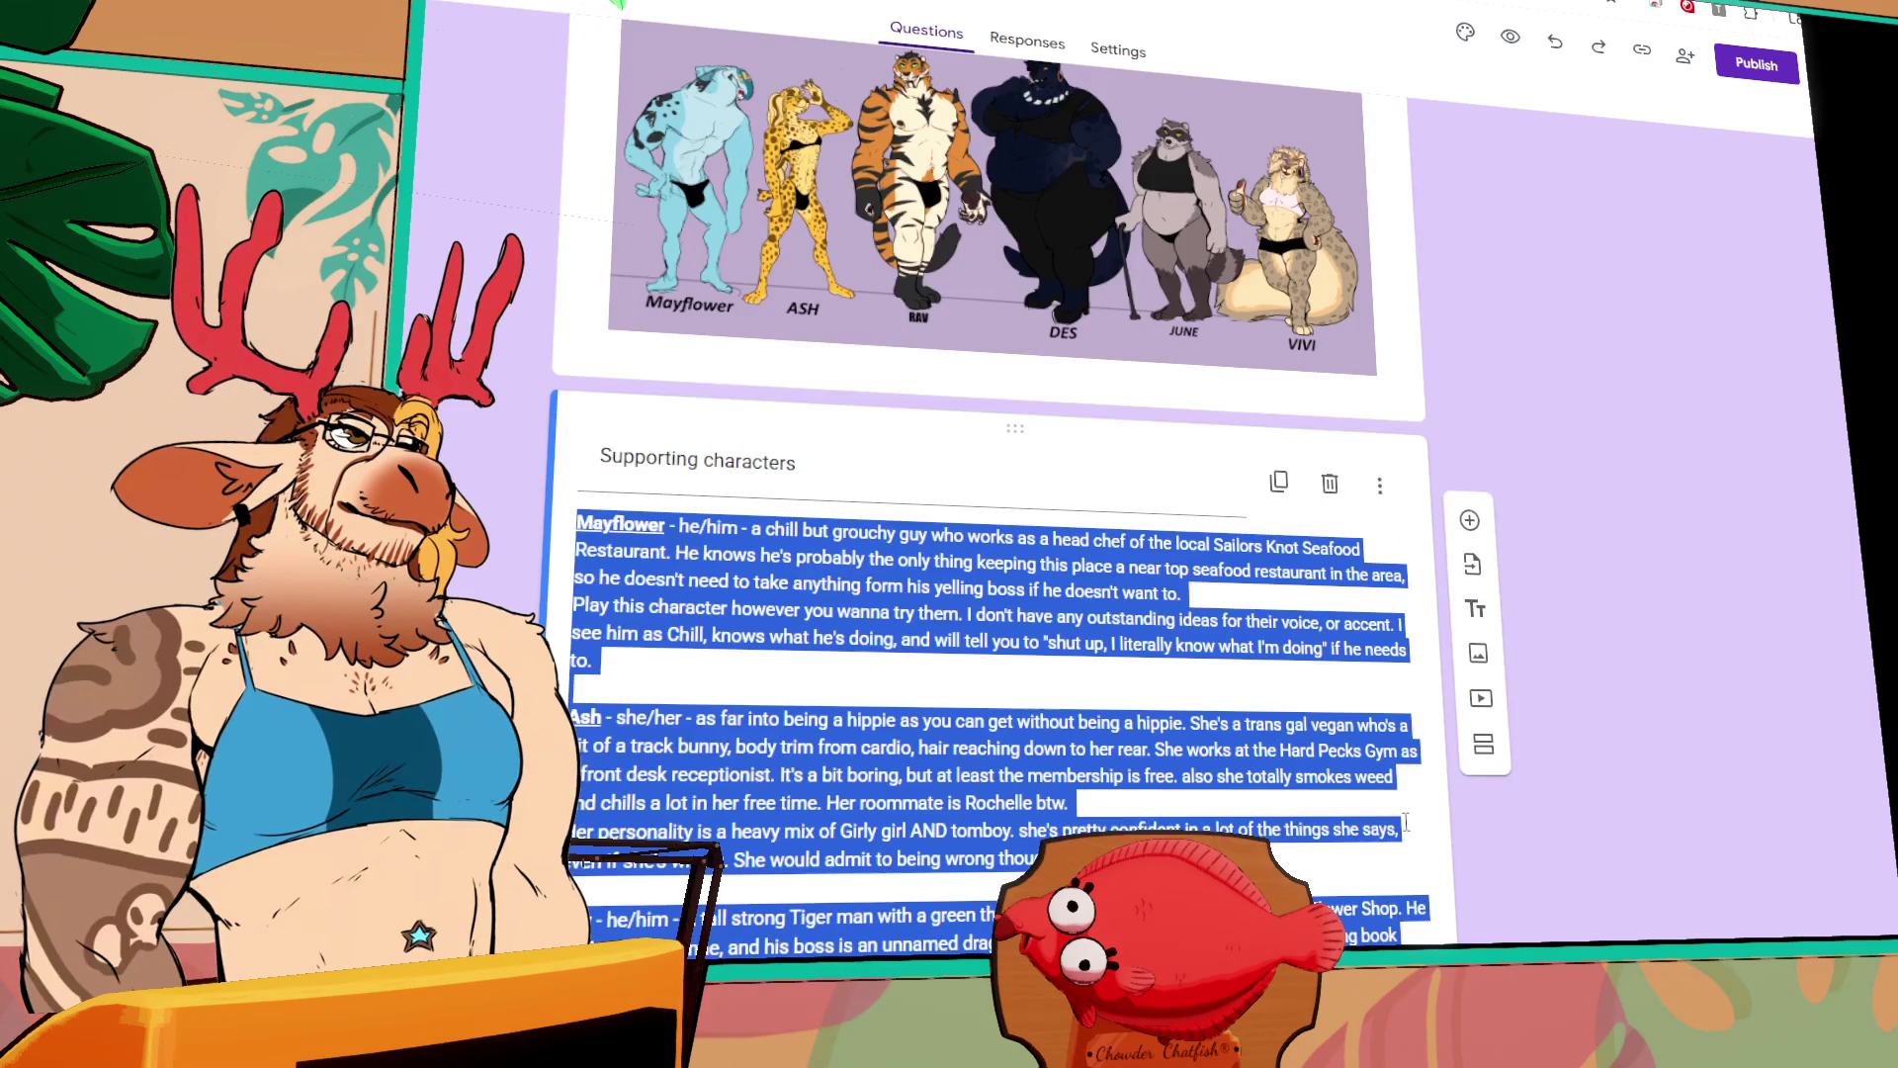
{"action": "scroll", "coordinate": [1405, 822], "scroll_direction": "down", "scroll_amount": 5}
{"action": "left_click", "coordinate": [1309, 771]}
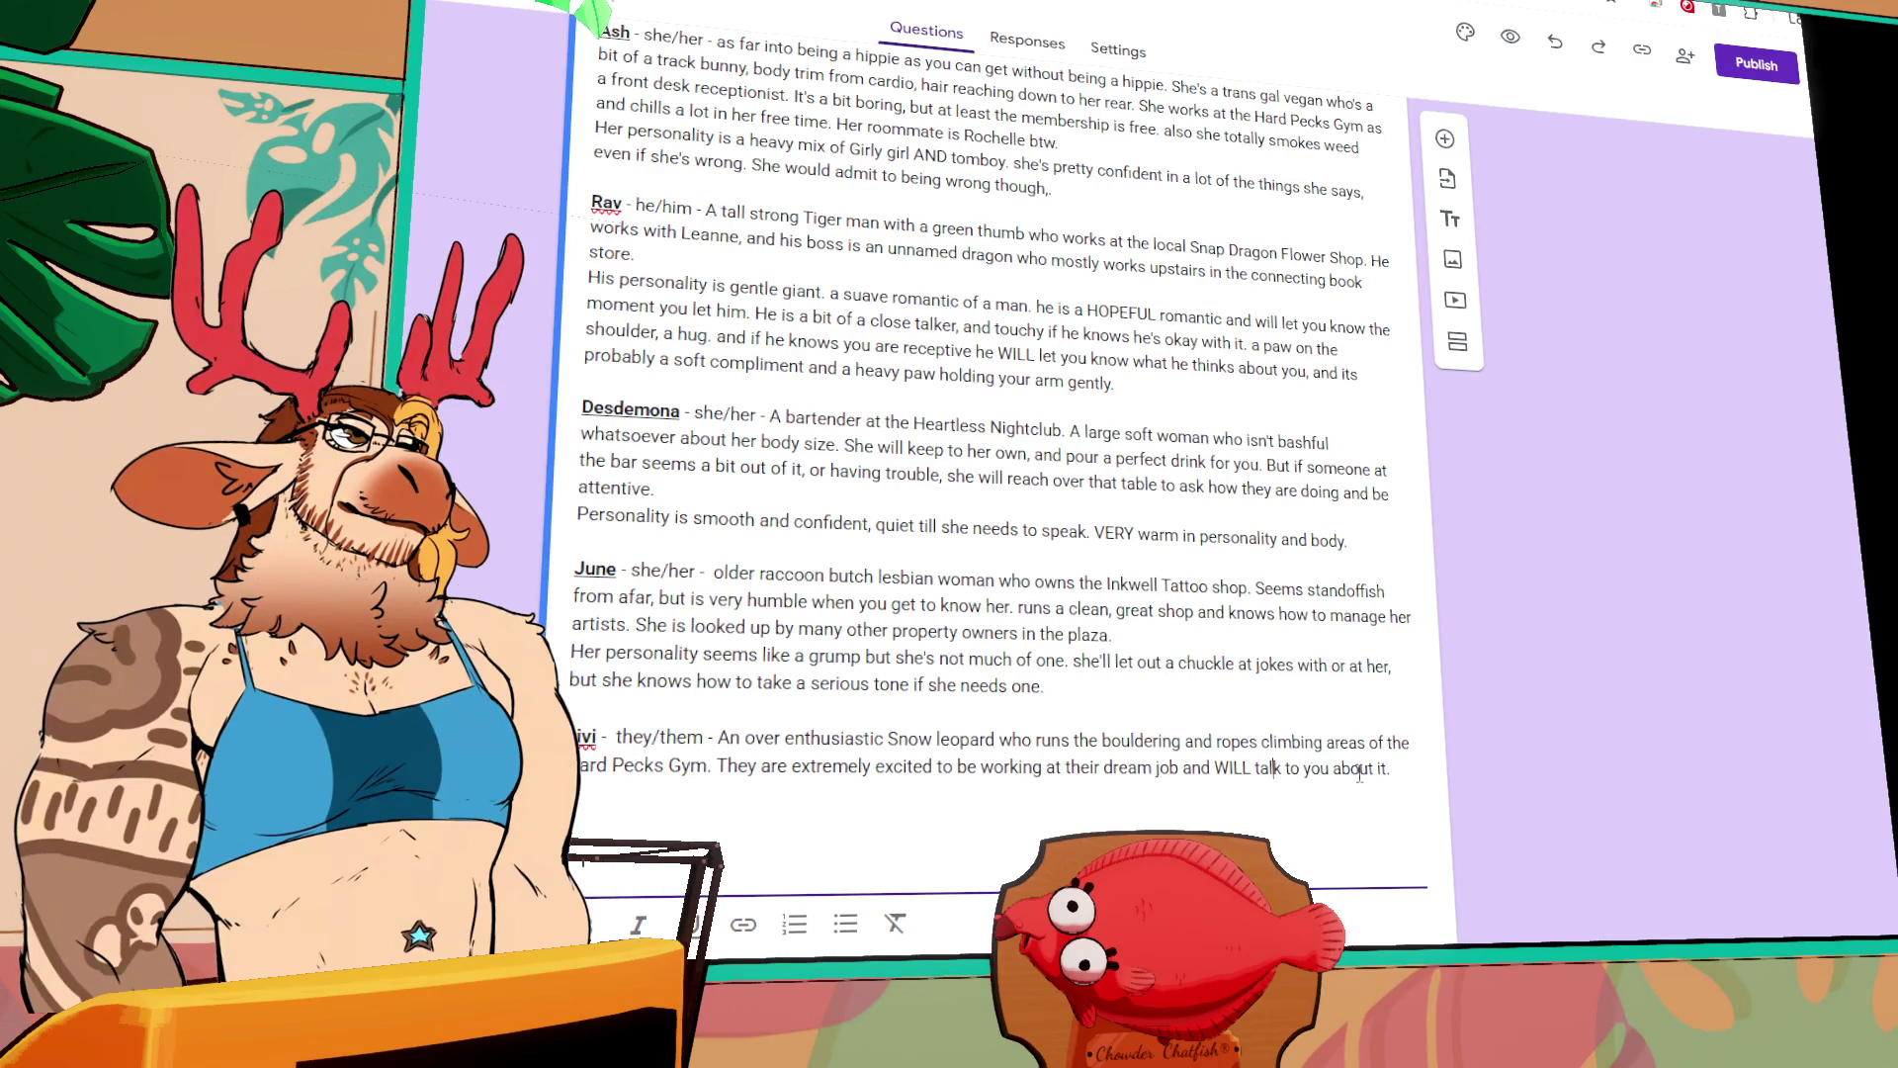
{"action": "left_click", "coordinate": [1402, 776]}
{"action": "key", "text": "Return"}
{"action": "type", "text": "Their"}
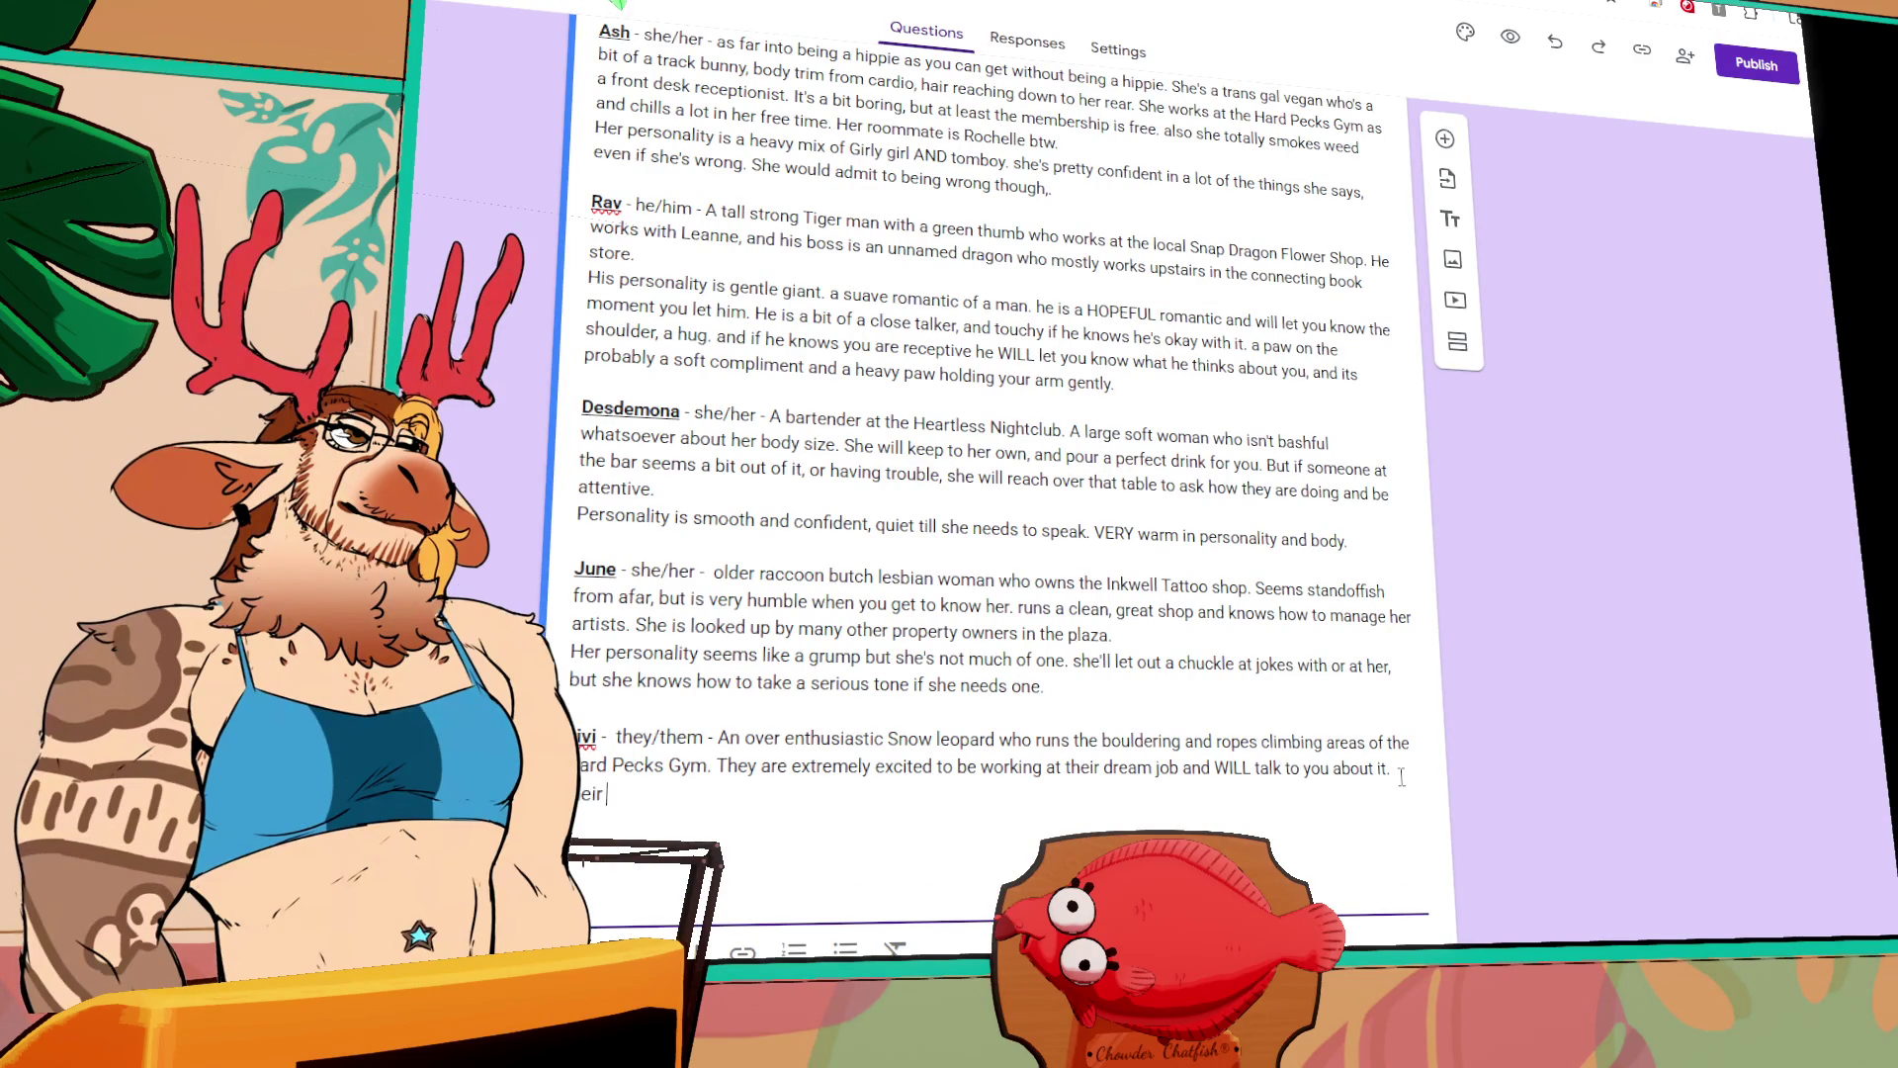
{"action": "key", "text": "BackSpace"}
{"action": "key", "text": "BackSpace"}
{"action": "key", "text": "BackSpace"}
{"action": "key", "text": "BackSpace"}
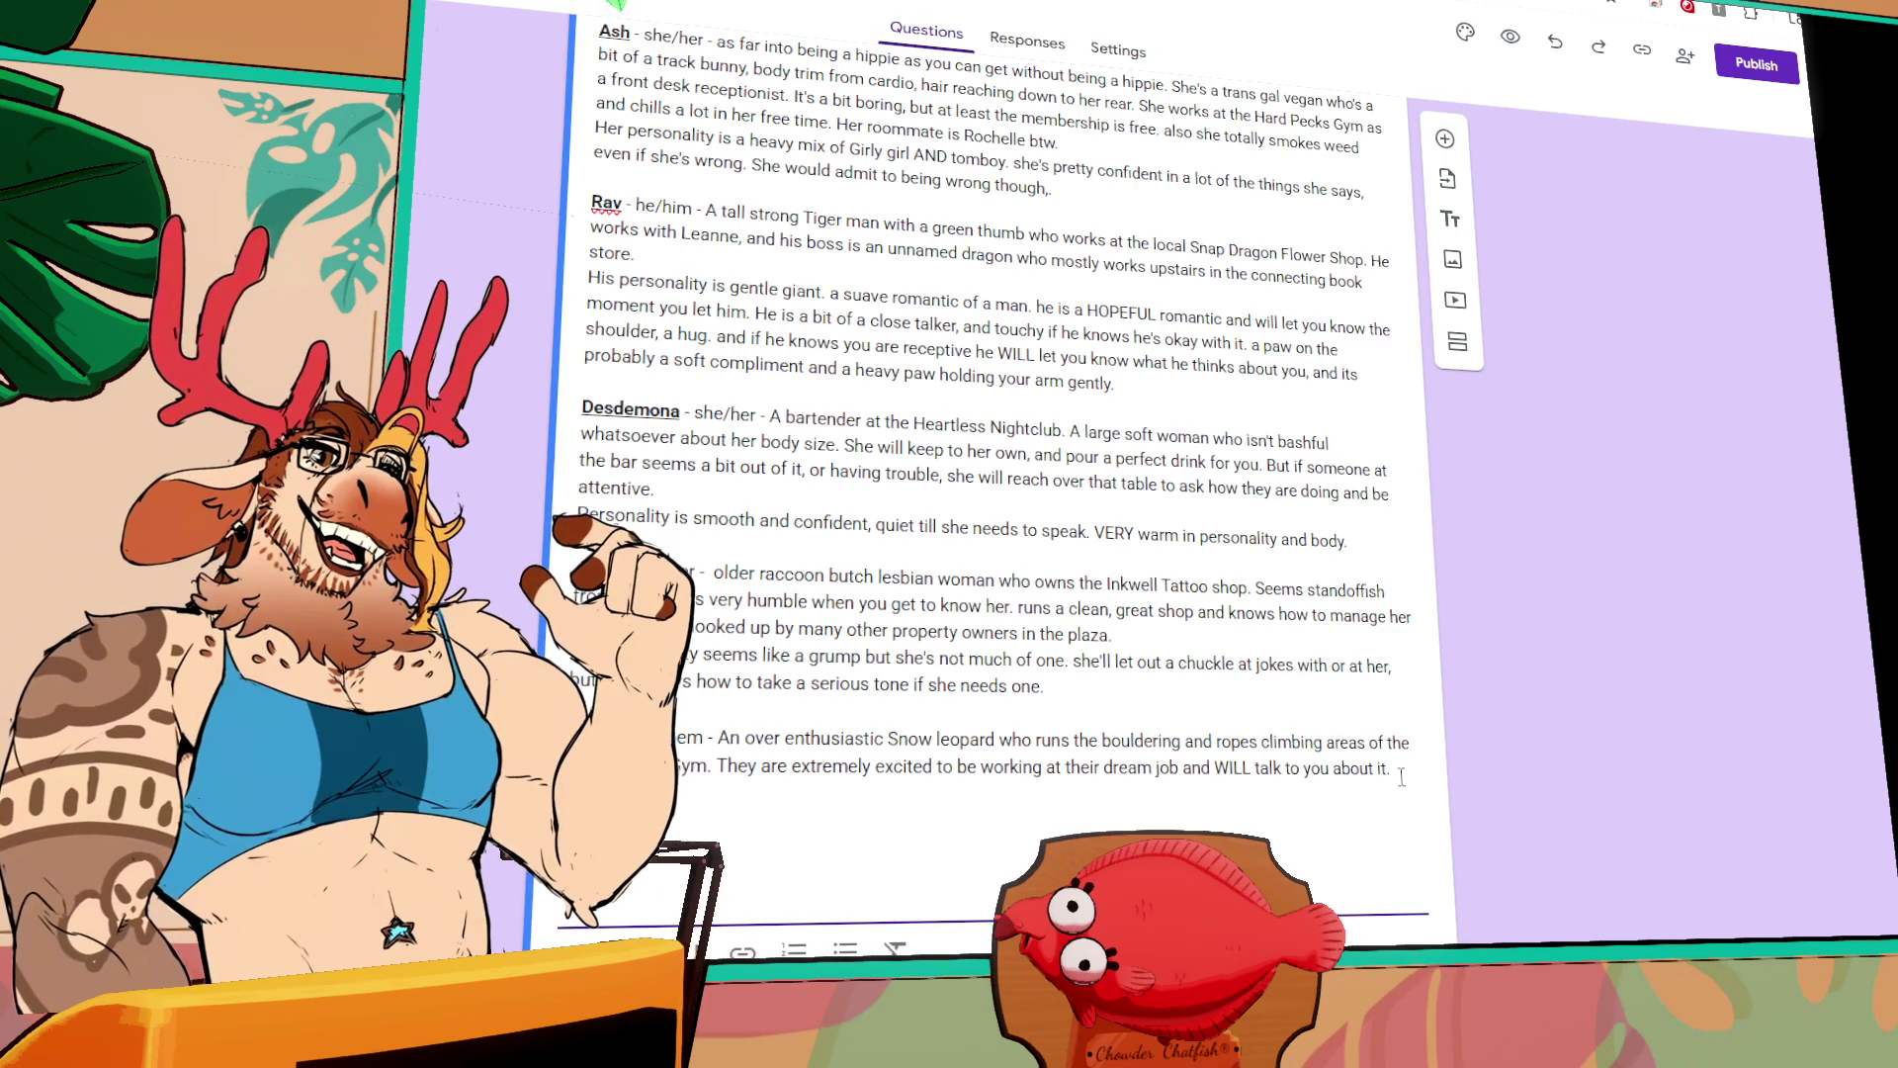
{"action": "scroll", "coordinate": [1036, 489], "scroll_direction": "up", "scroll_amount": 20}
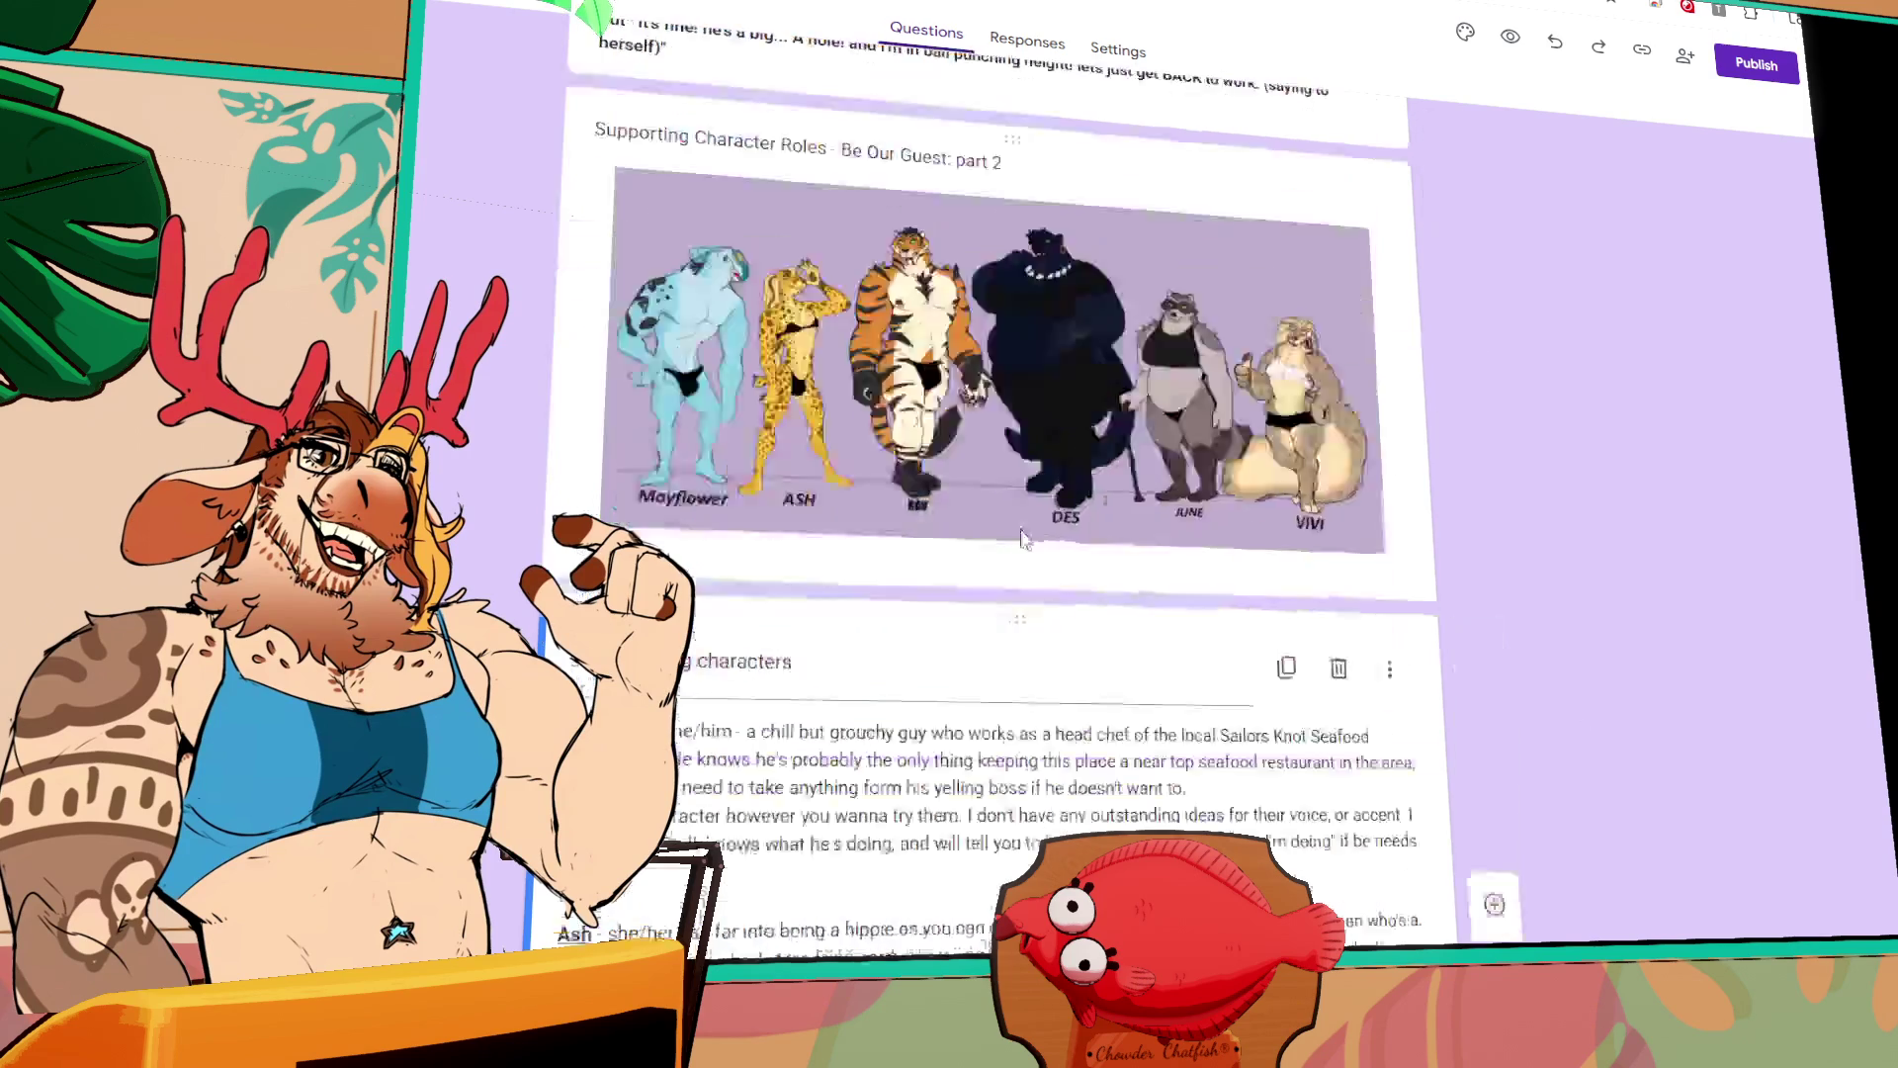
{"action": "scroll", "coordinate": [1036, 489], "scroll_direction": "up", "scroll_amount": 10}
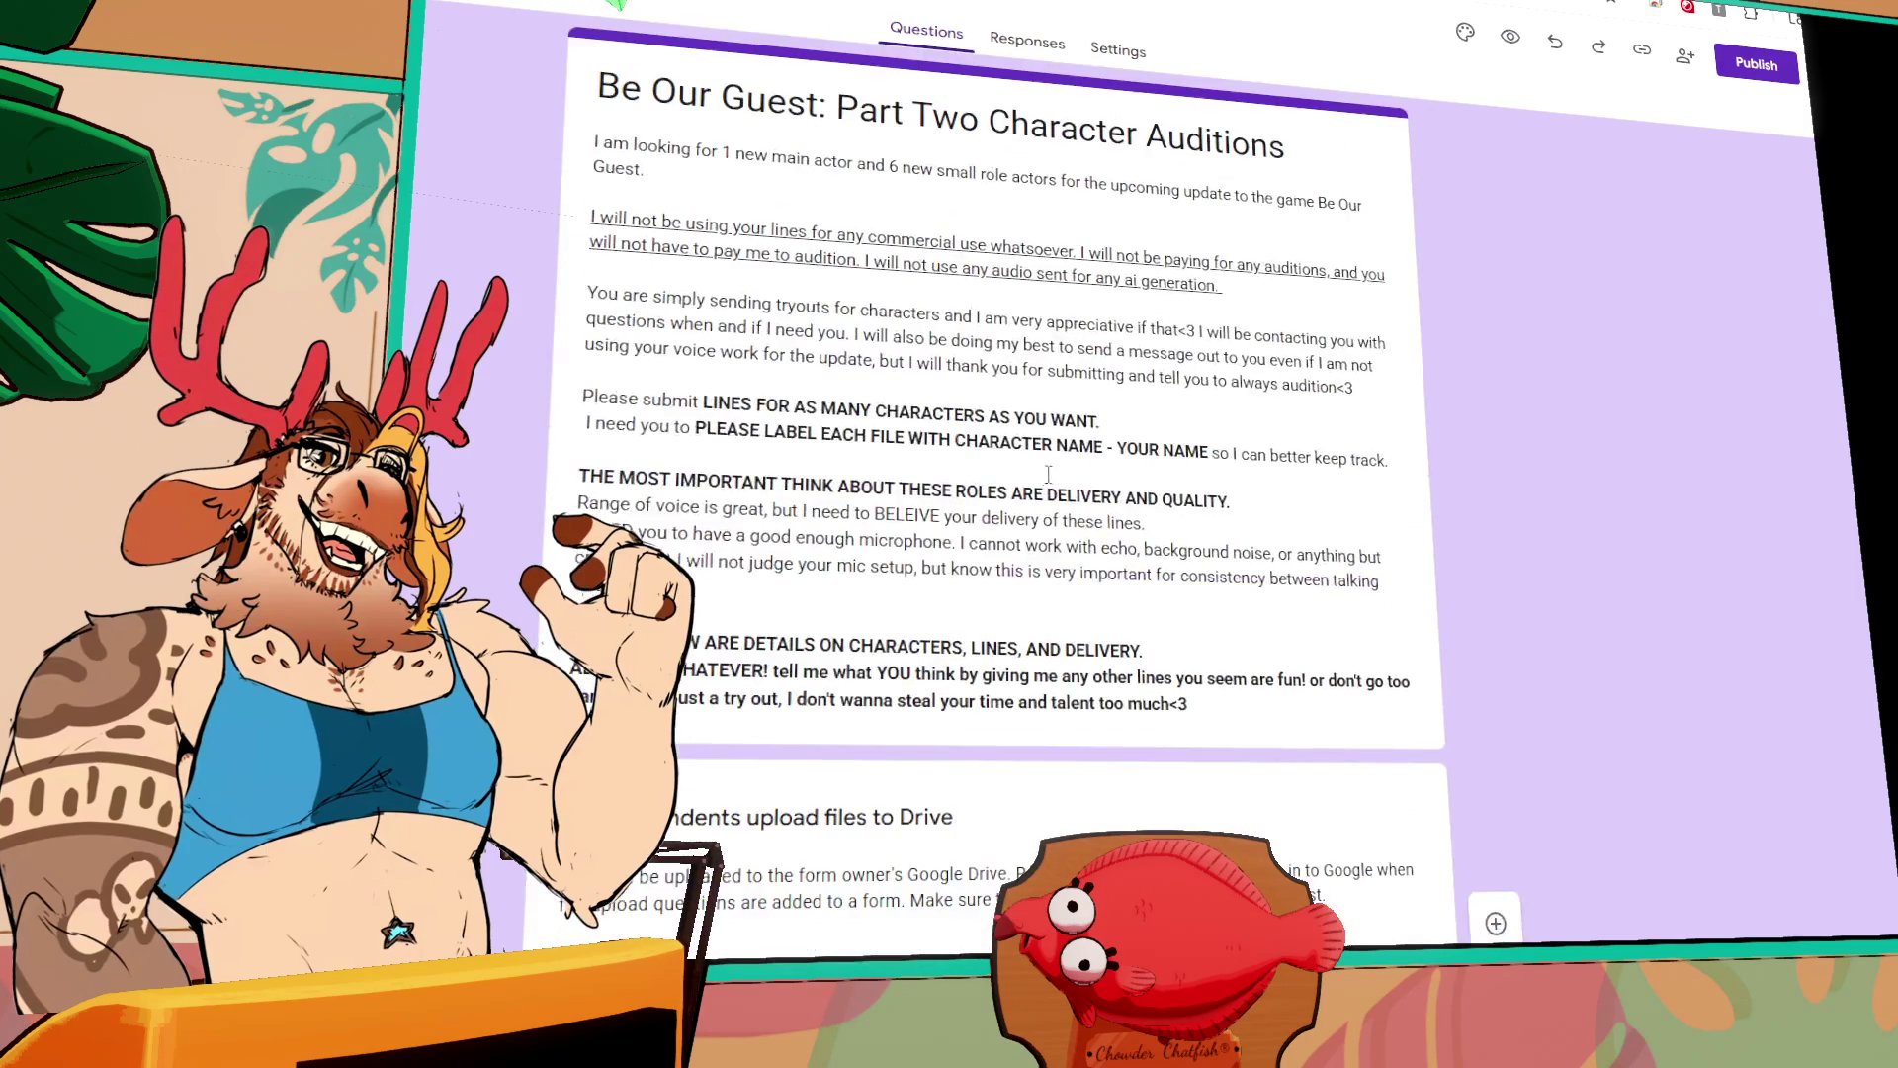
{"action": "scroll", "coordinate": [1035, 488], "scroll_direction": "down", "scroll_amount": 15}
{"action": "scroll", "coordinate": [1053, 462], "scroll_direction": "down", "scroll_amount": 15}
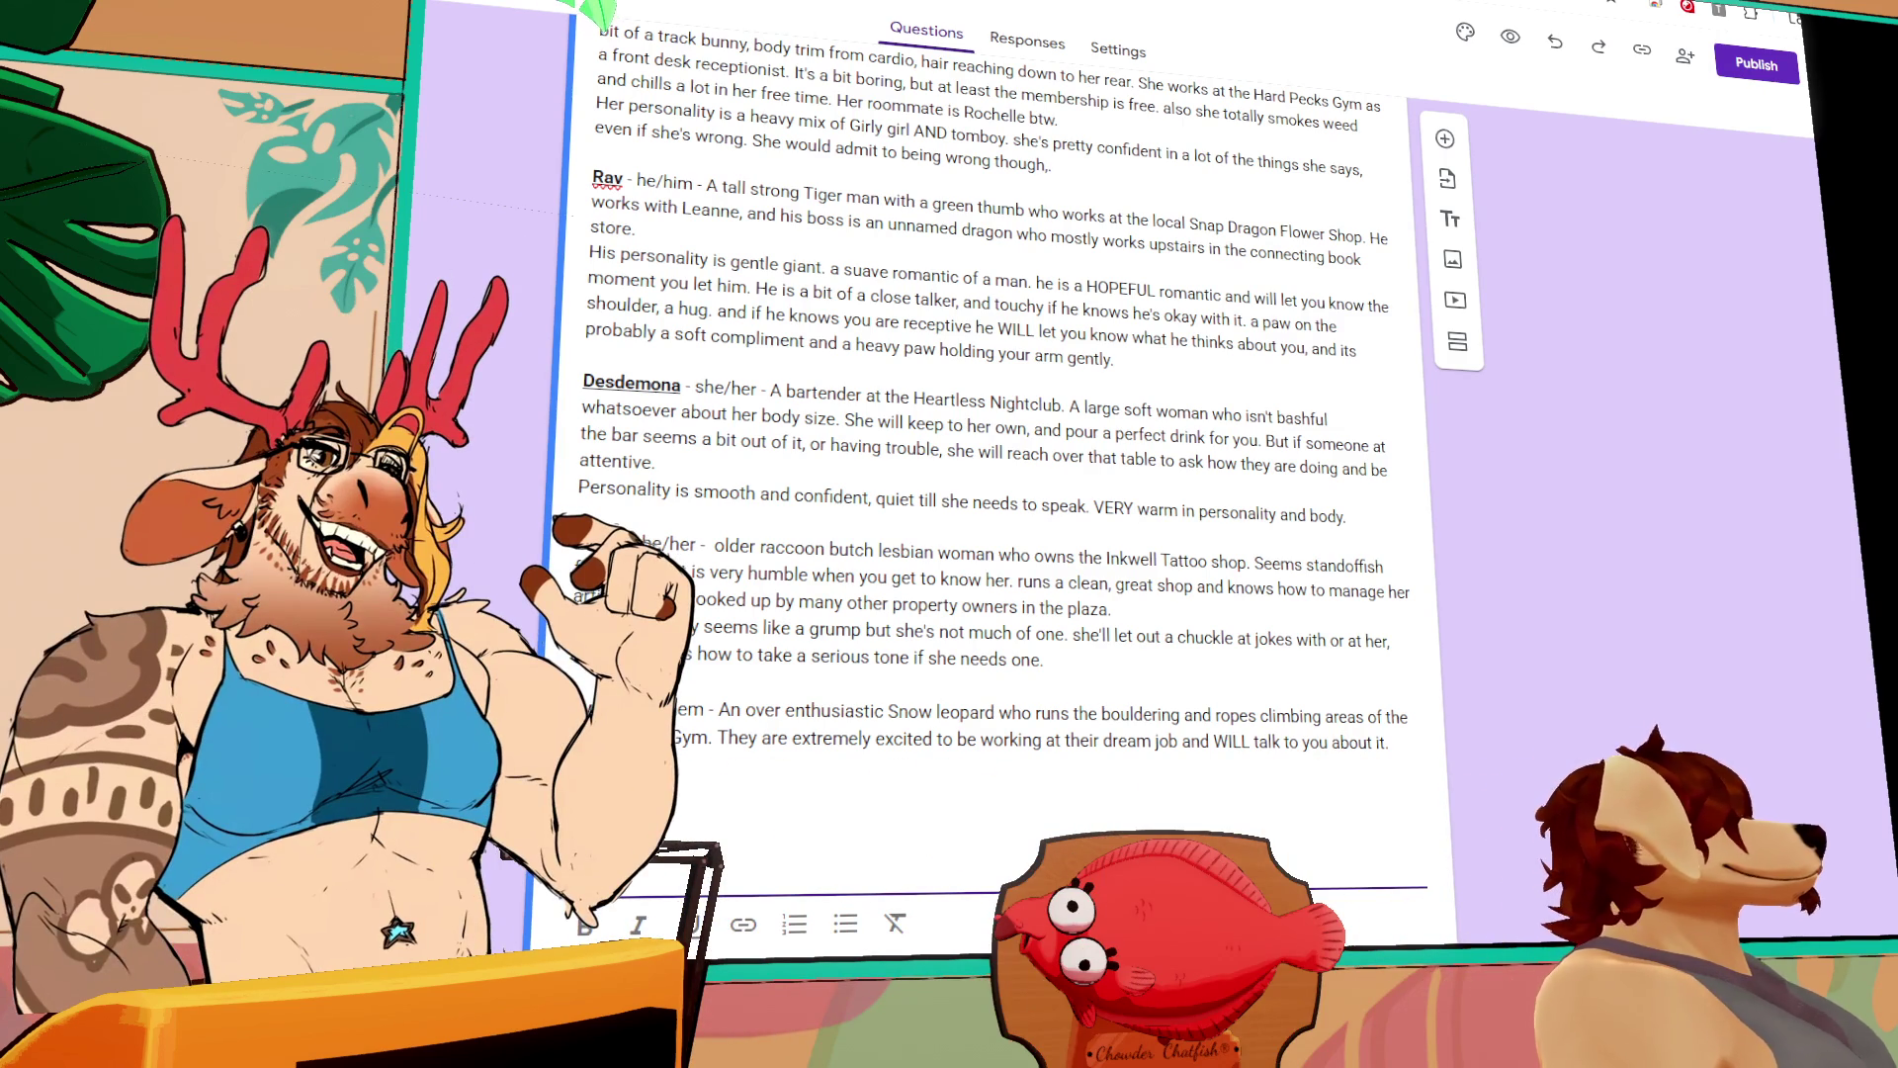
{"action": "scroll", "coordinate": [1777, 331], "scroll_direction": "up", "scroll_amount": 20}
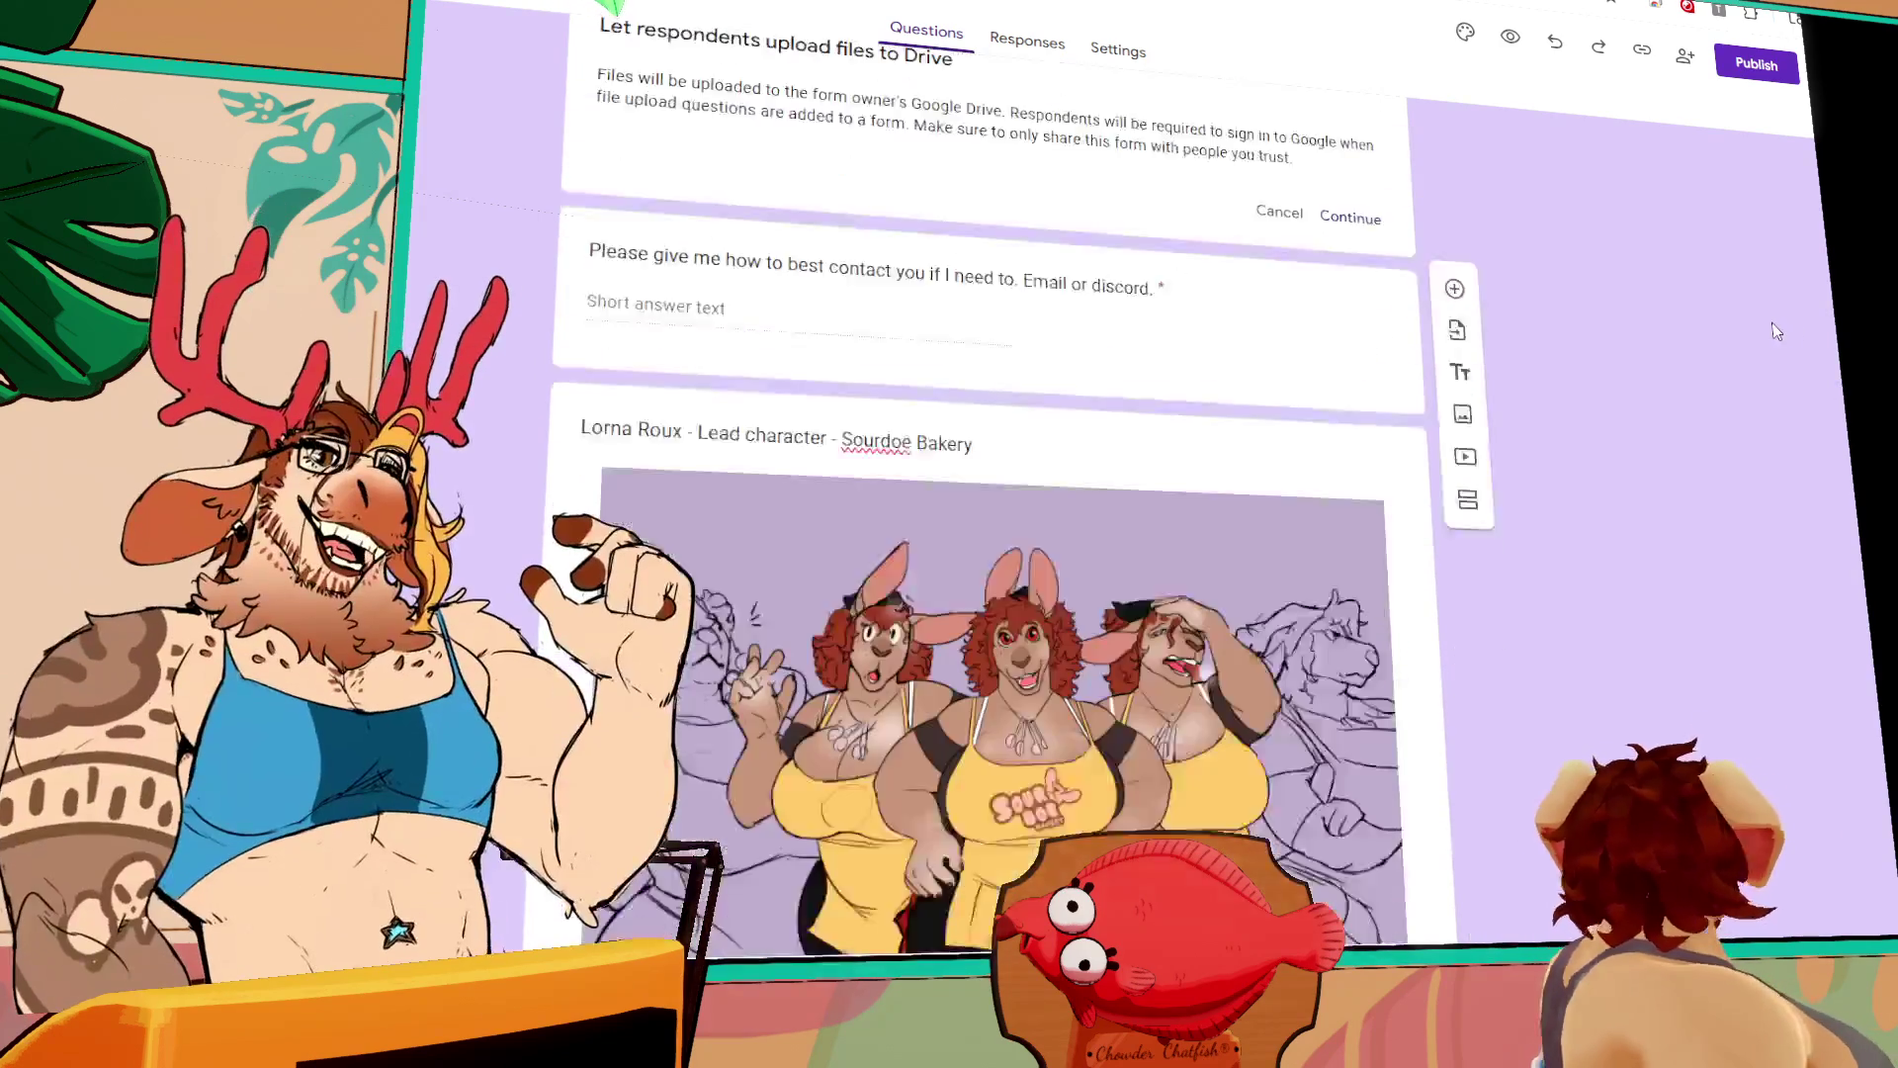
{"action": "scroll", "coordinate": [1776, 331], "scroll_direction": "down", "scroll_amount": 3}
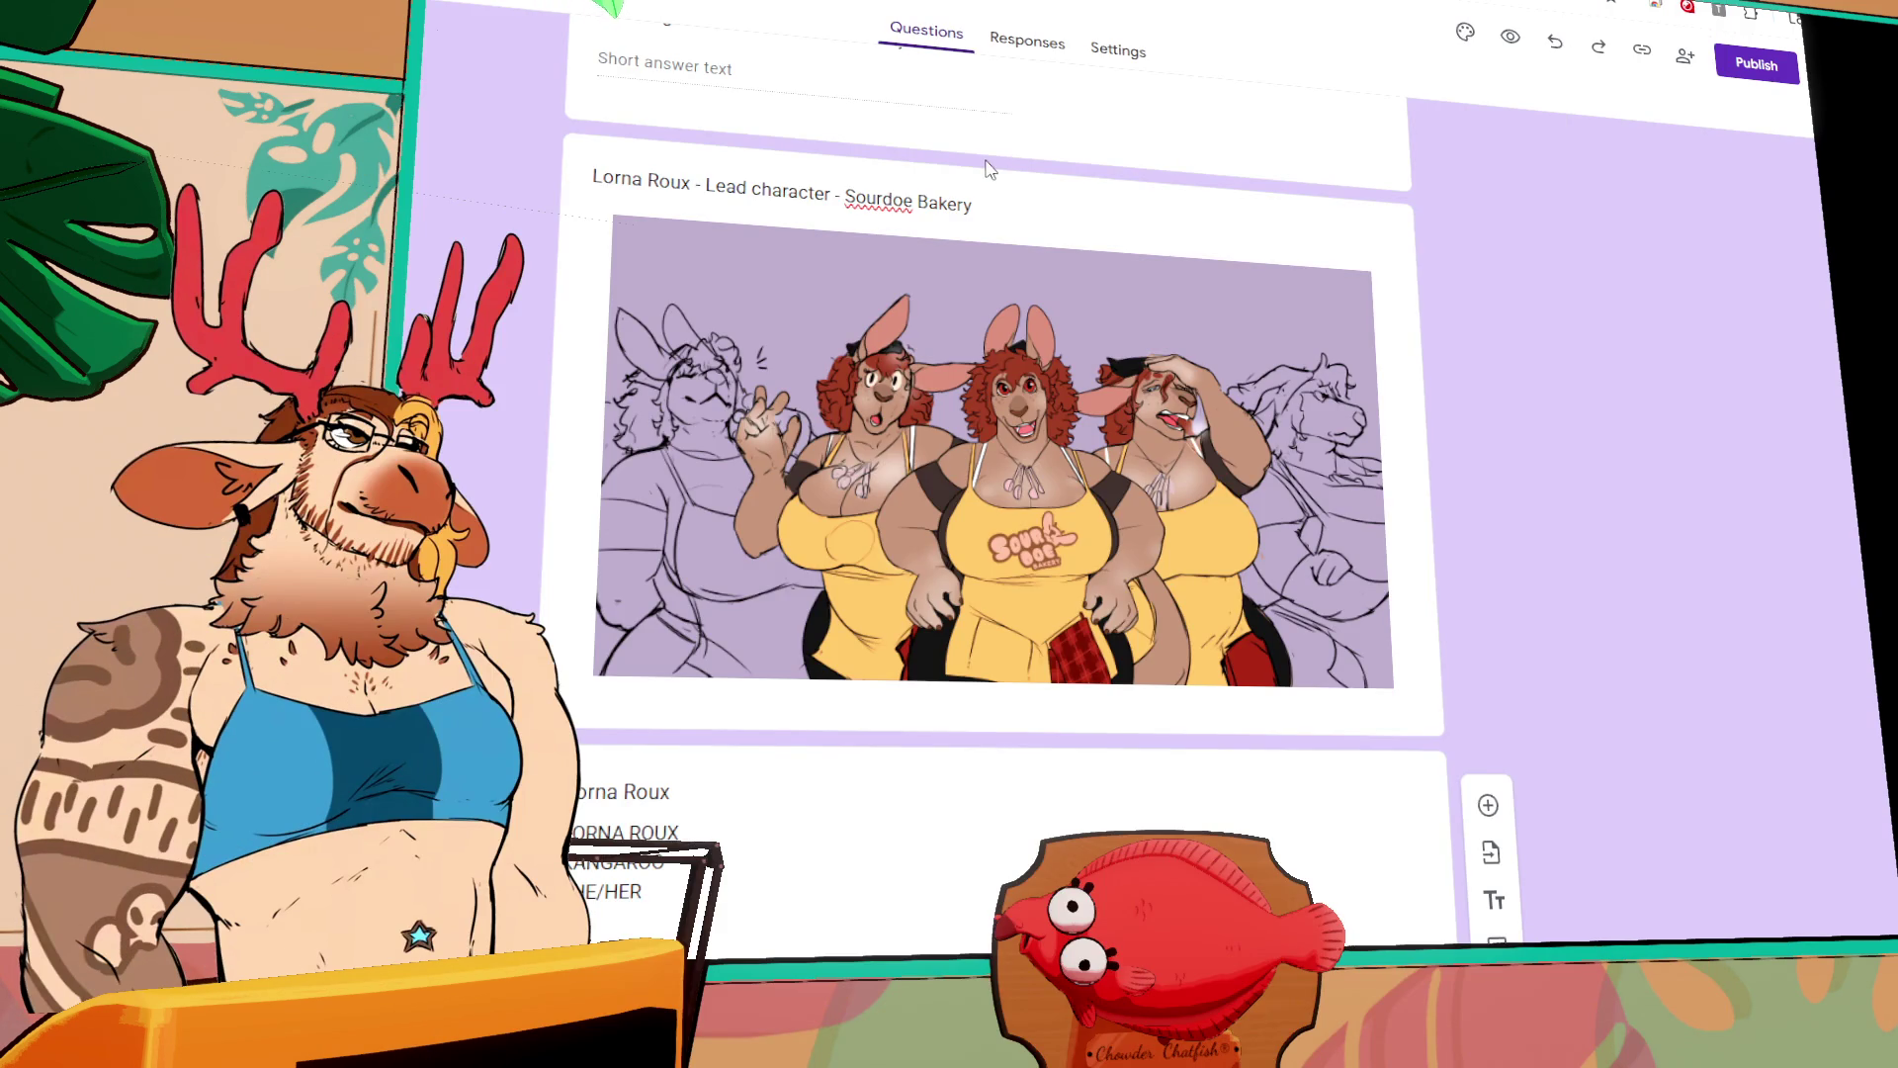
{"action": "scroll", "coordinate": [812, 506], "scroll_direction": "down", "scroll_amount": 20}
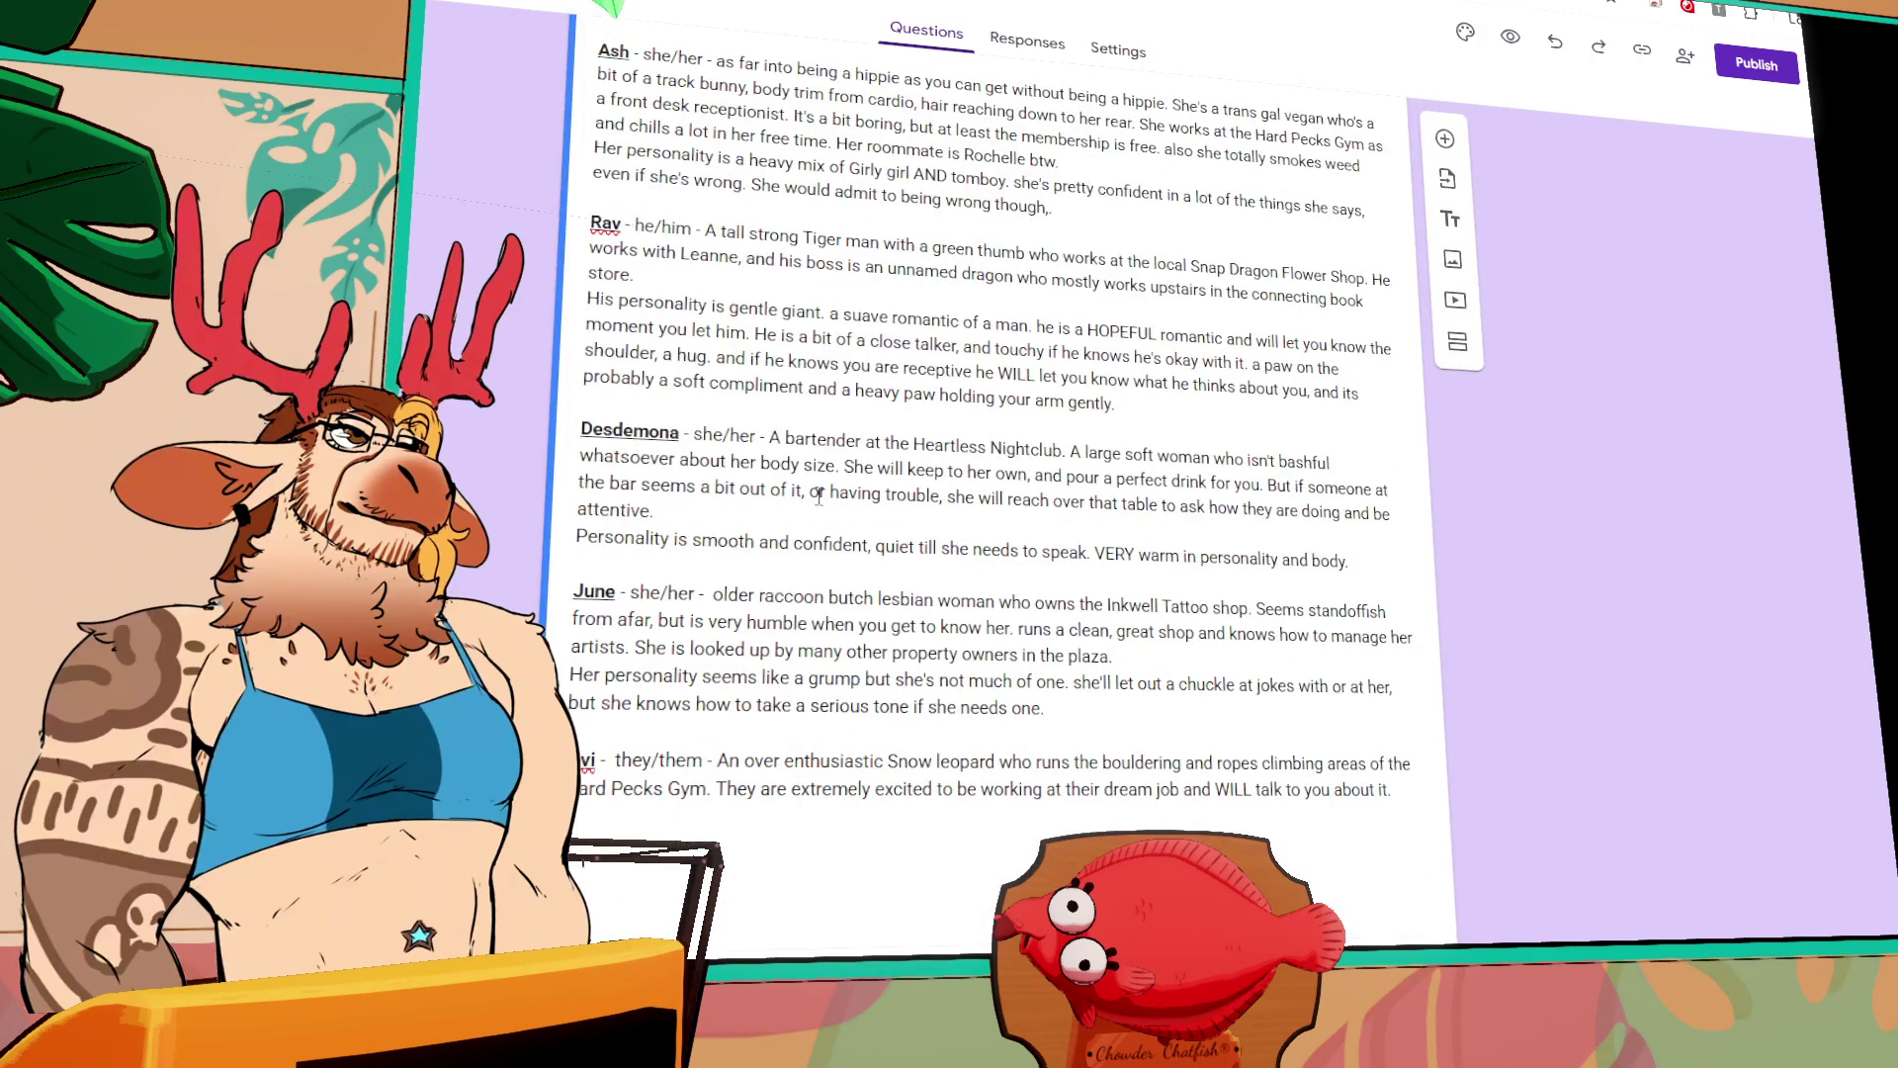
{"action": "scroll", "coordinate": [816, 494], "scroll_direction": "up", "scroll_amount": 5}
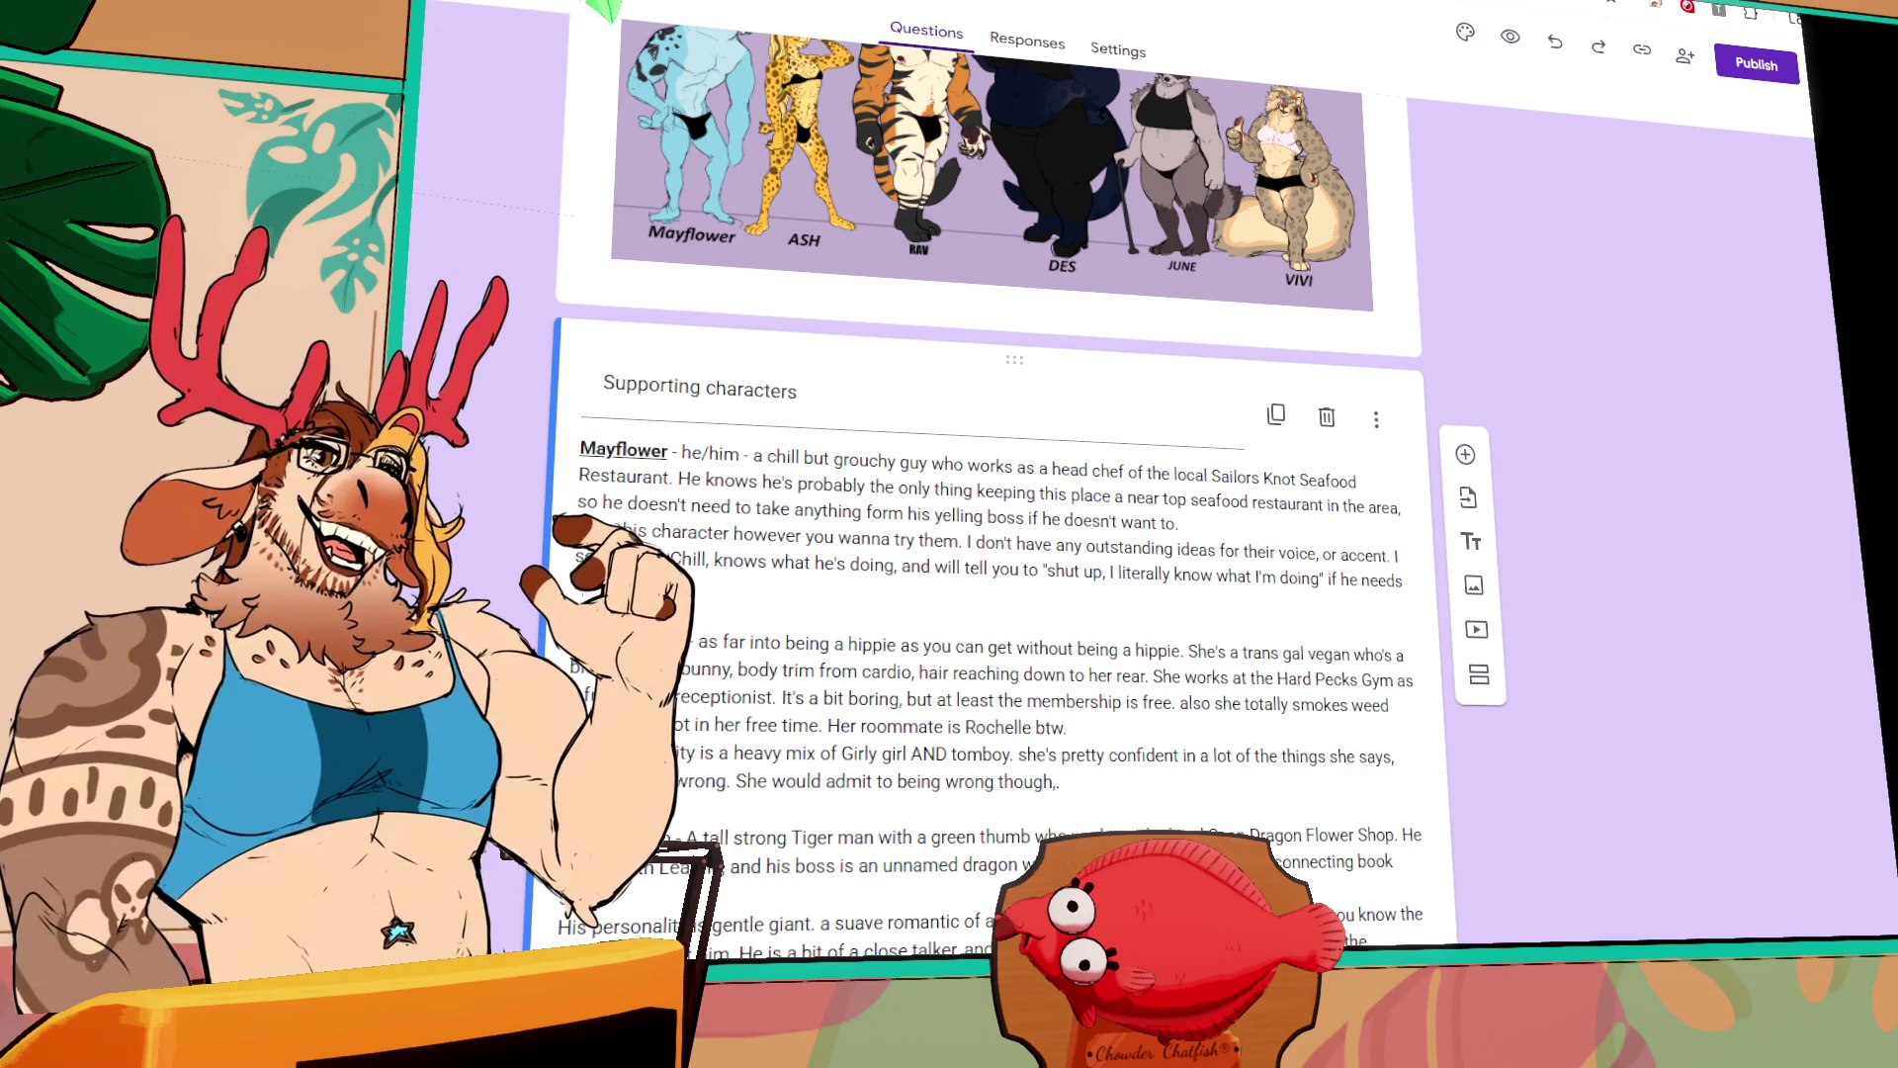
{"action": "scroll", "coordinate": [639, 199], "scroll_direction": "down", "scroll_amount": 6}
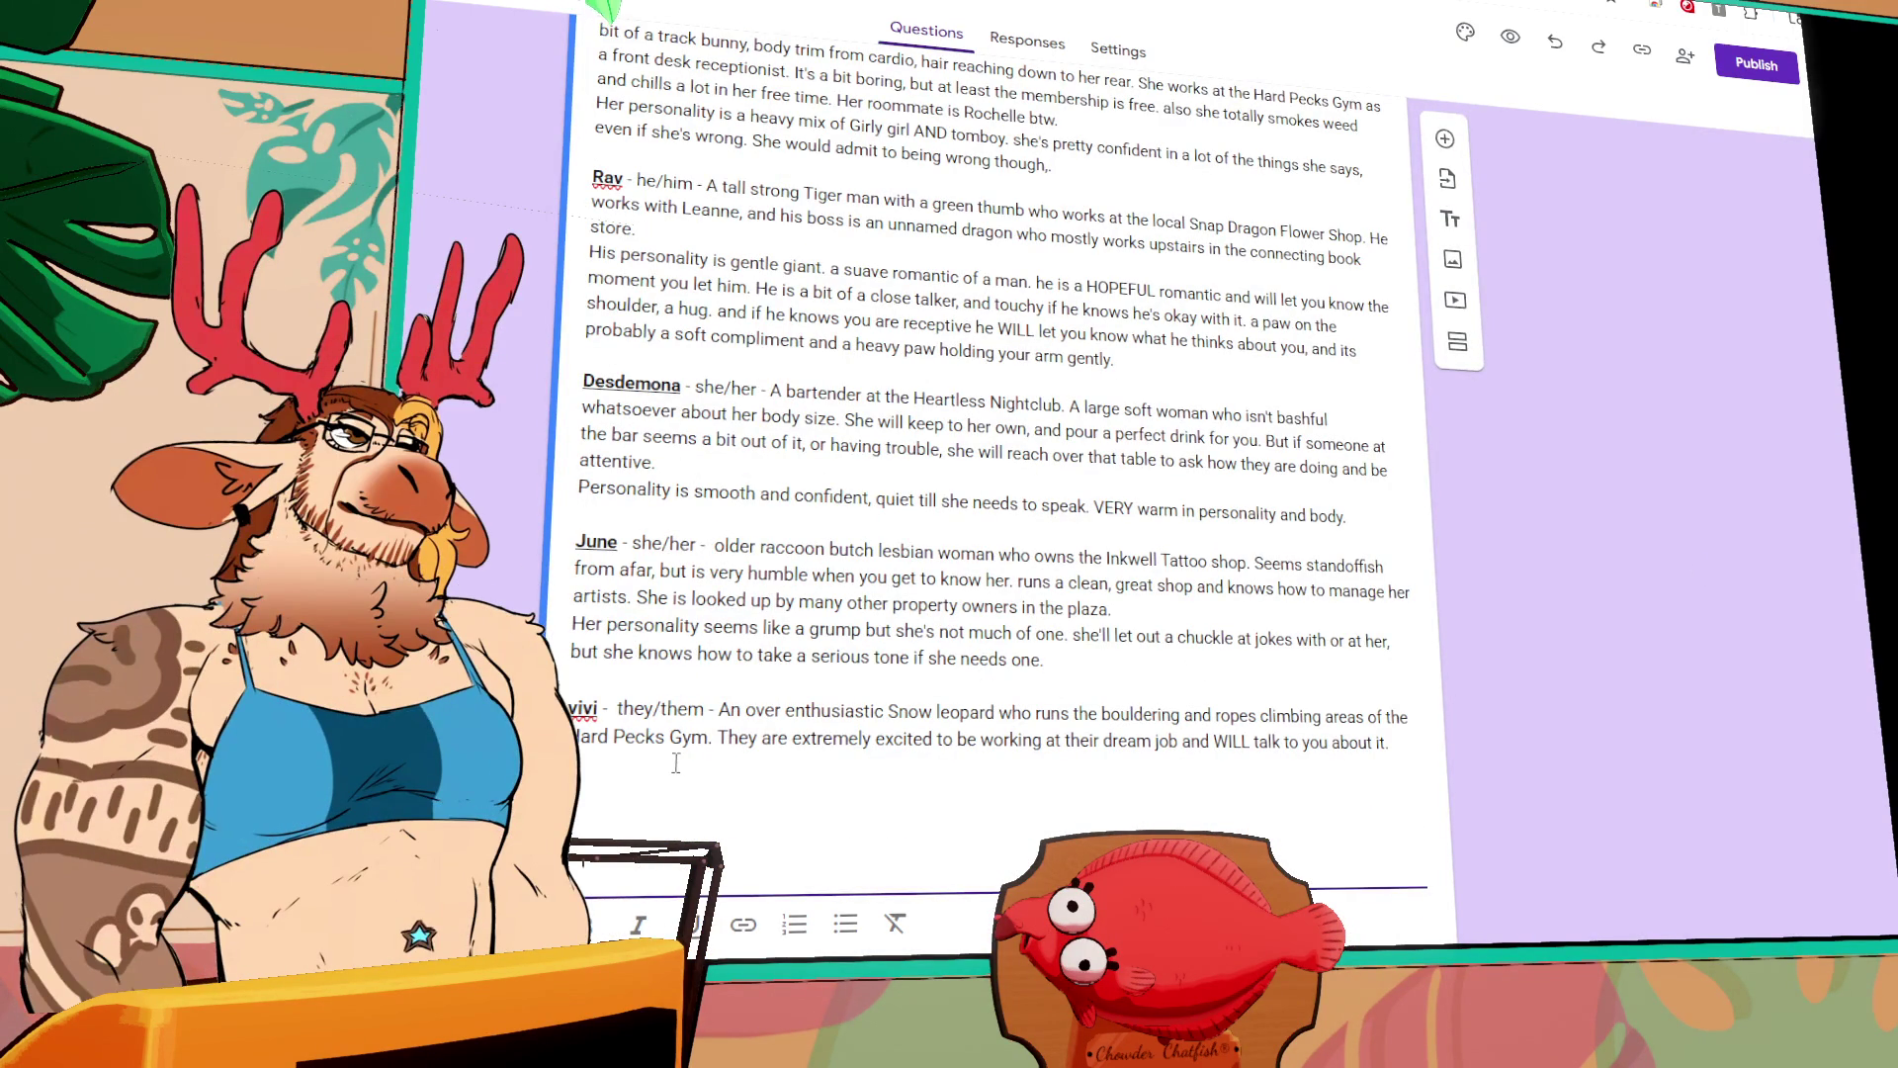
{"action": "scroll", "coordinate": [688, 749], "scroll_direction": "up", "scroll_amount": 1}
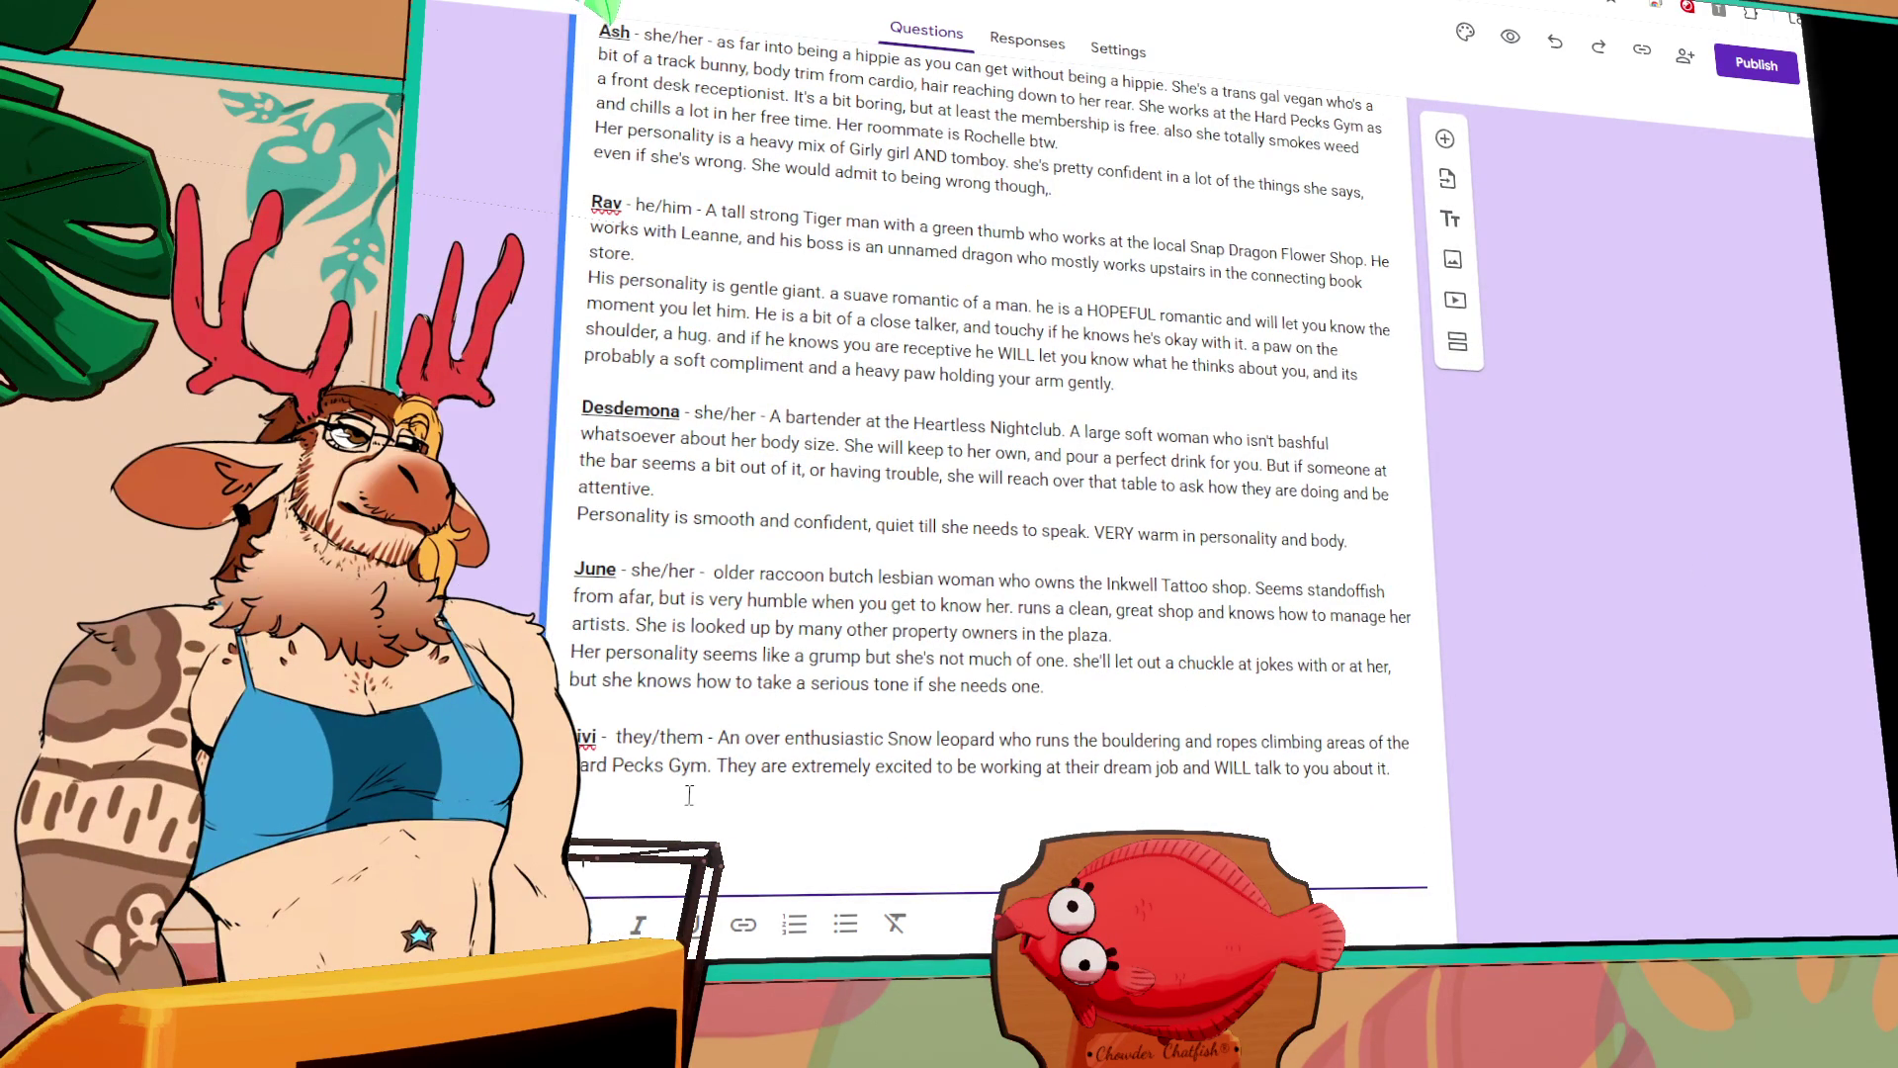
Step: Type Vivi's personality line: VERY confident and enthusiastic about the things they love
{"action": "type", "text": "Thei"}
{"action": "type", "text": " personality is VERY"}
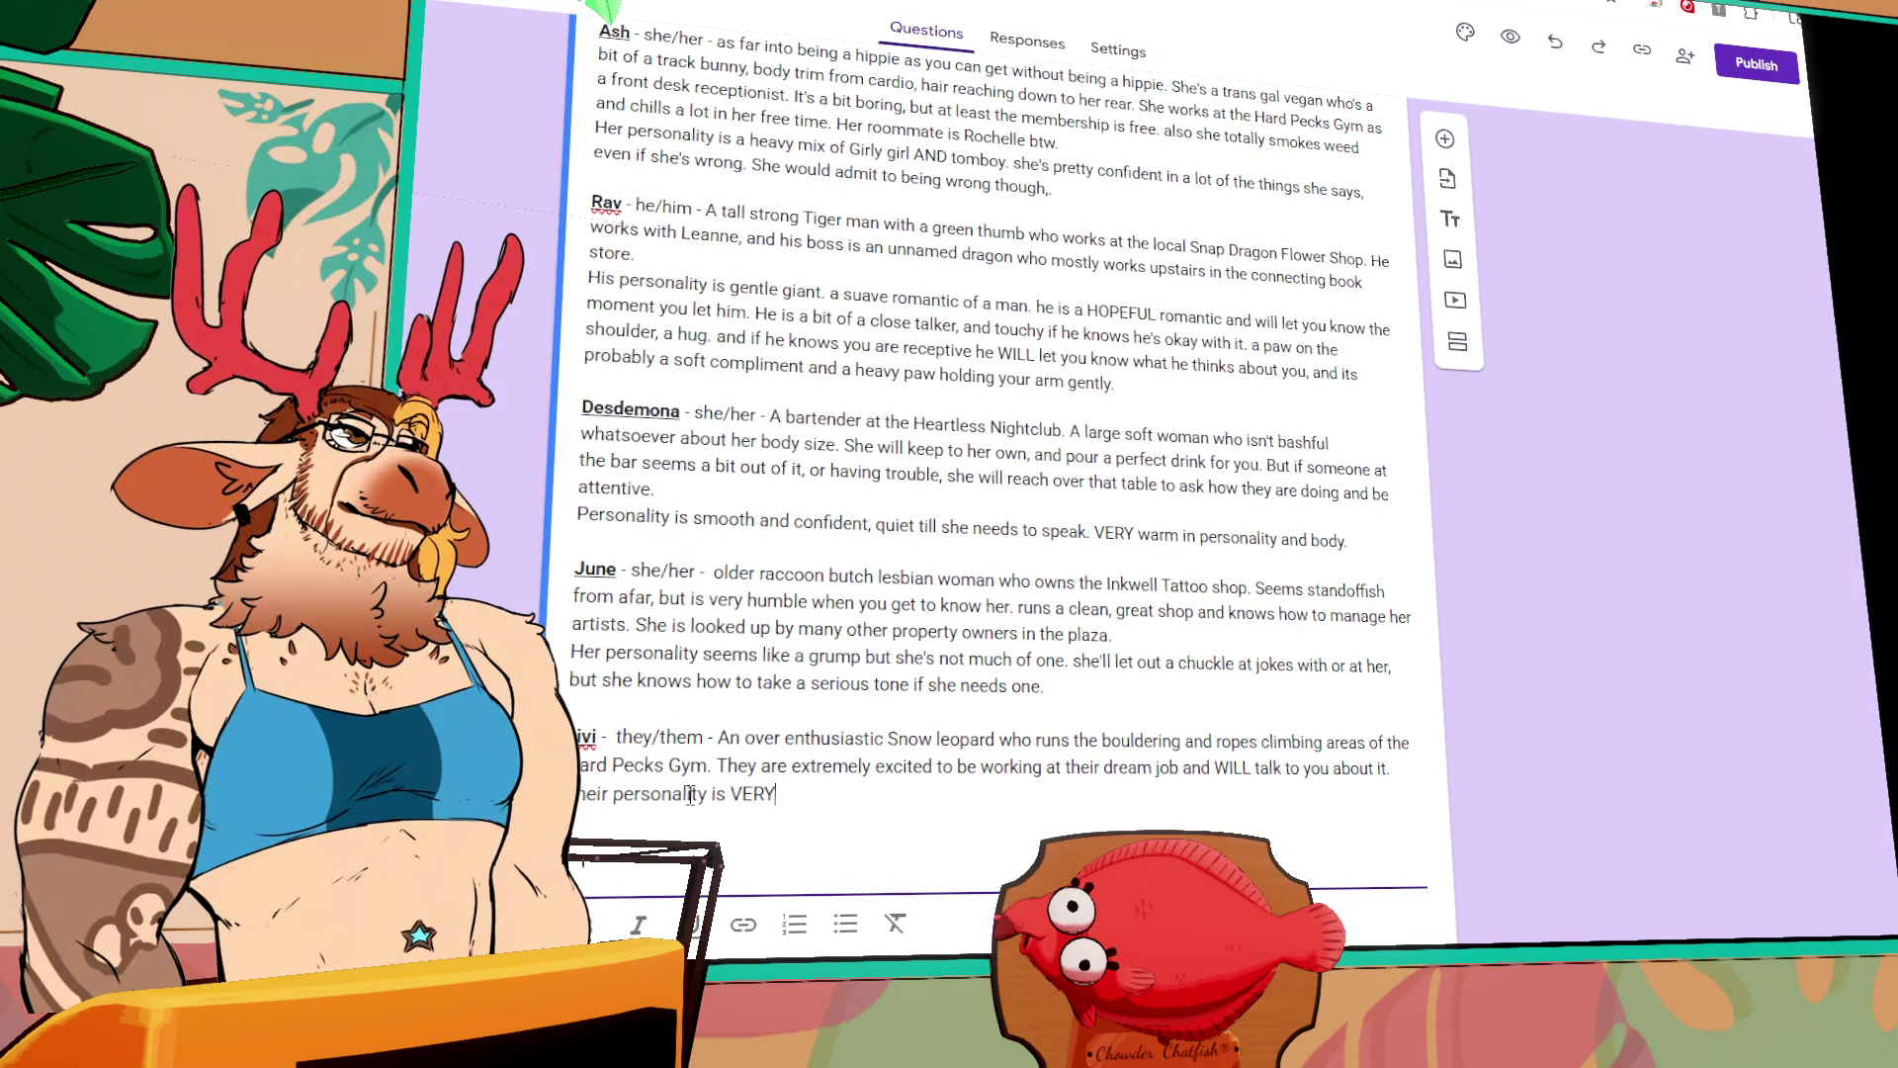
{"action": "type", "text": "confide"}
{"action": "type", "text": "nt and enthus"}
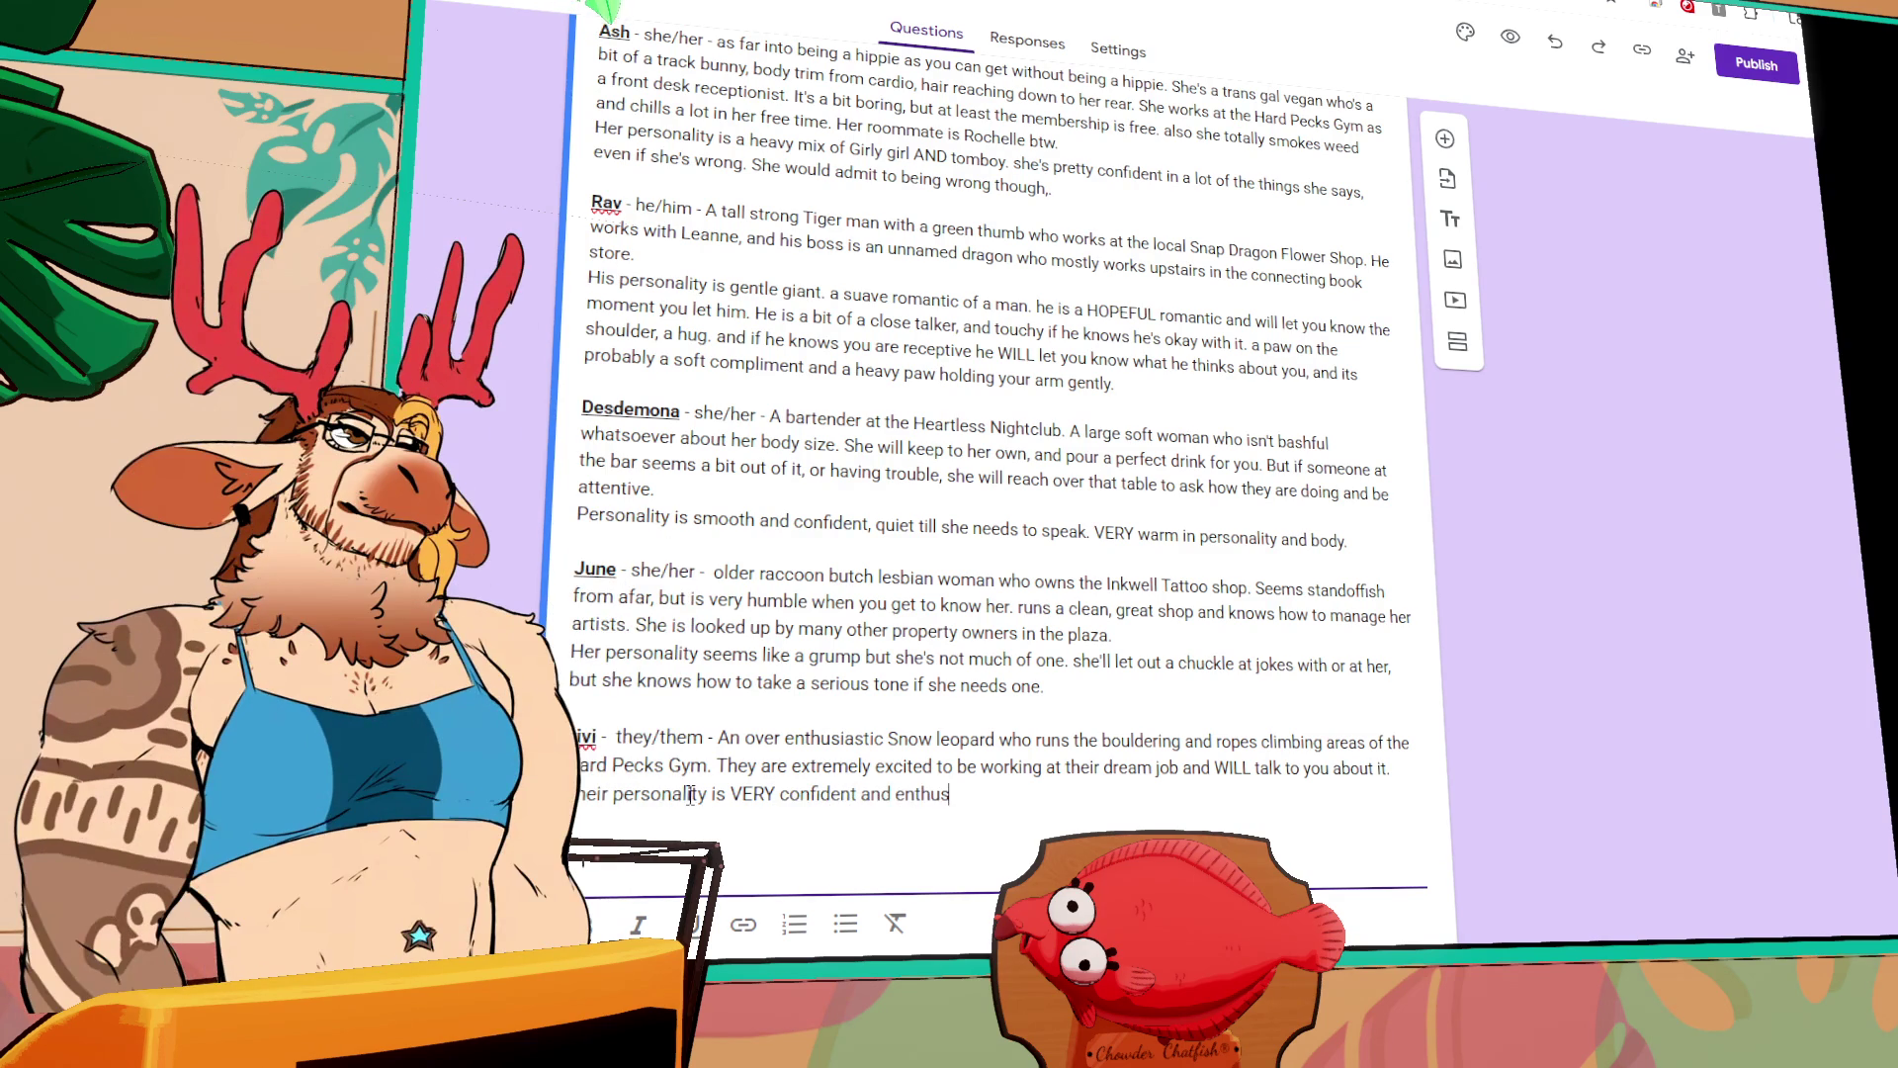
{"action": "type", "text": "astic about the things they know"}
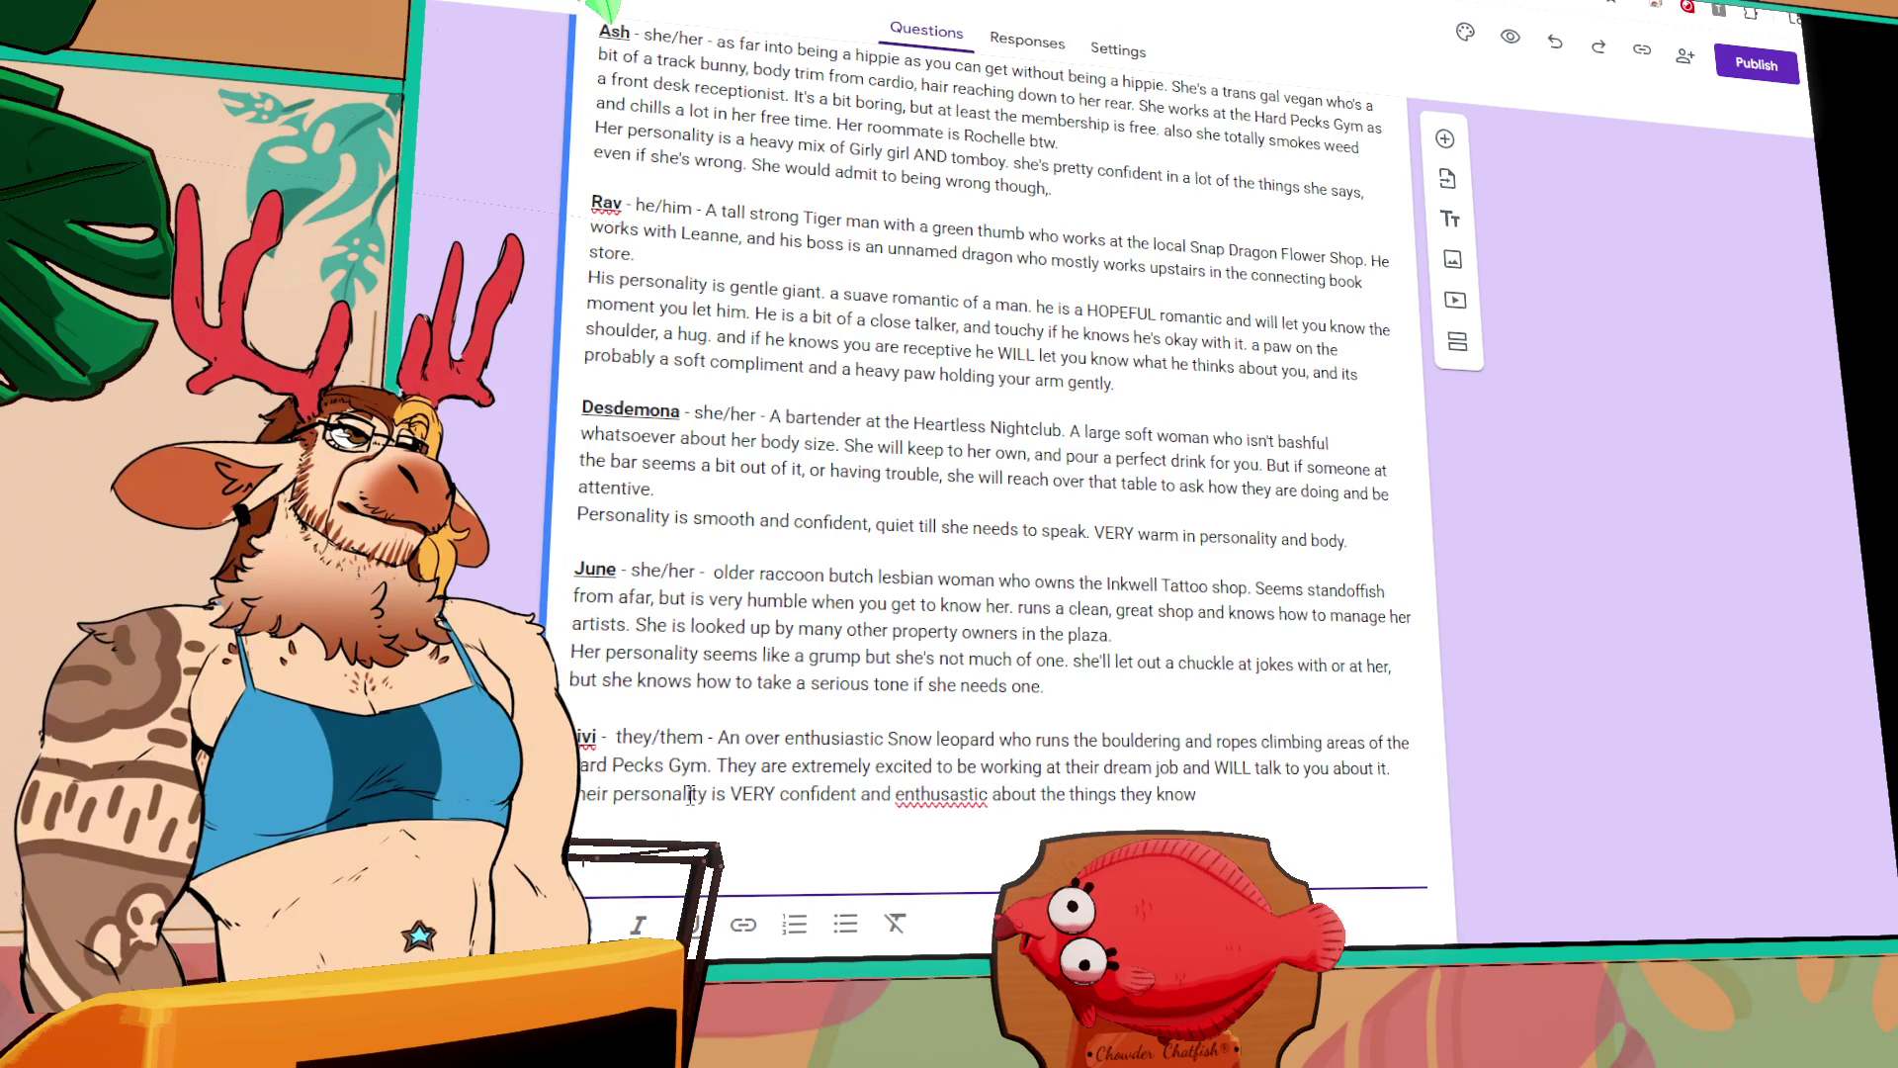
{"action": "type", "text": ", but"}
{"action": "type", "text": "ous or "}
{"action": "type", "text": "and"}
{"action": "scroll", "coordinate": [934, 544], "scroll_direction": "up", "scroll_amount": 1}
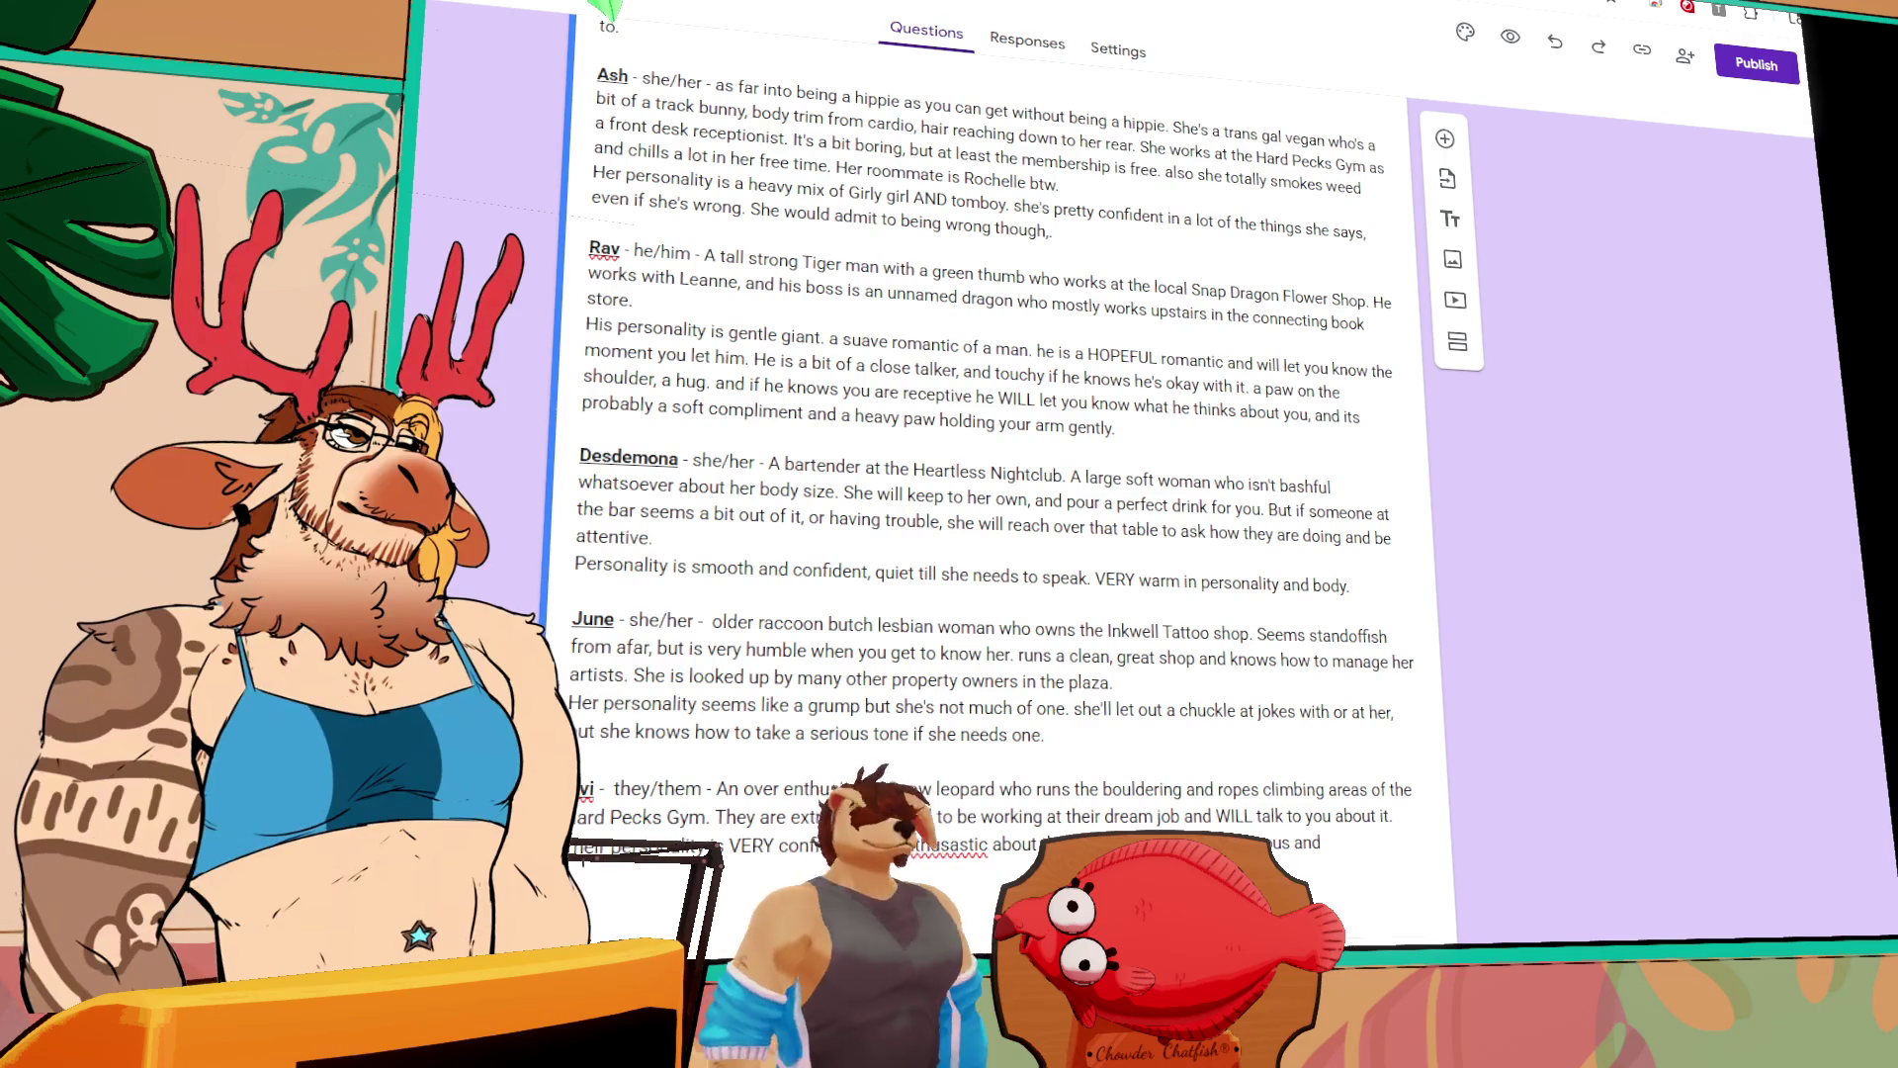
{"action": "key", "text": "ctrl+shift+Home"}
{"action": "scroll", "coordinate": [946, 852], "scroll_direction": "down", "scroll_amount": 7}
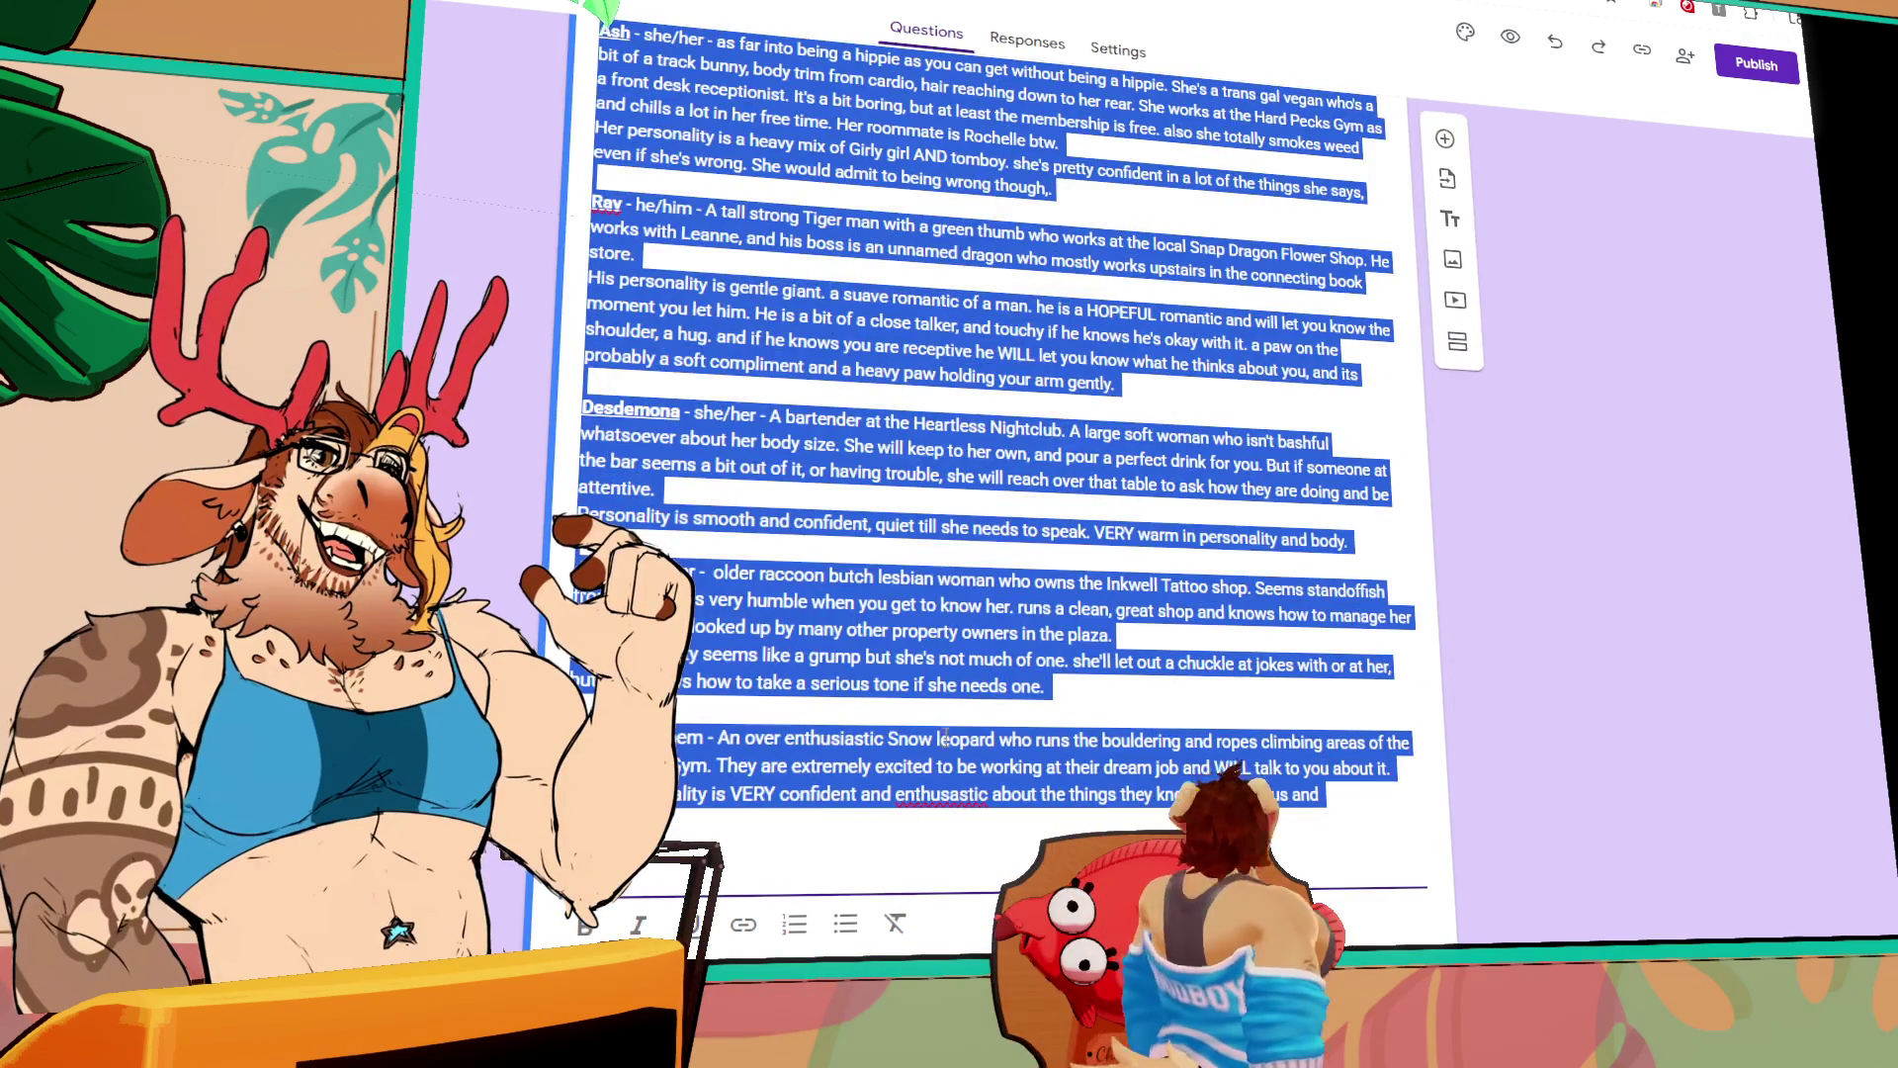
Step: Fix 'enthusiastic' and add: nervous the moment they don't know something, a bumbling puddle if flirted with
{"action": "double_click", "coordinate": [949, 797]}
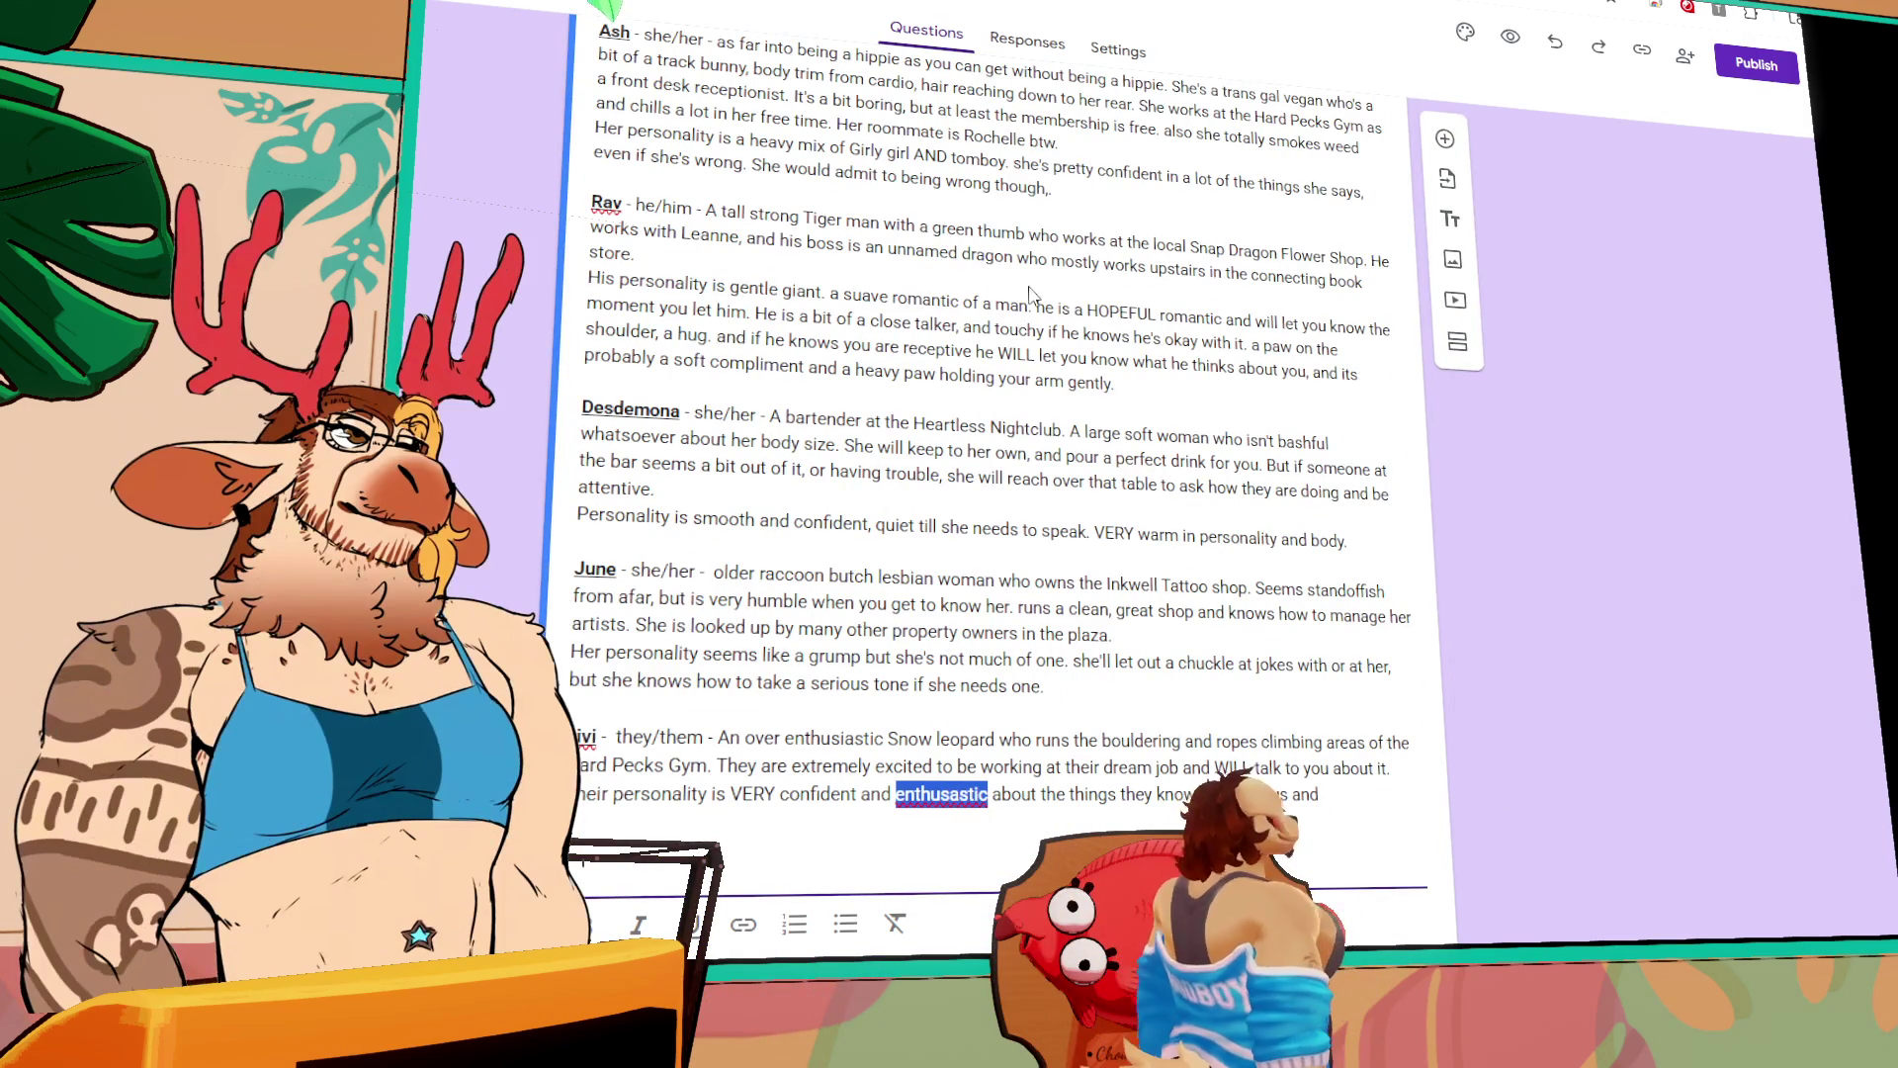
{"action": "type", "text": "enthusiastic"}
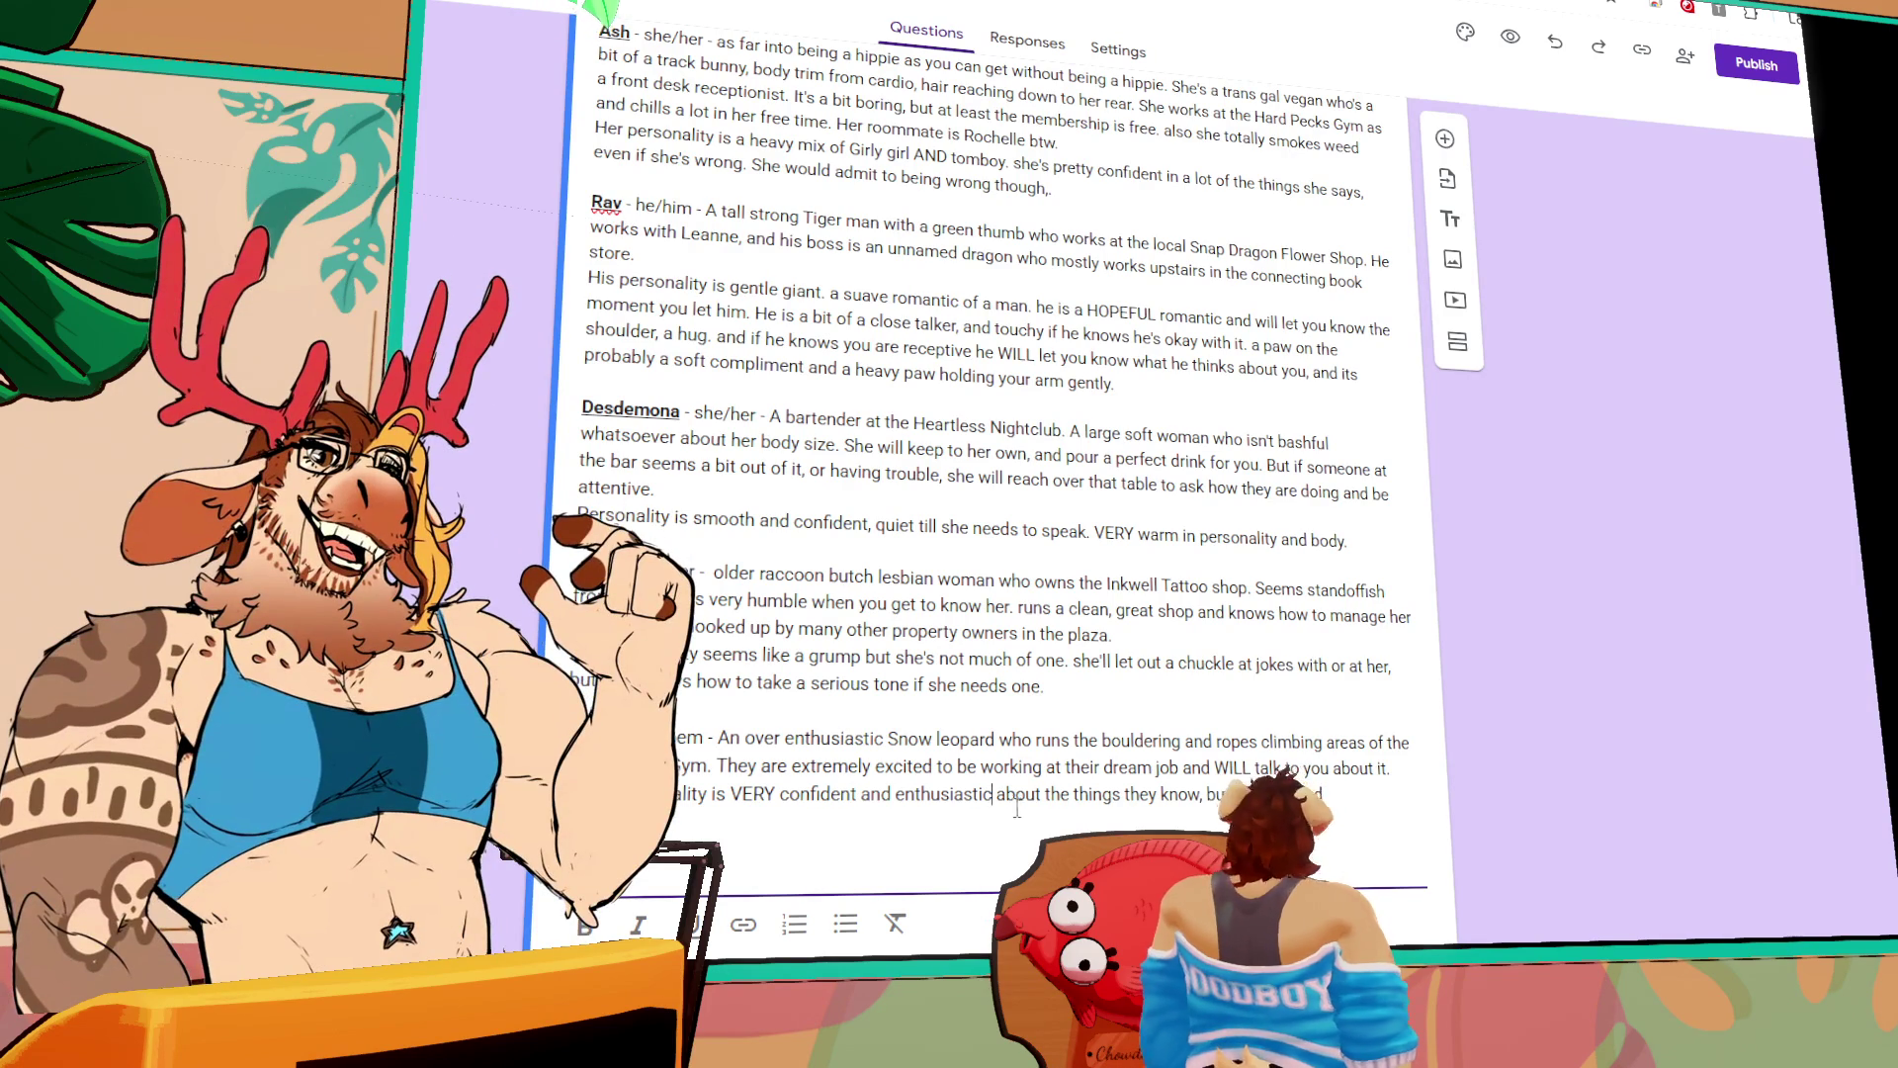
{"action": "left_click", "coordinate": [1125, 793]}
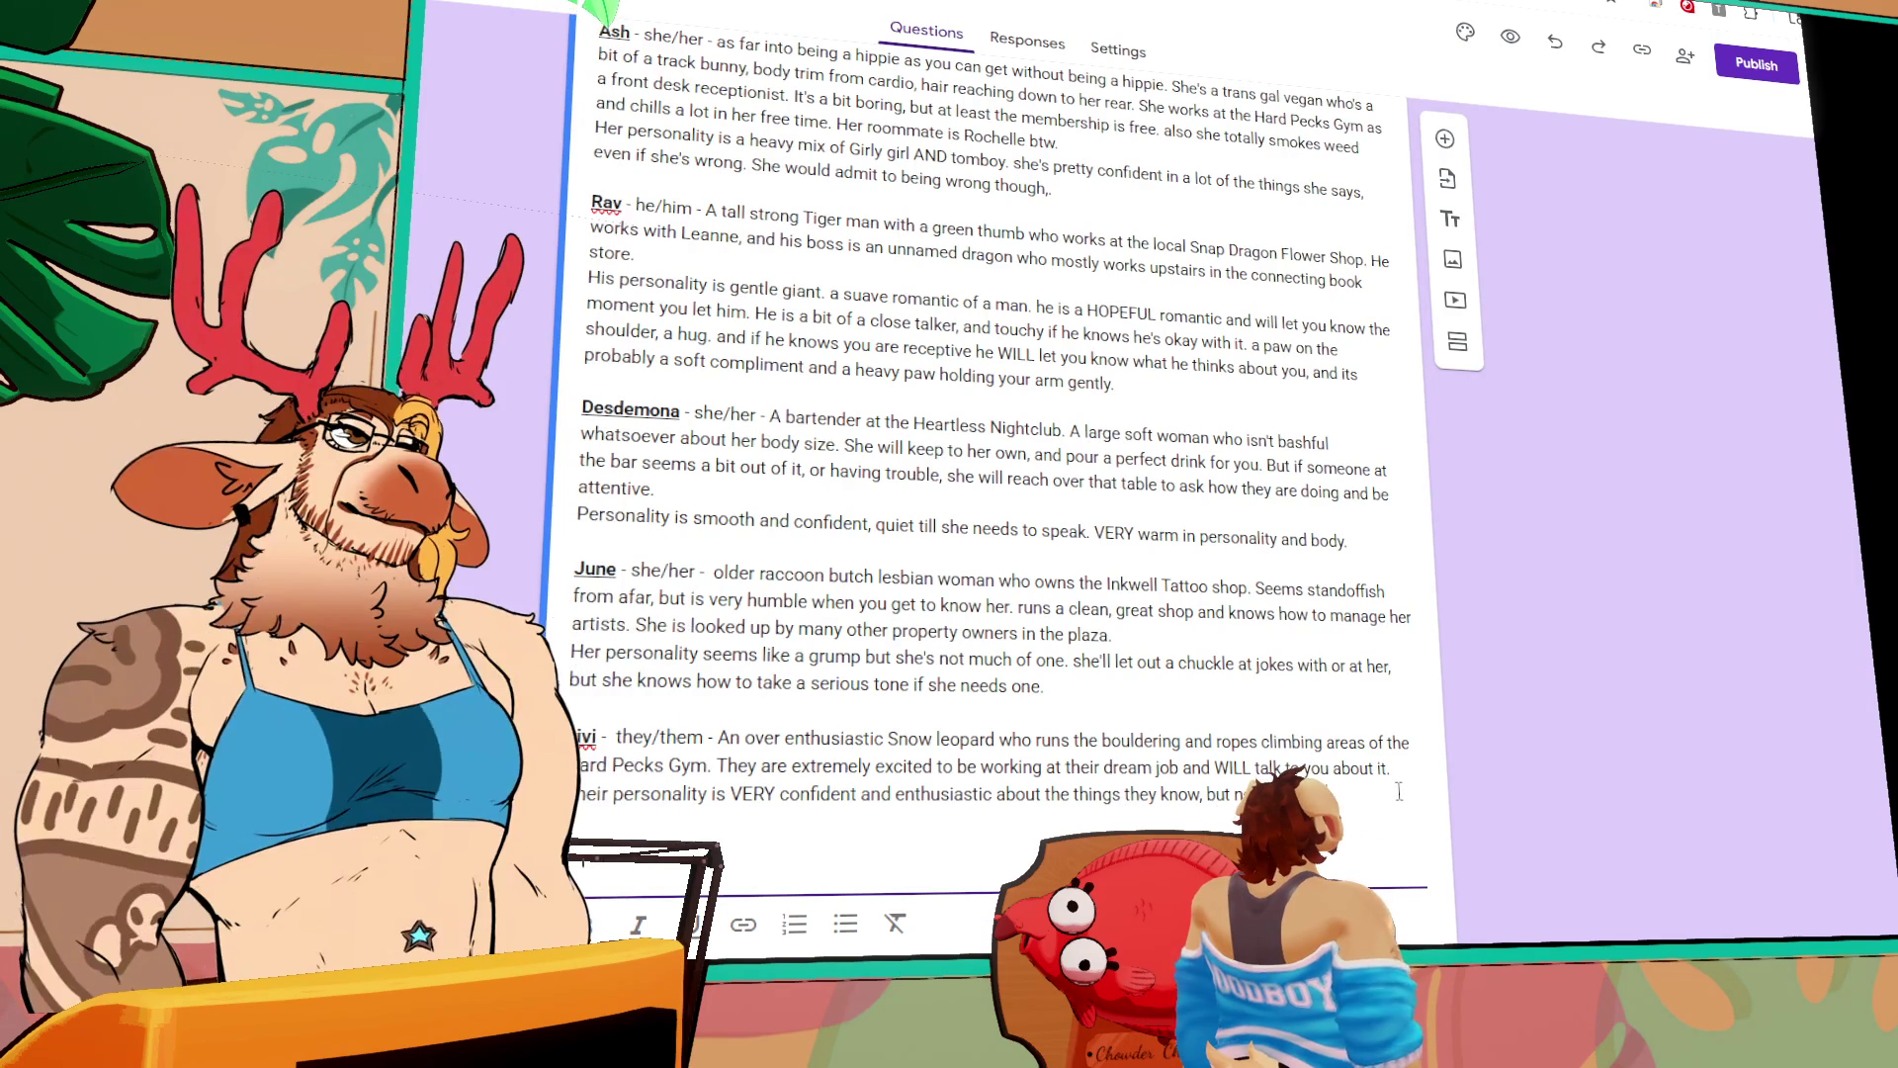
{"action": "type", "text": "the"}
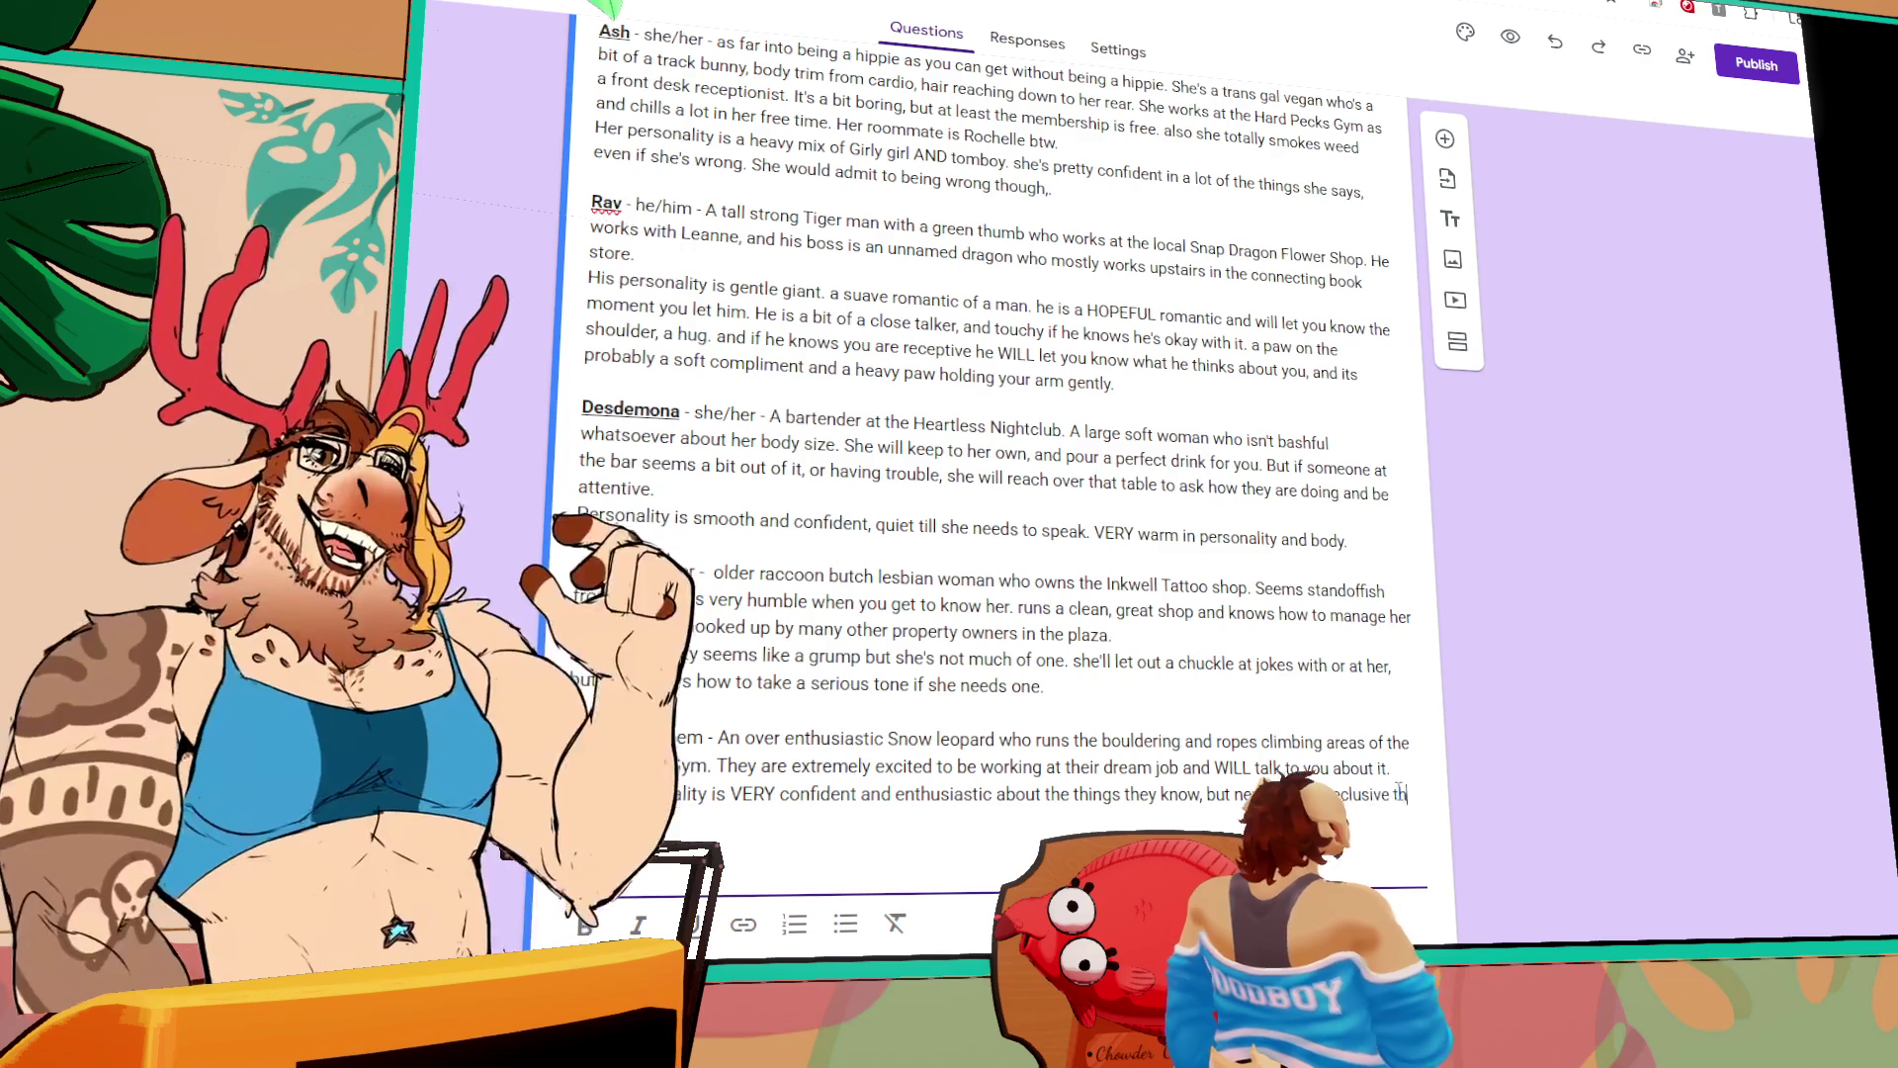
{"action": "type", "text": " moment "}
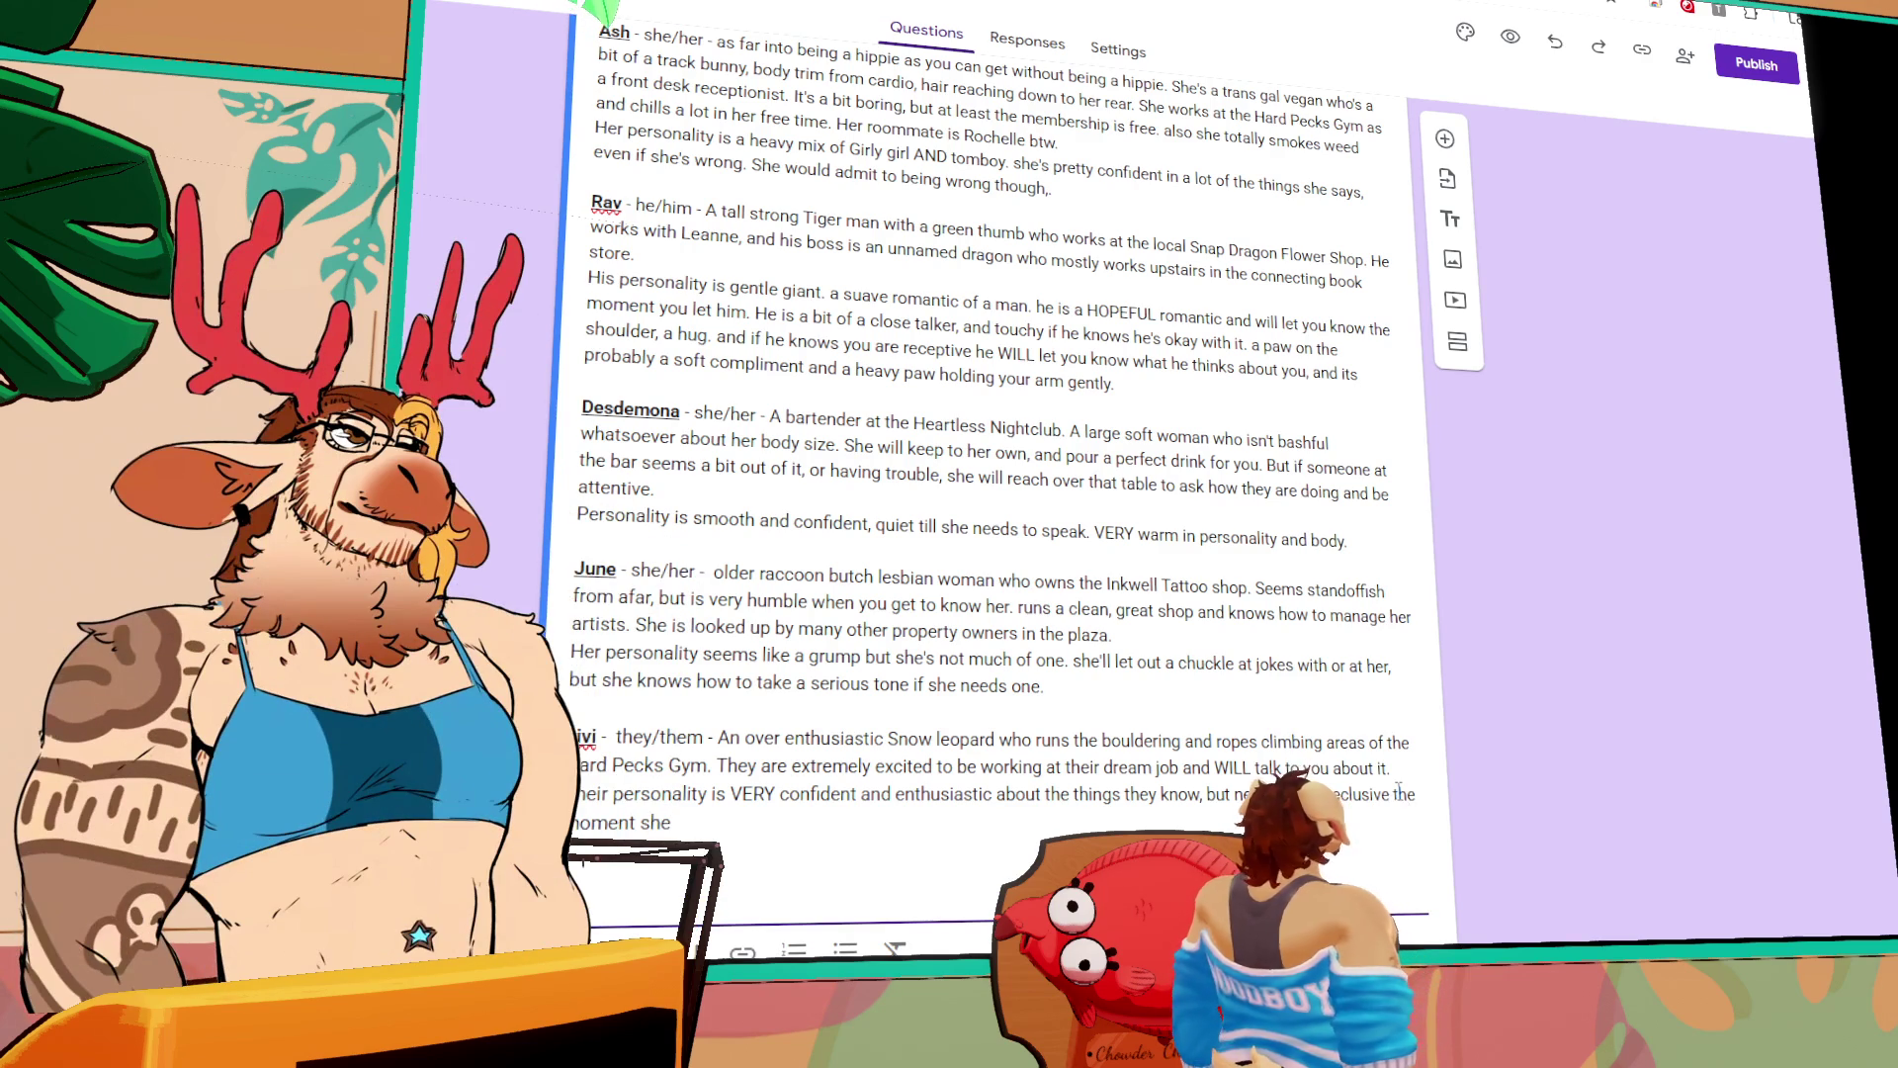
{"action": "type", "text": "they"}
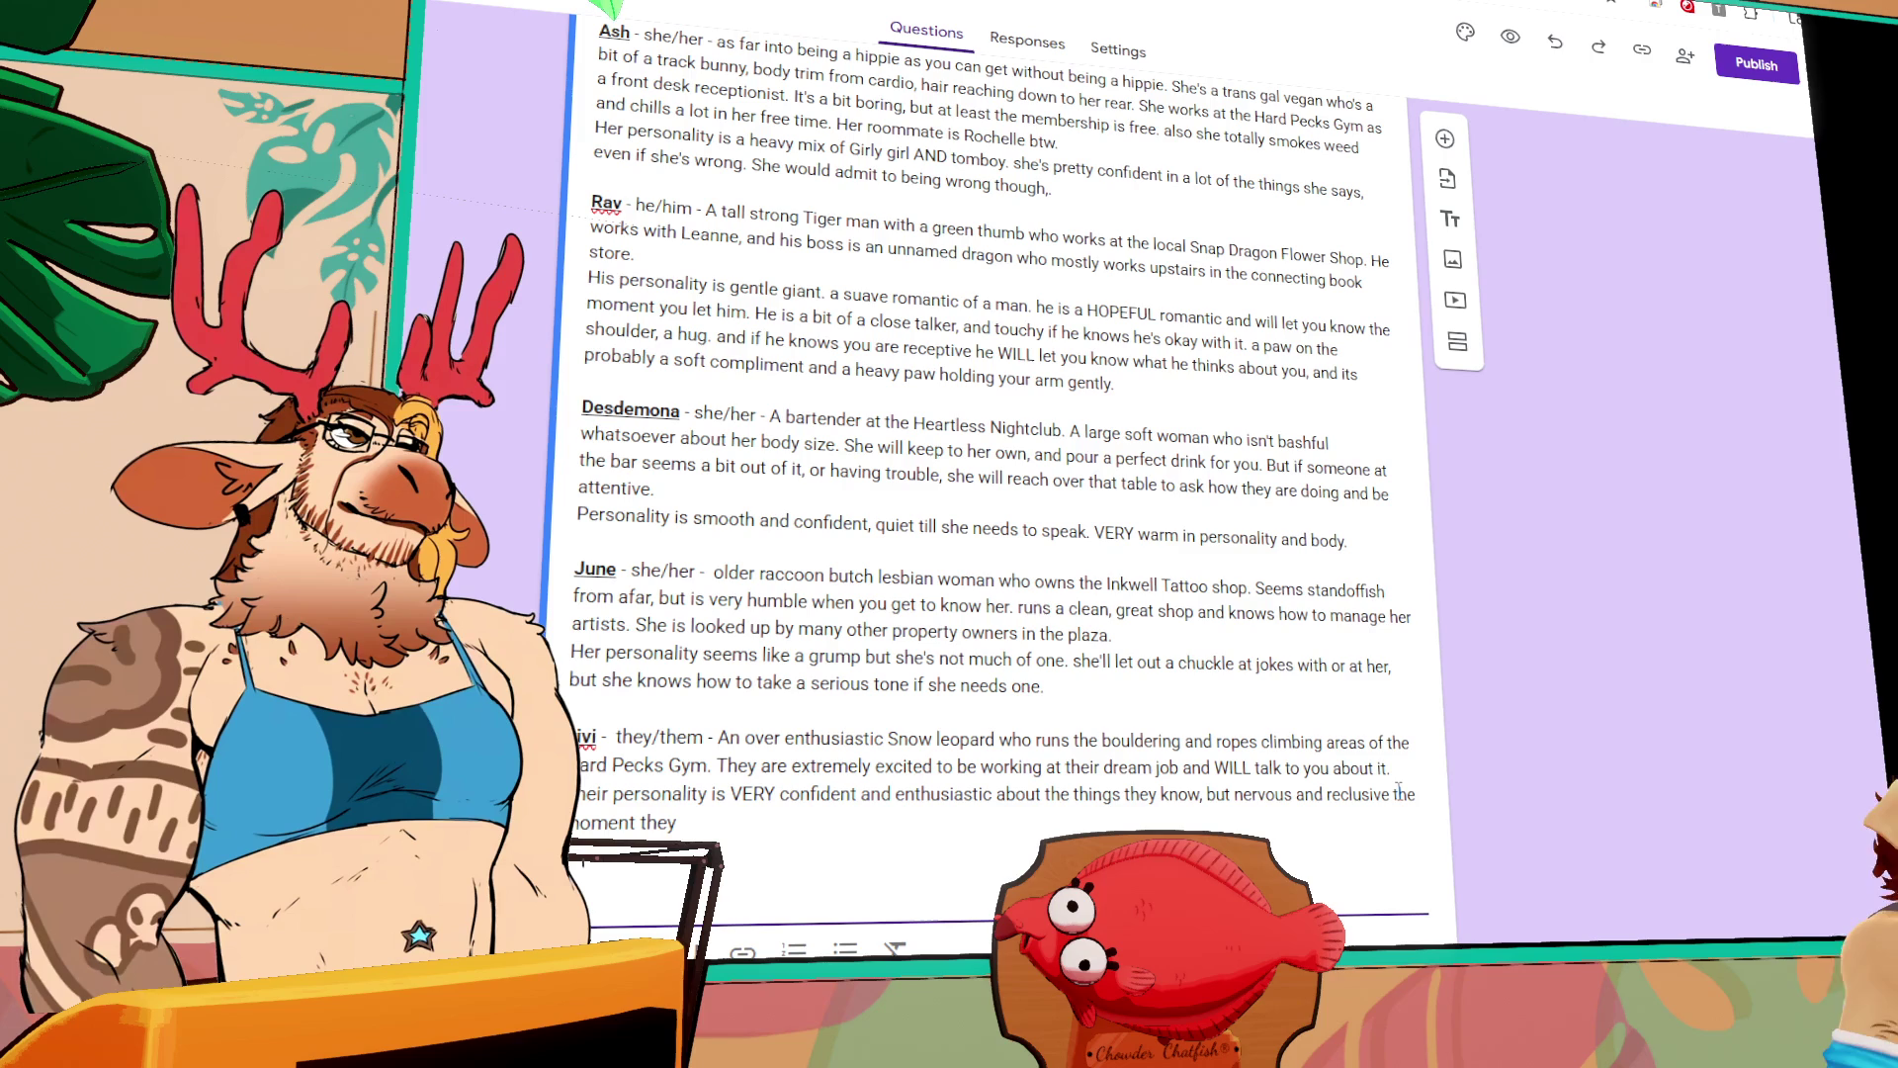
{"action": "type", "text": " don't know about"}
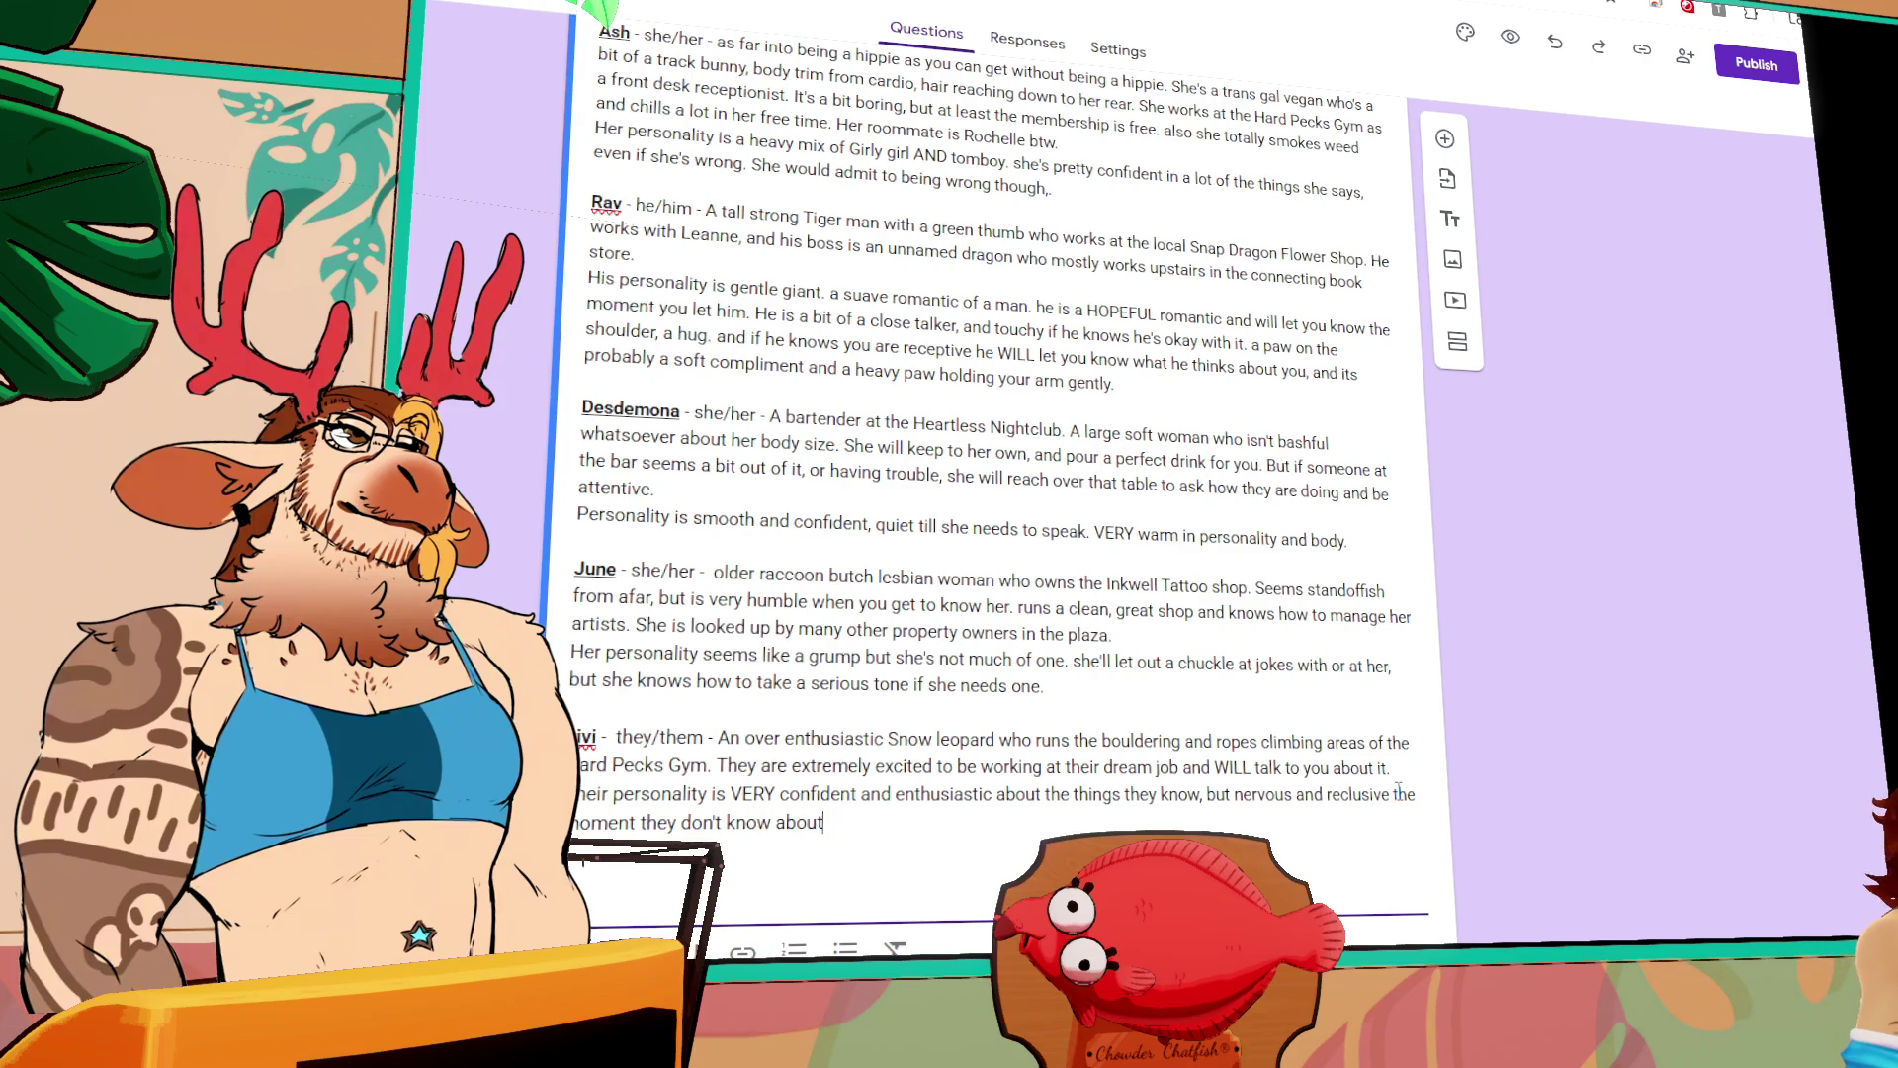
{"action": "type", "text": " something"}
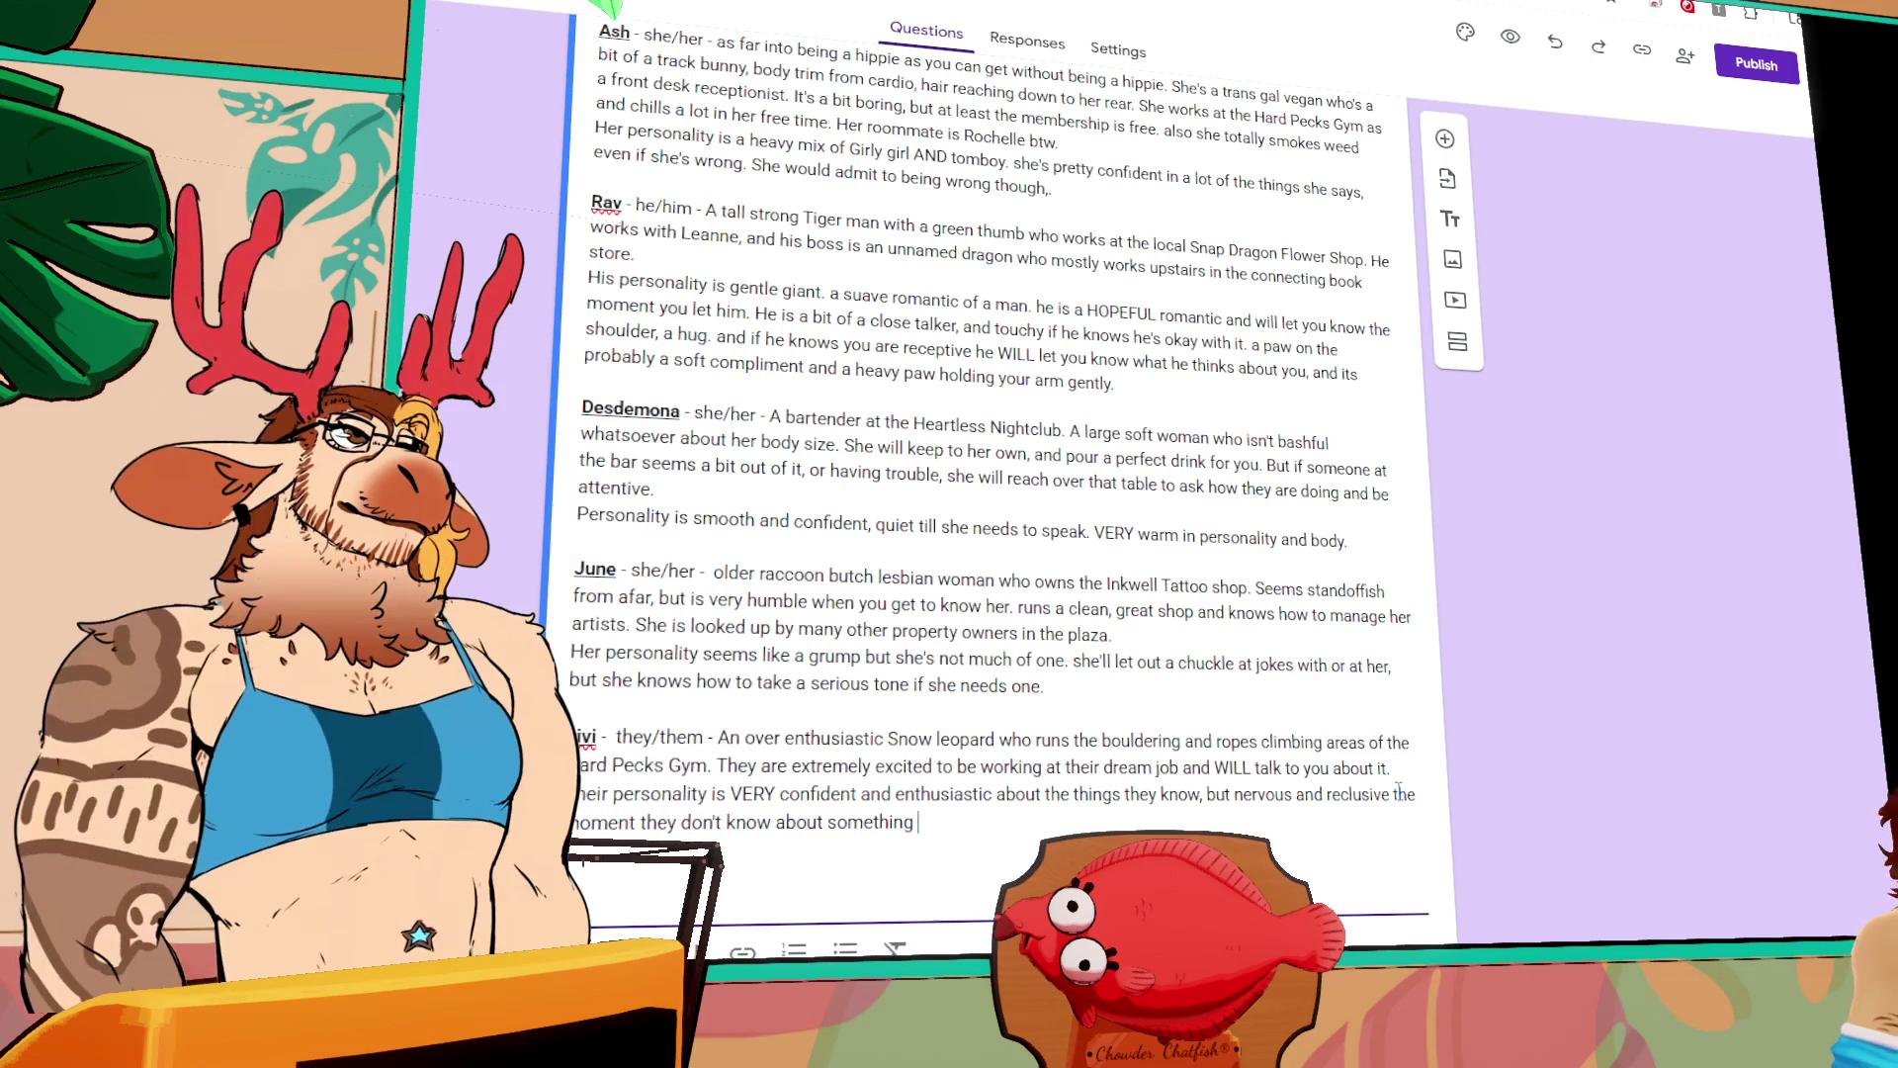
{"action": "type", "text": ". They al"}
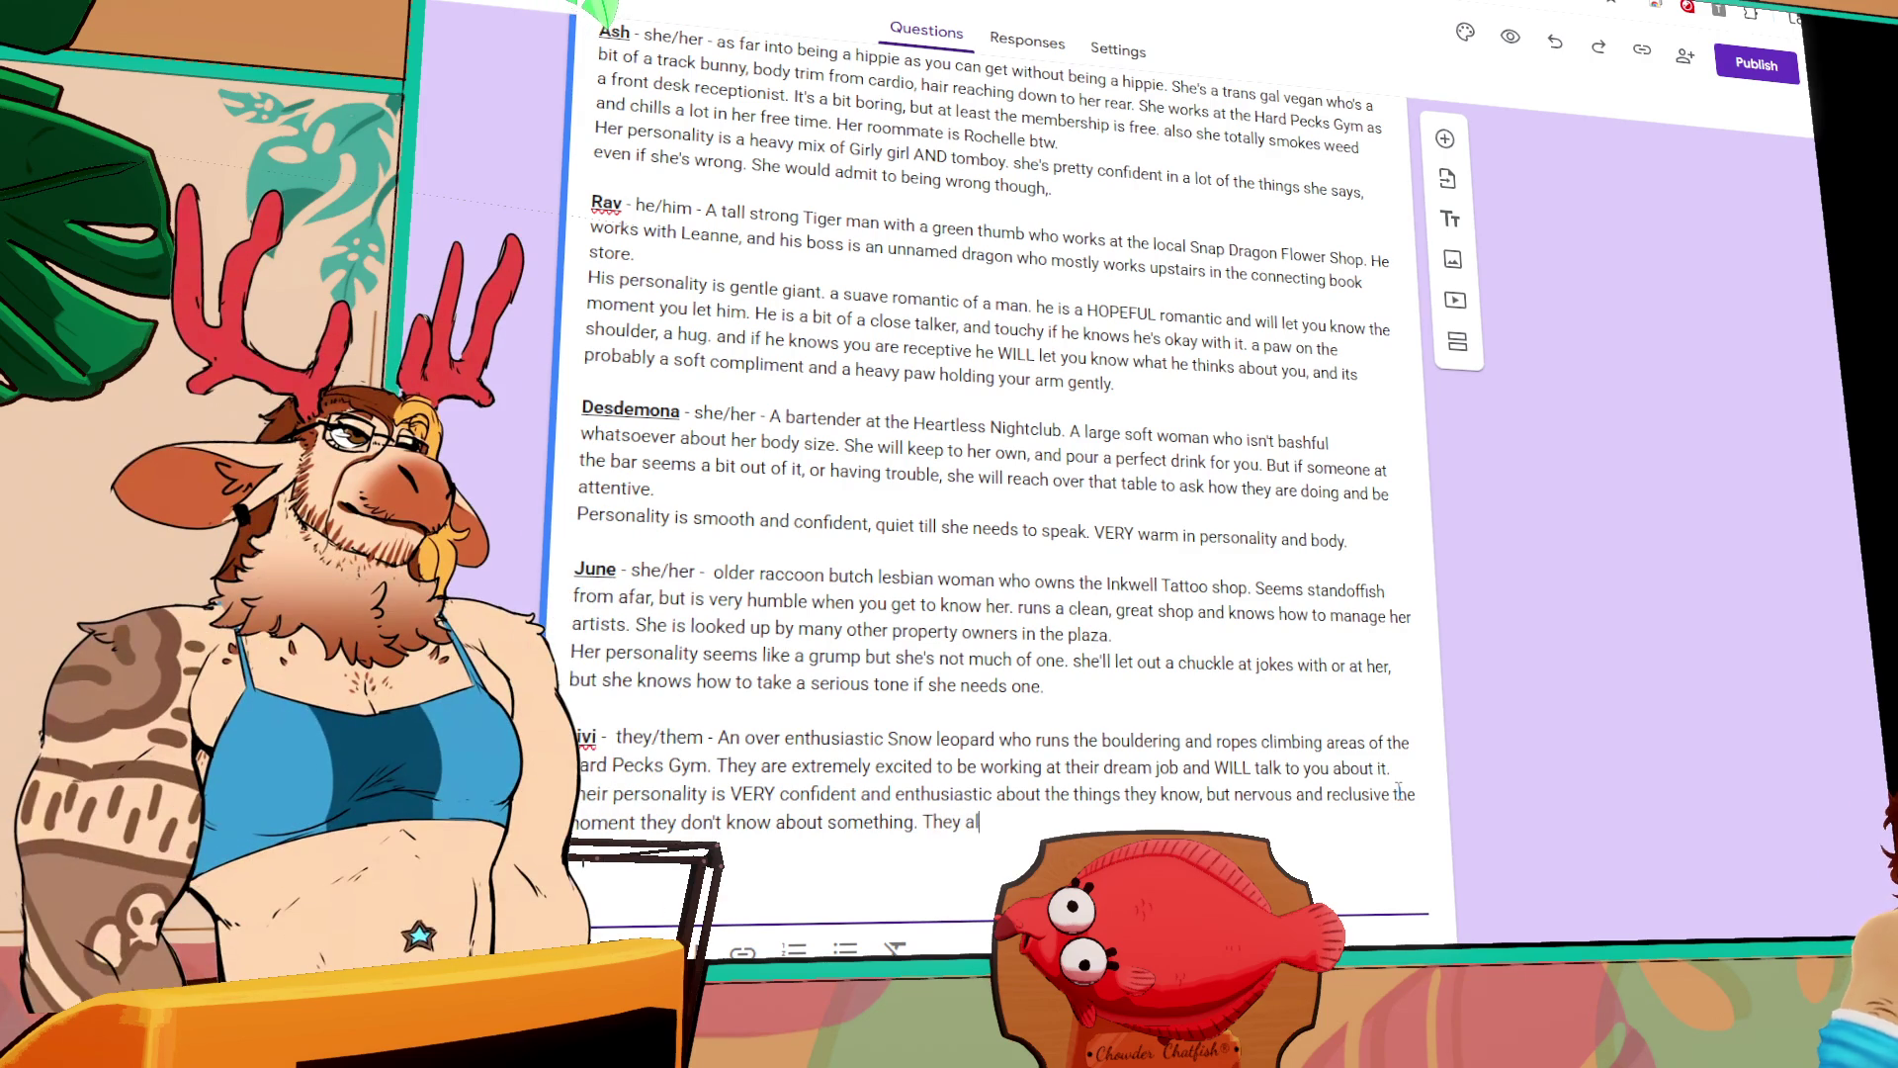
{"action": "type", "text": "so turn into a bum"}
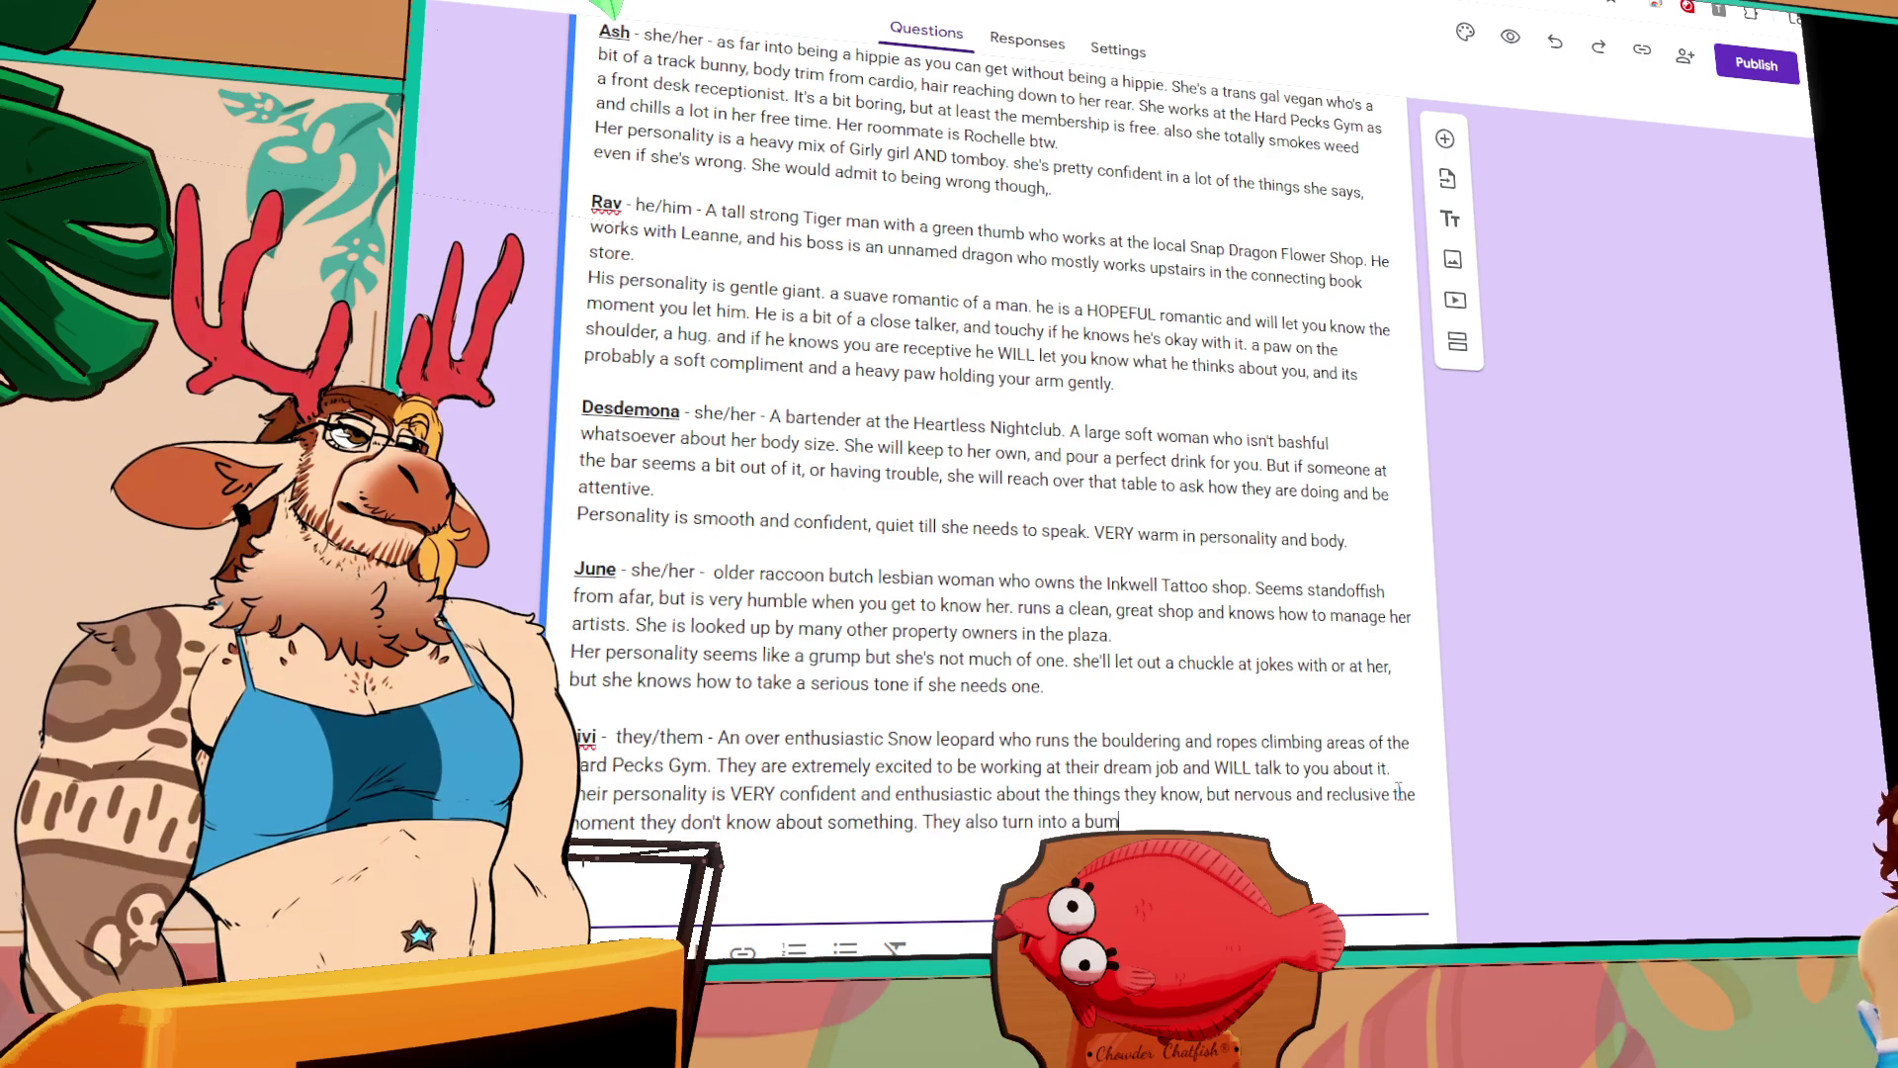
{"action": "type", "text": "bling puddle if flirted with,"}
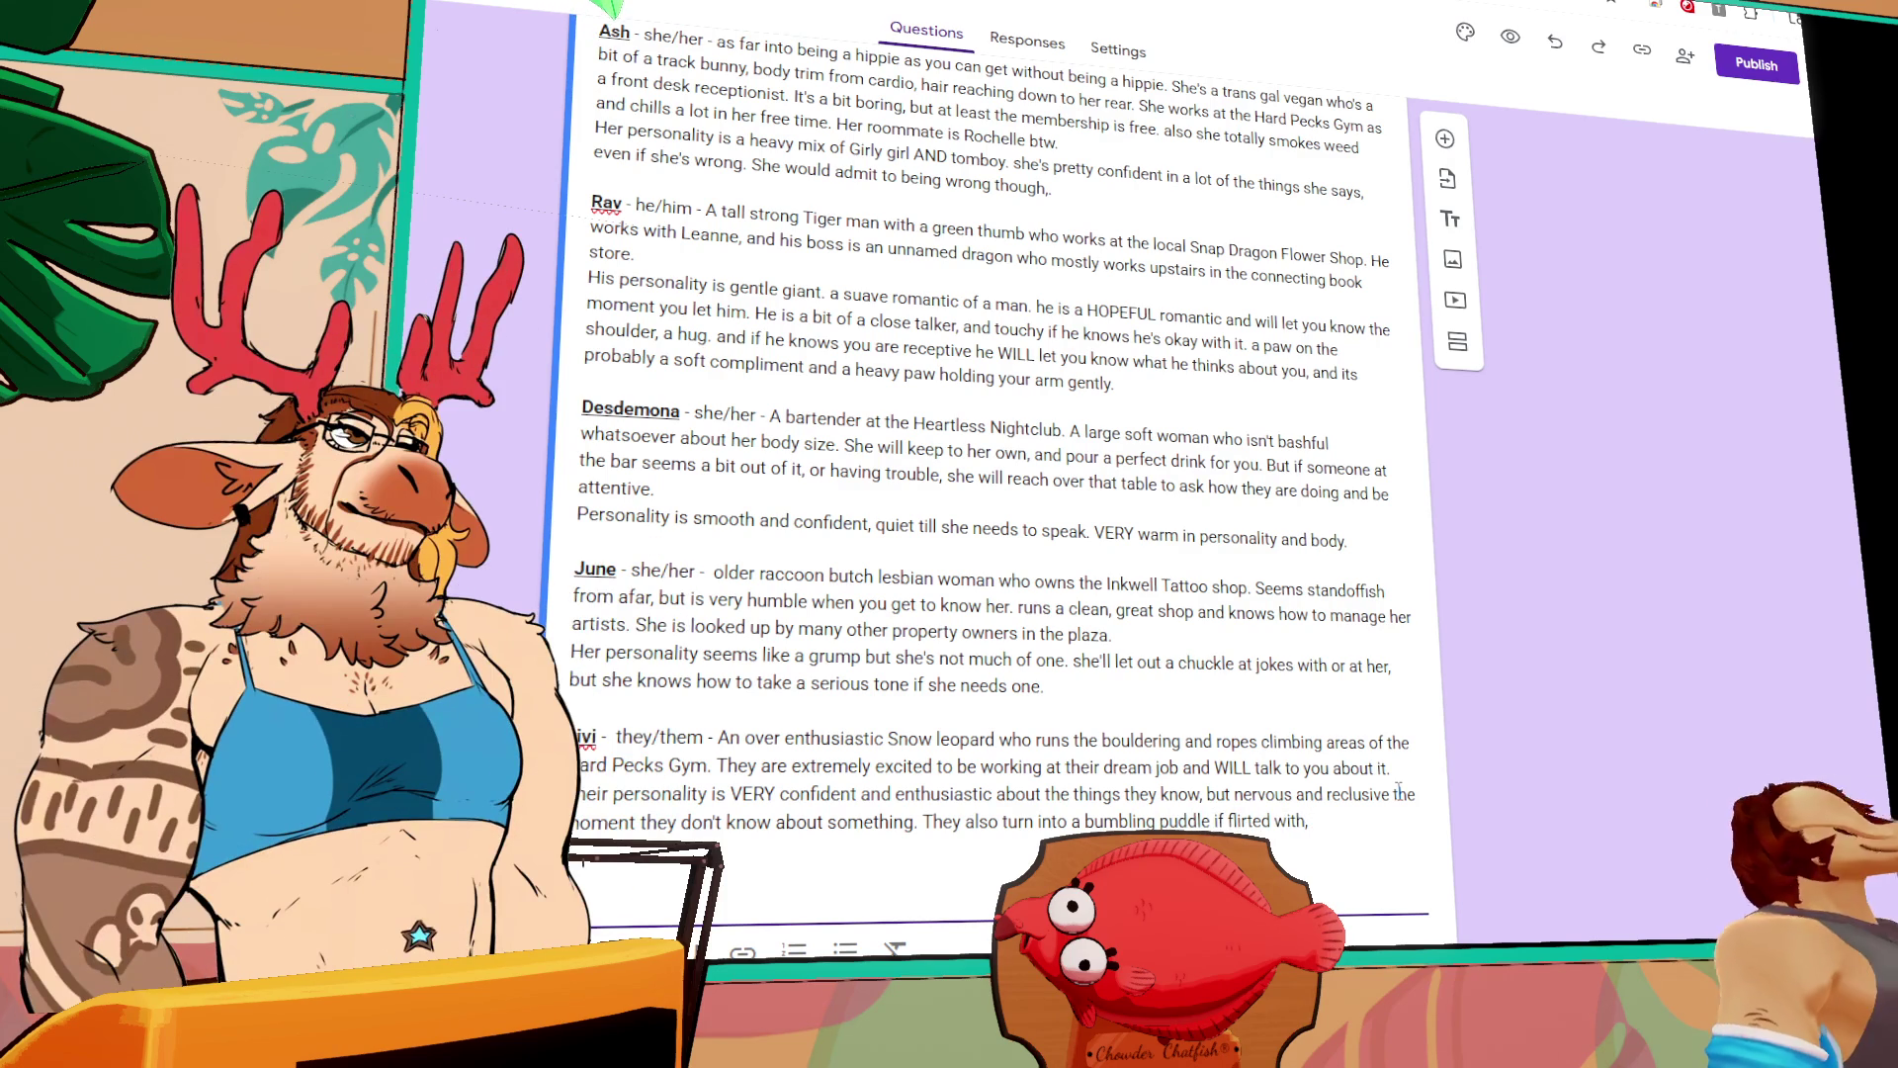
{"action": "type", "text": " not knowing"}
{"action": "type", "text": " how to handle"}
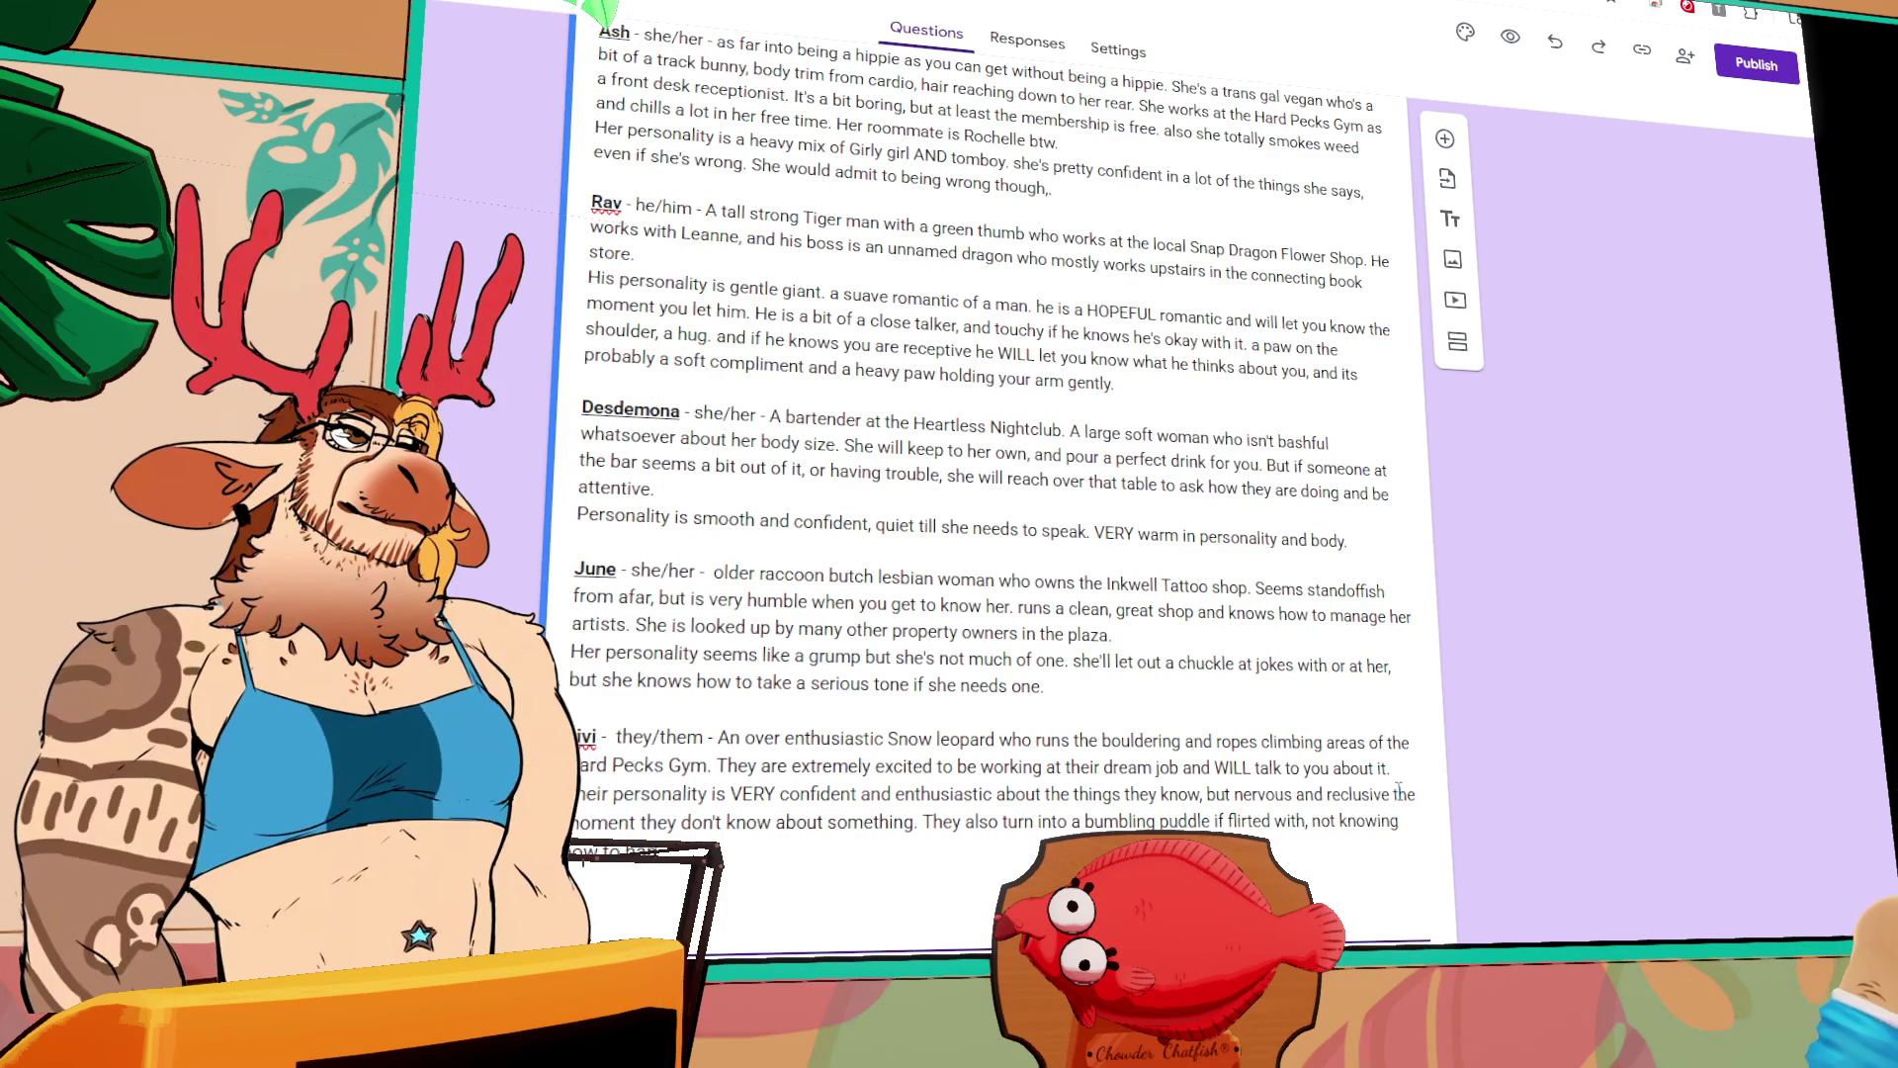
{"action": "type", "text": "a cute way."}
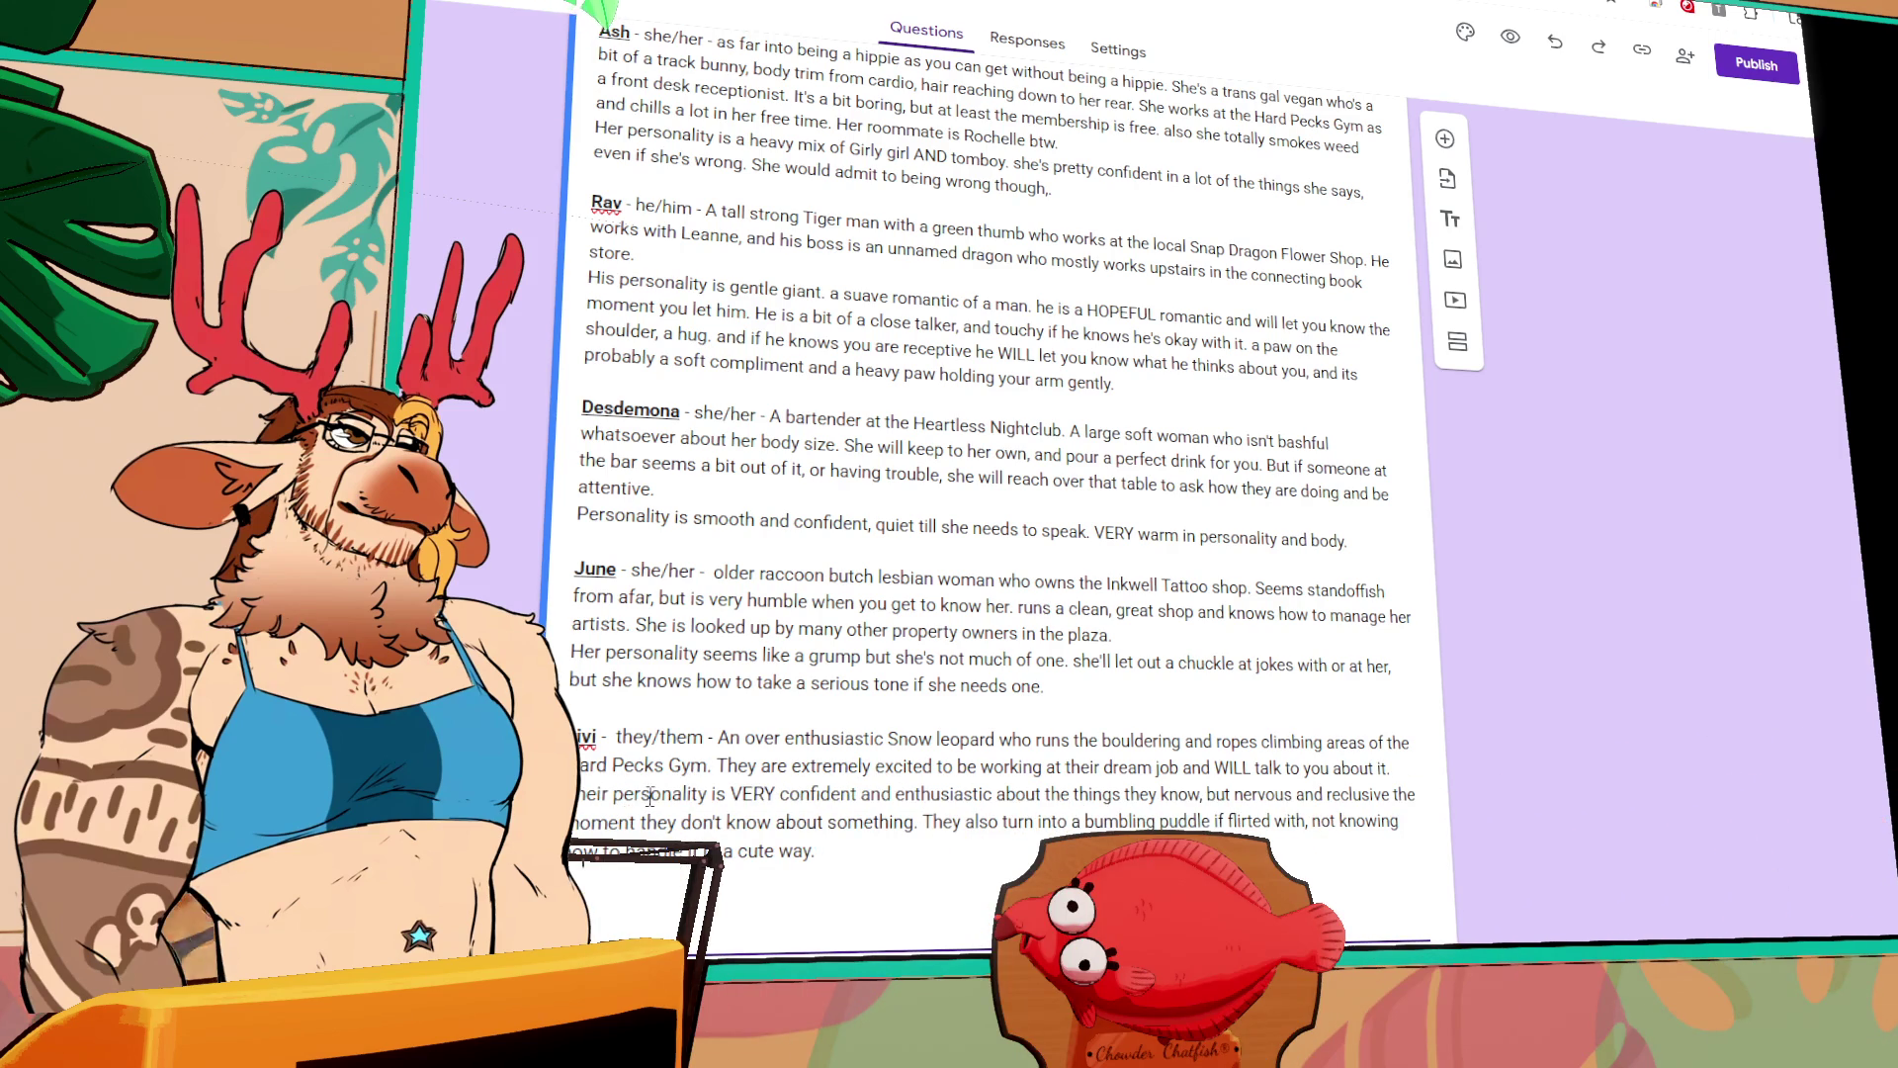
Step: Insert 'tomboy leaning' after 'personality' in Vivi's line, dropping the extra 'is' and period
{"action": "left_click", "coordinate": [708, 794]}
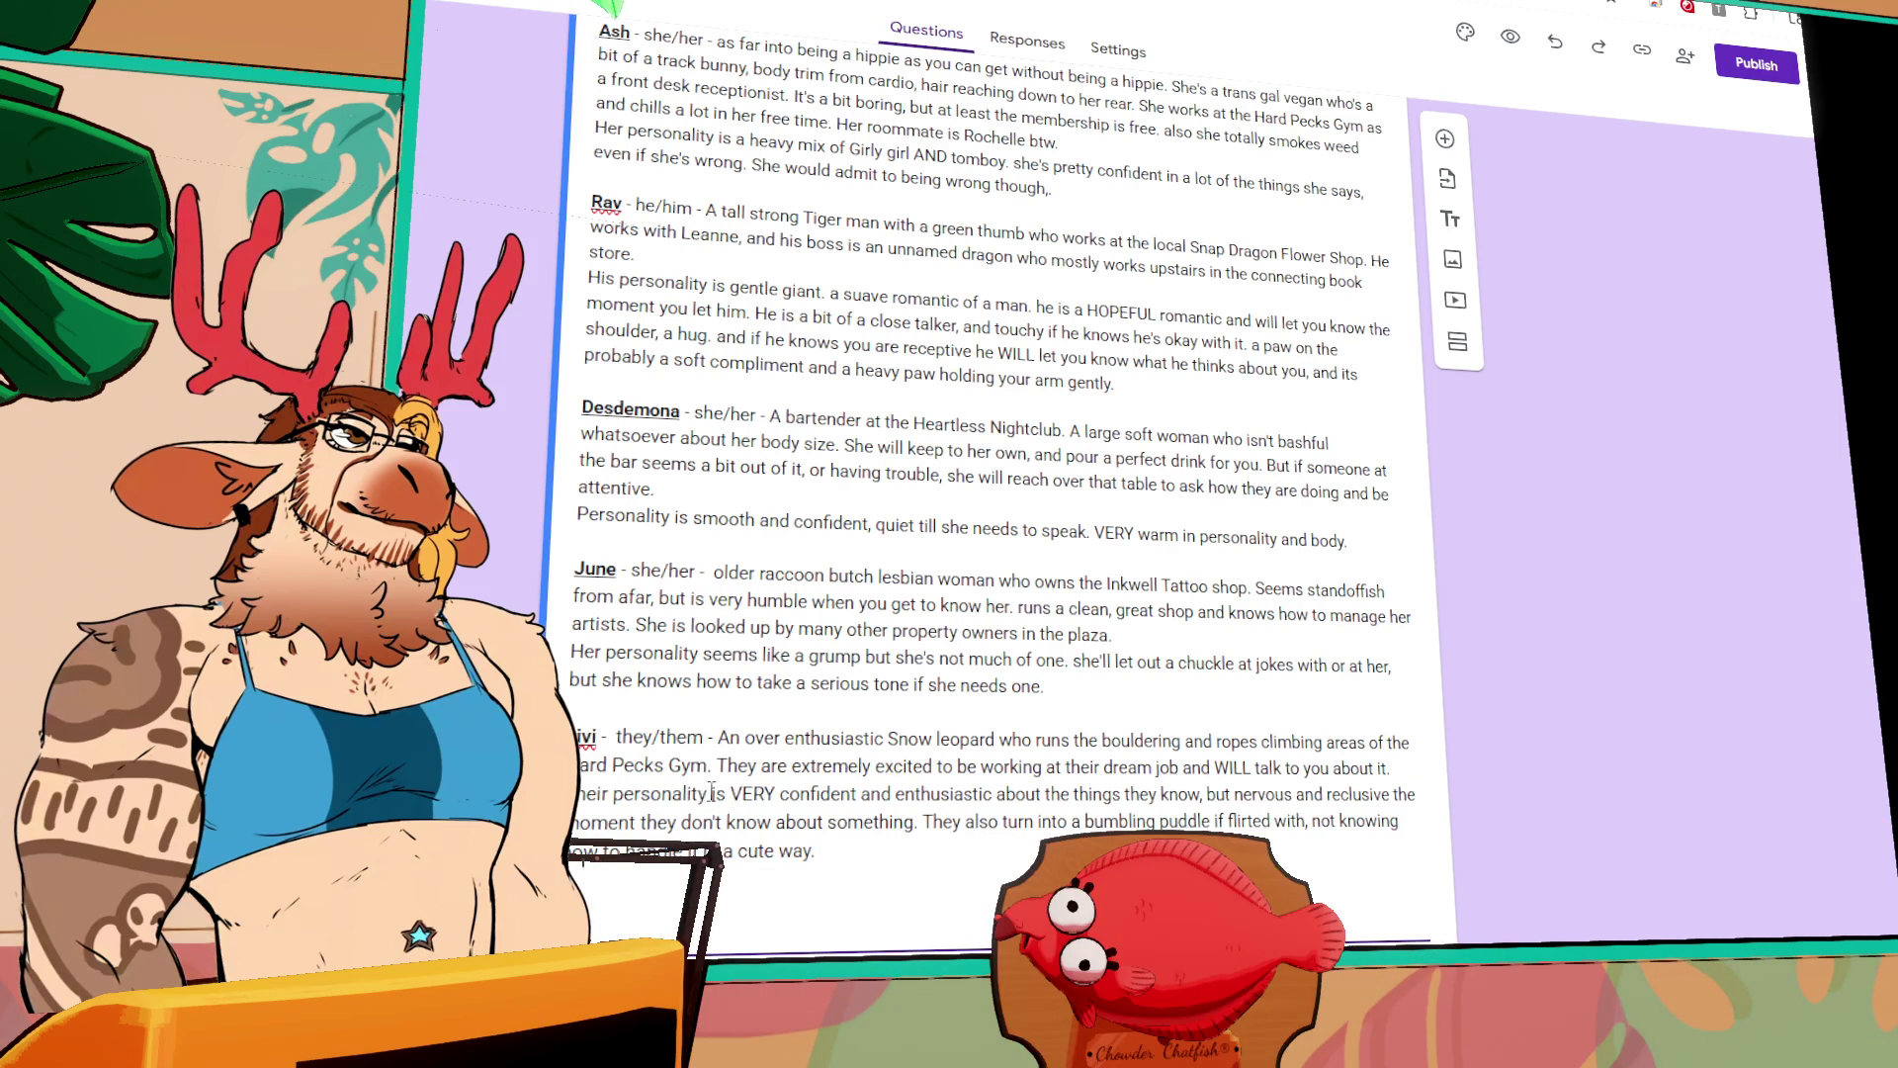
{"action": "type", "text": "is"}
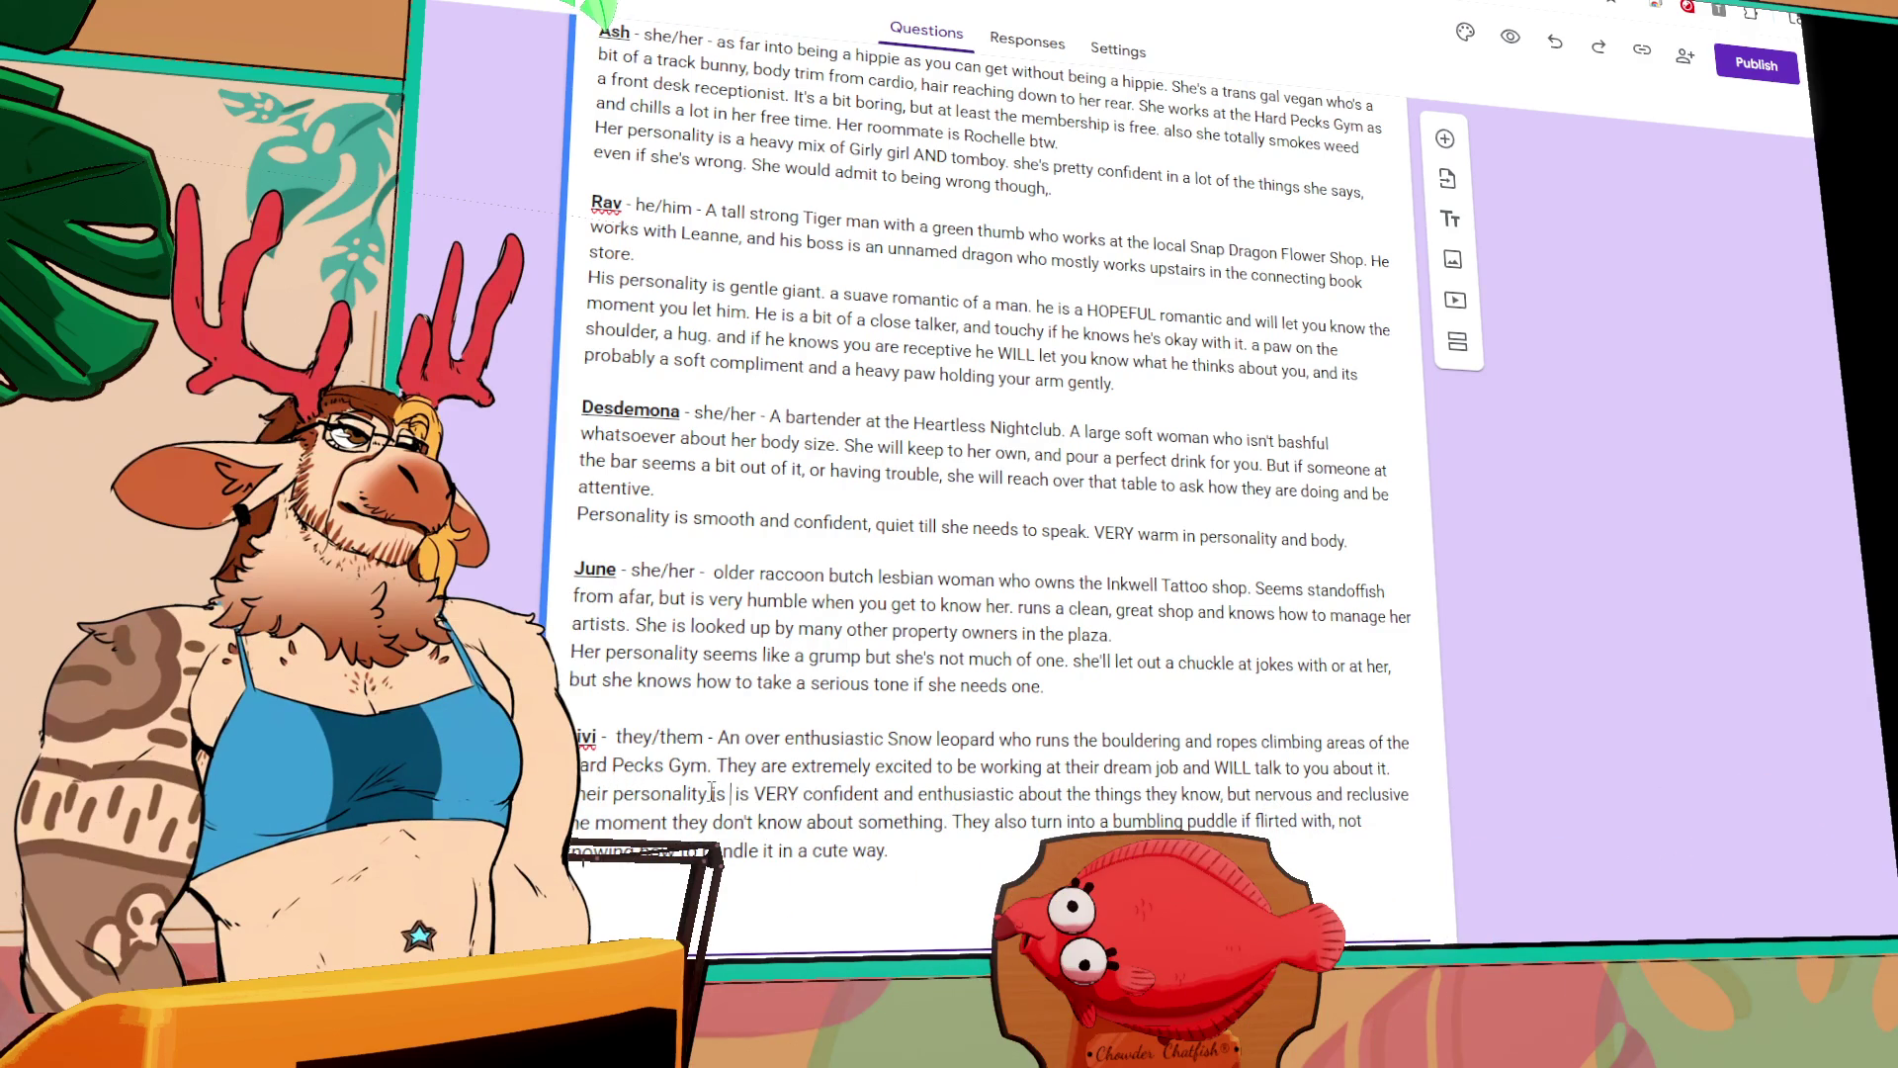
{"action": "type", "text": "tomboy "}
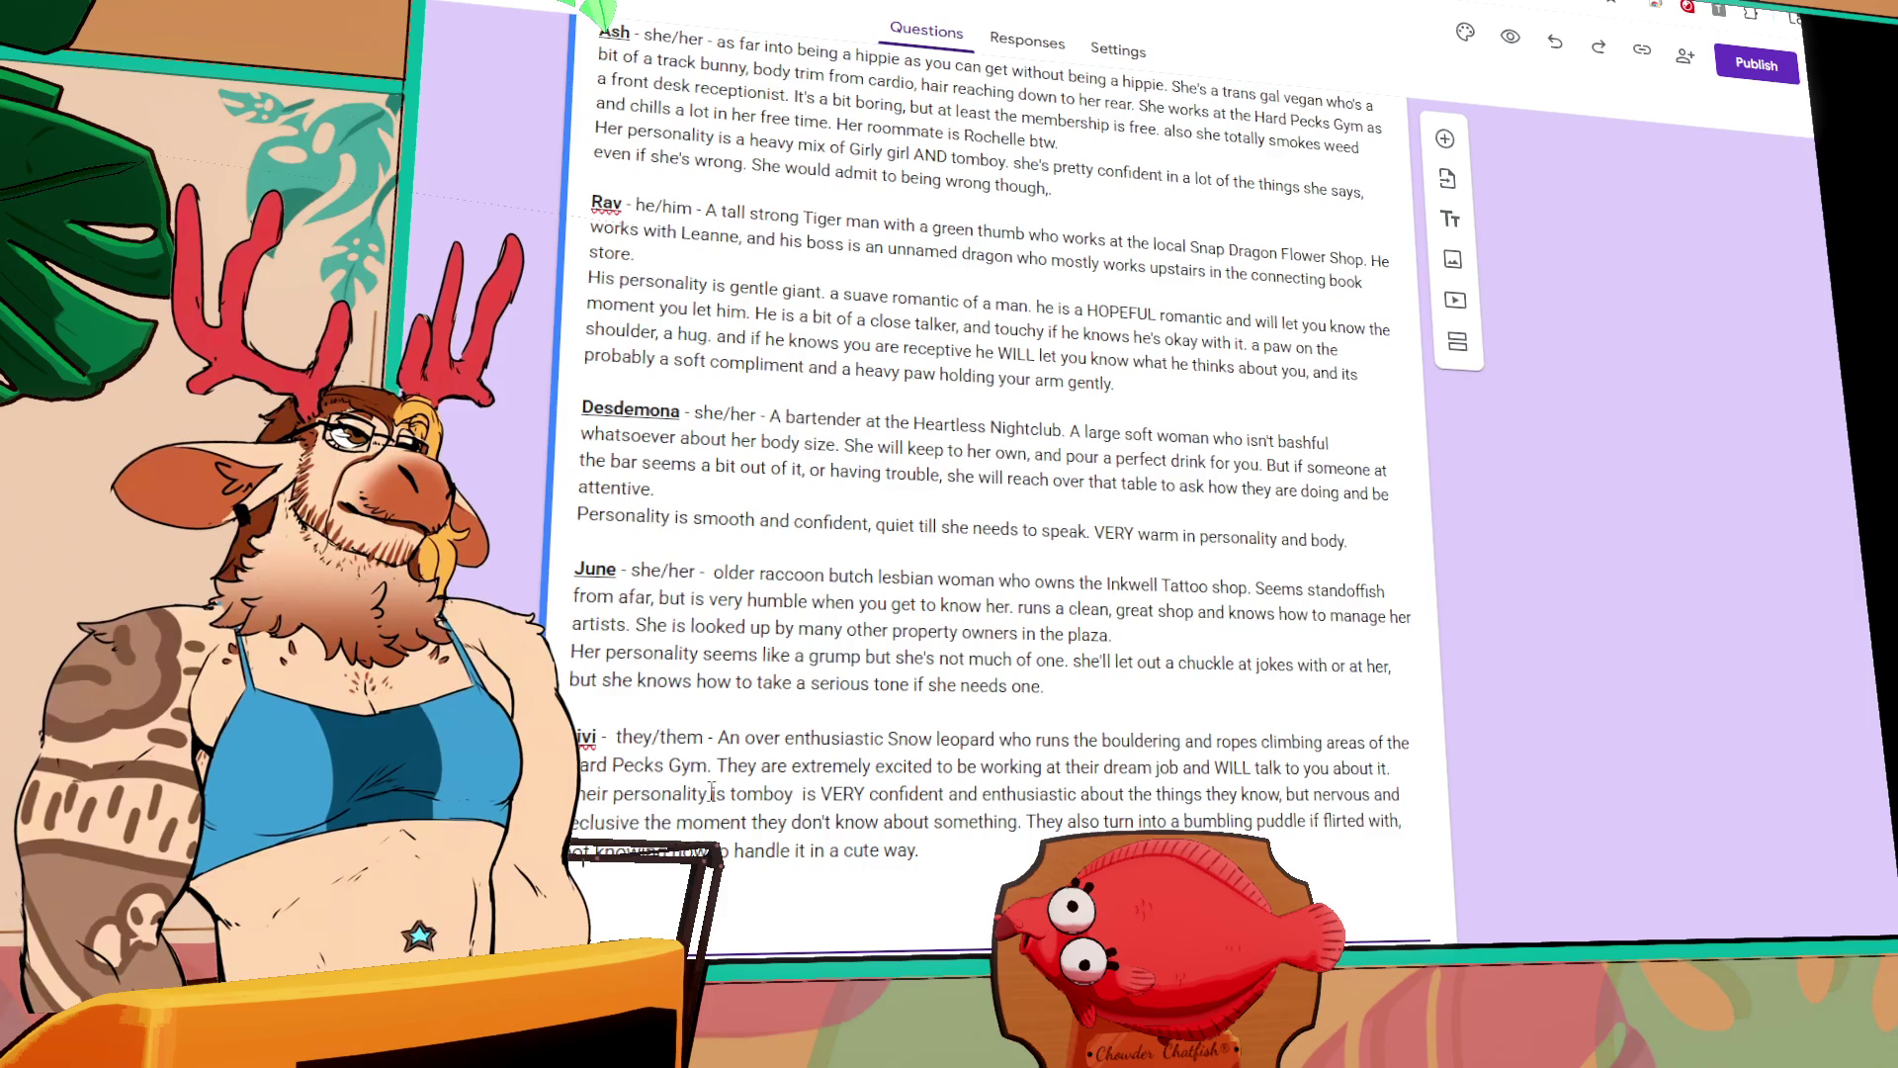
{"action": "type", "text": "leaning."}
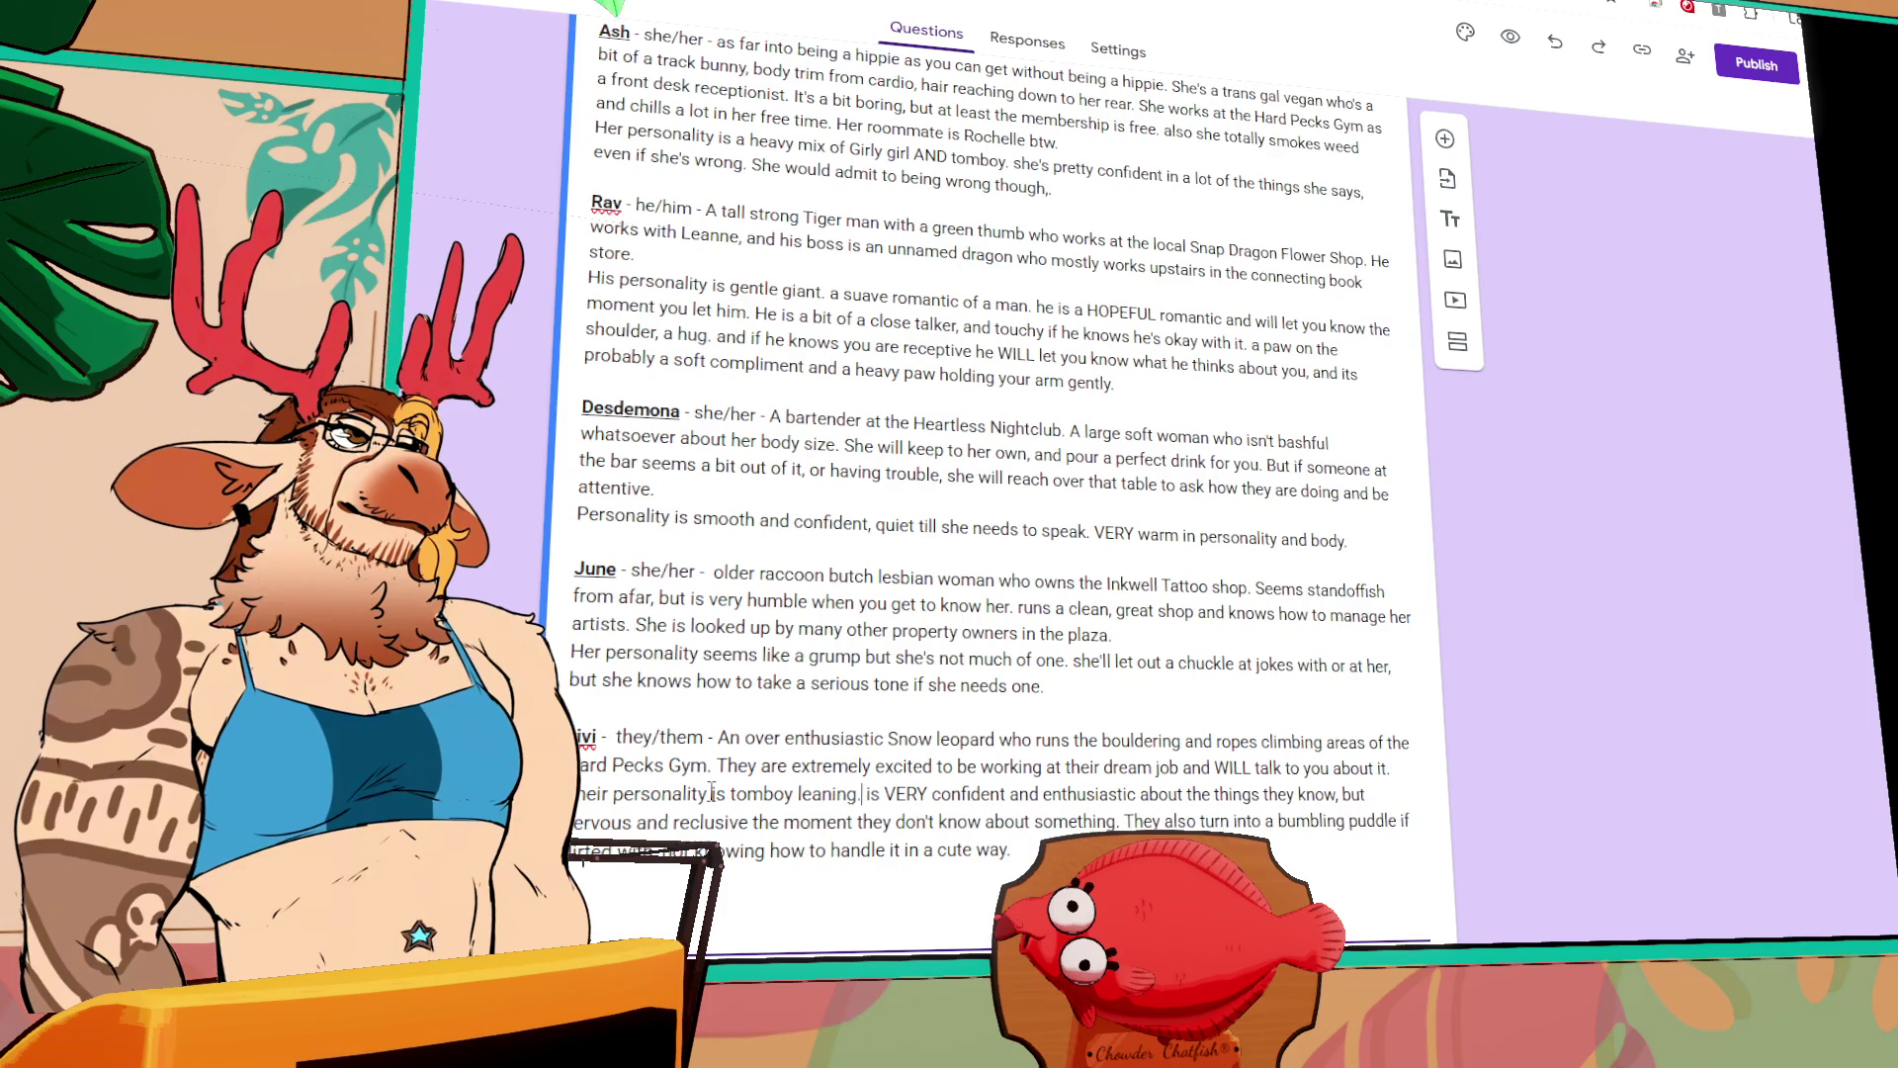
{"action": "key", "text": "Delete"}
{"action": "key", "text": "Delete"}
{"action": "key", "text": "Delete"}
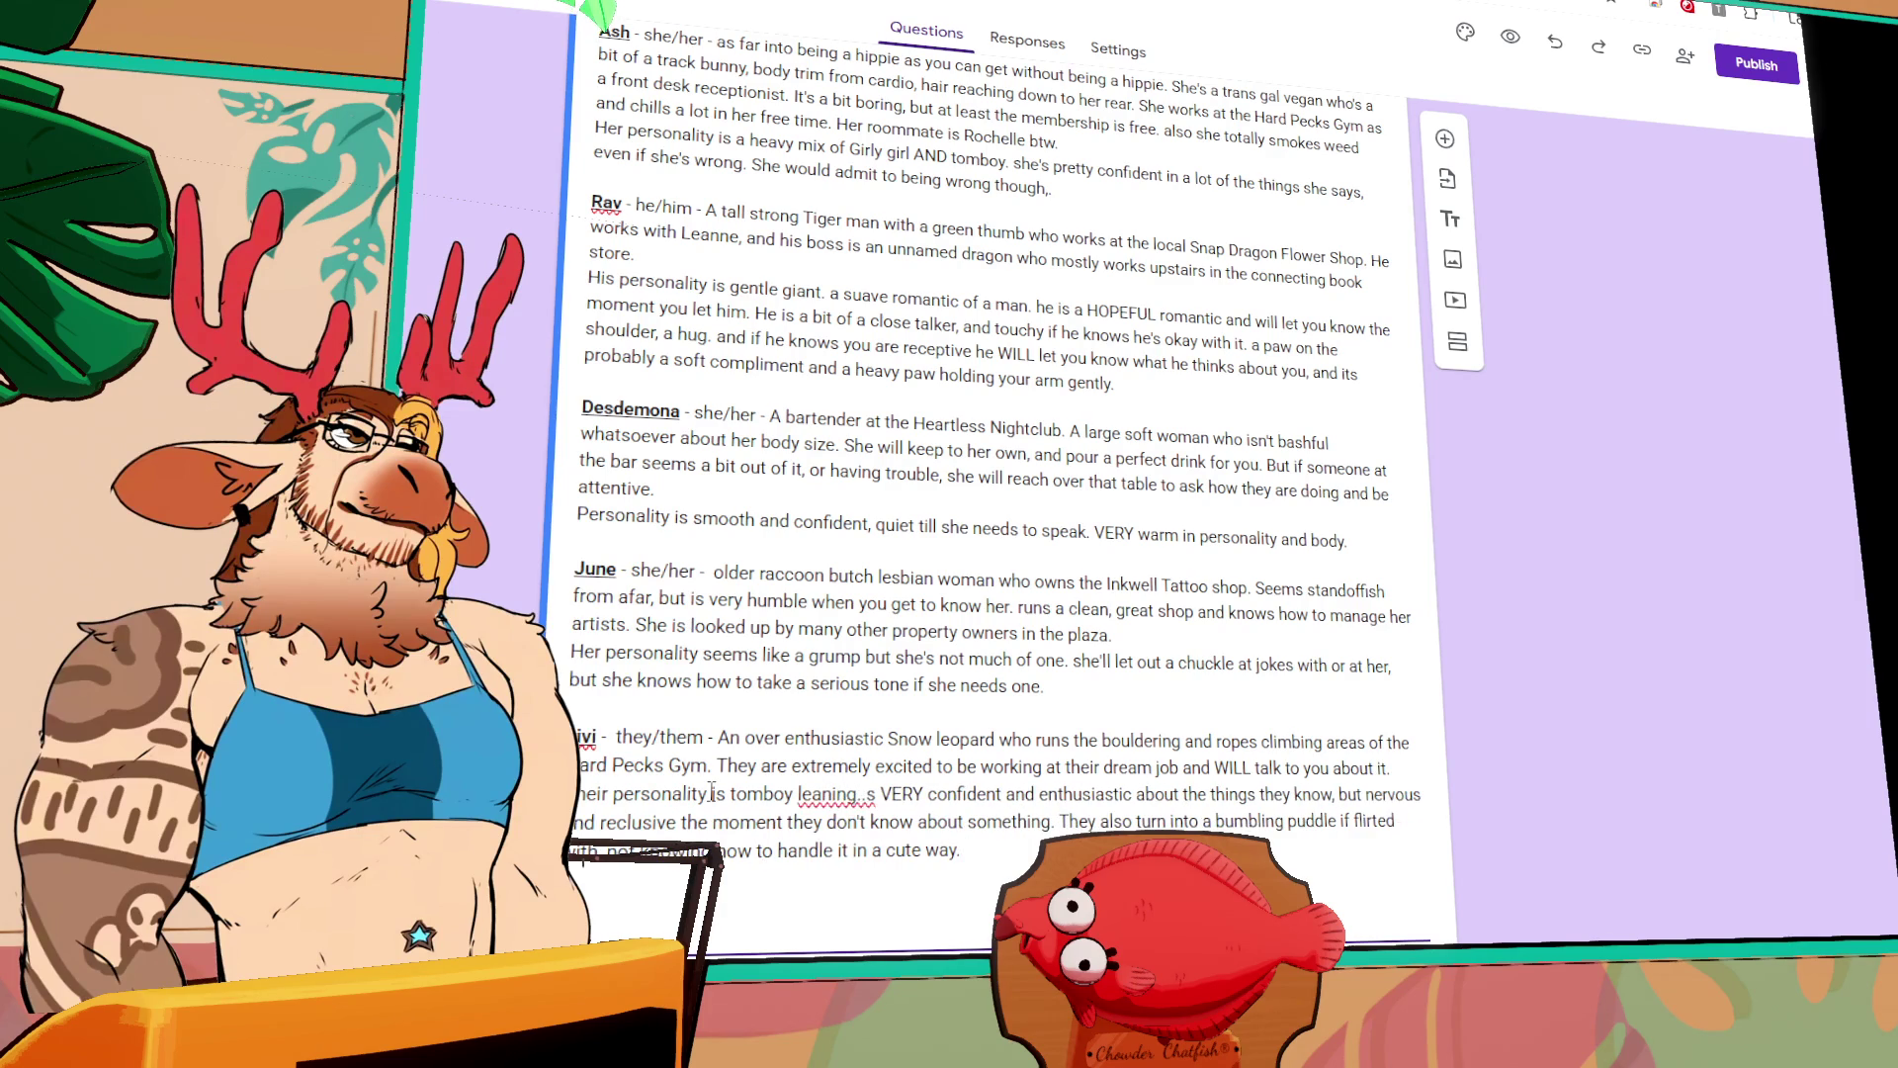
{"action": "key", "text": "BackSpace"}
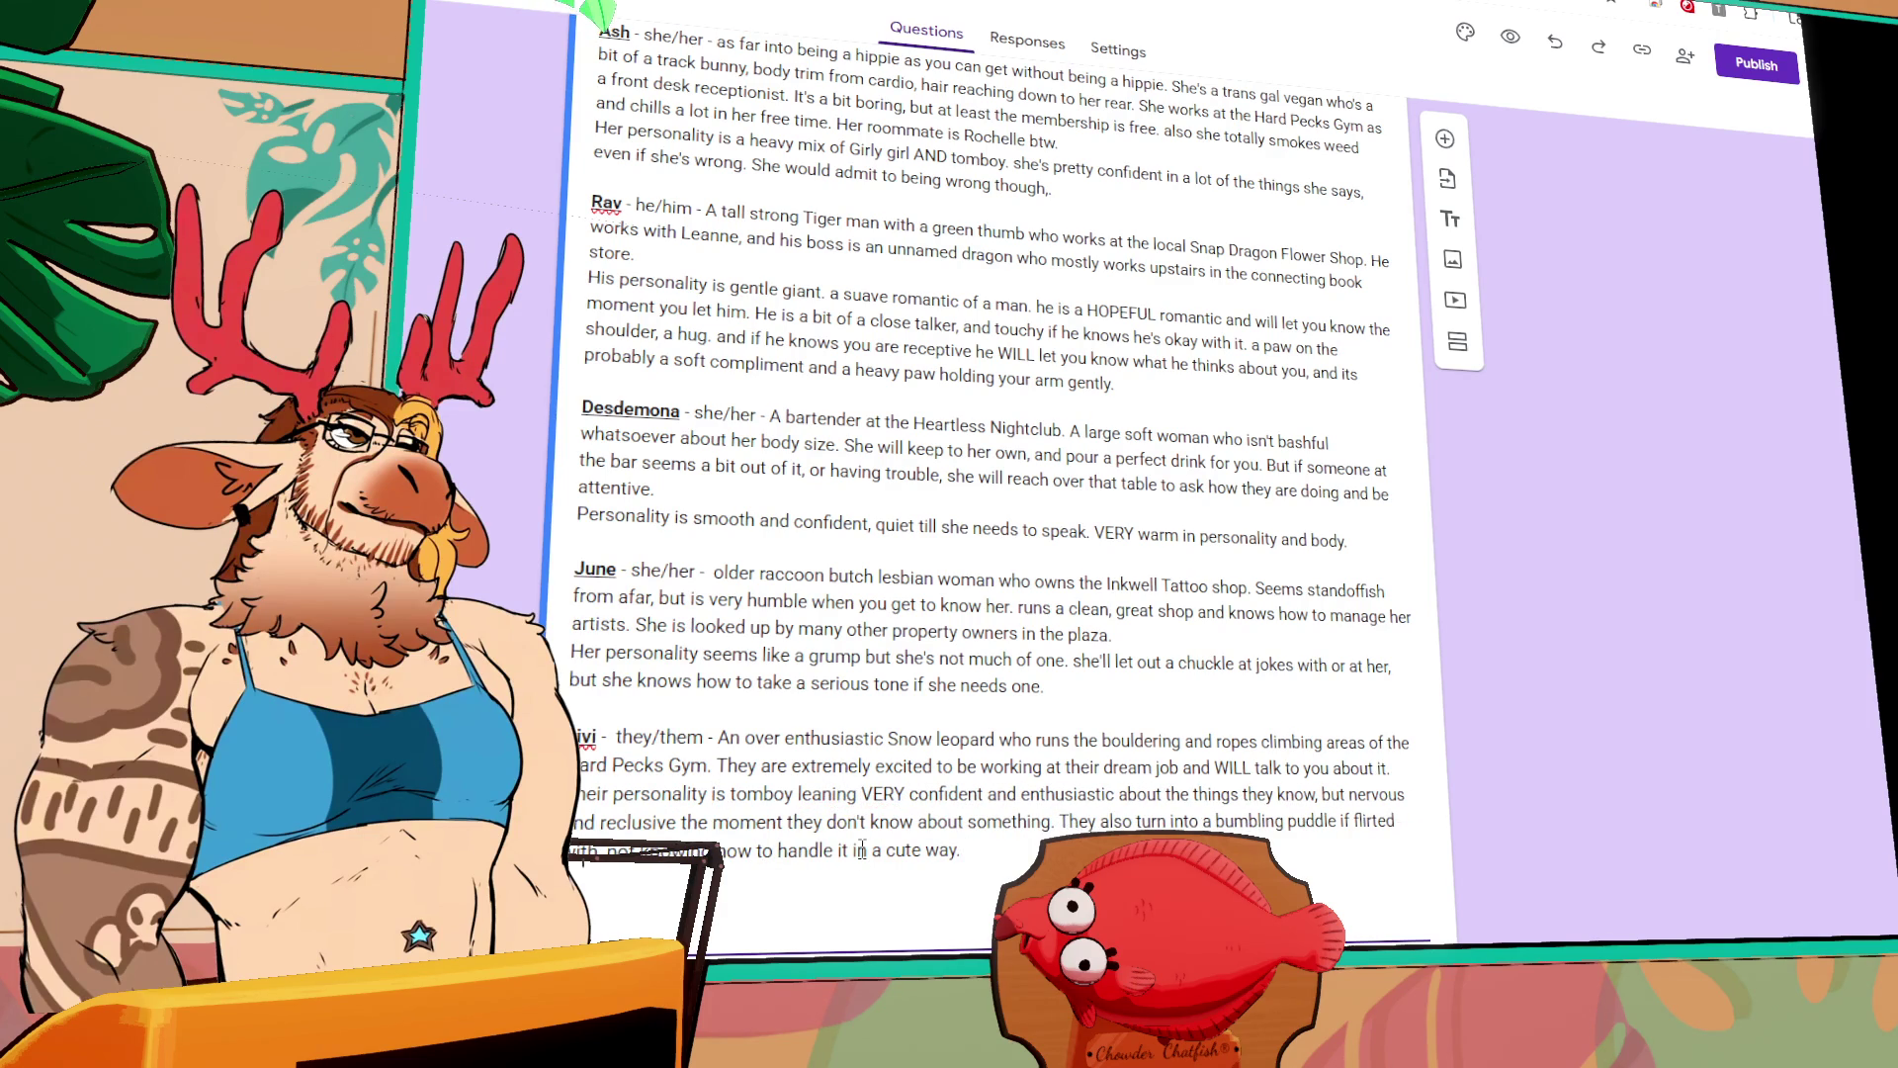
Step: Add 'and' before 'VERY', then insert a blank line after Mayflower's entry ending 'to.'
{"action": "type", "text": "and"}
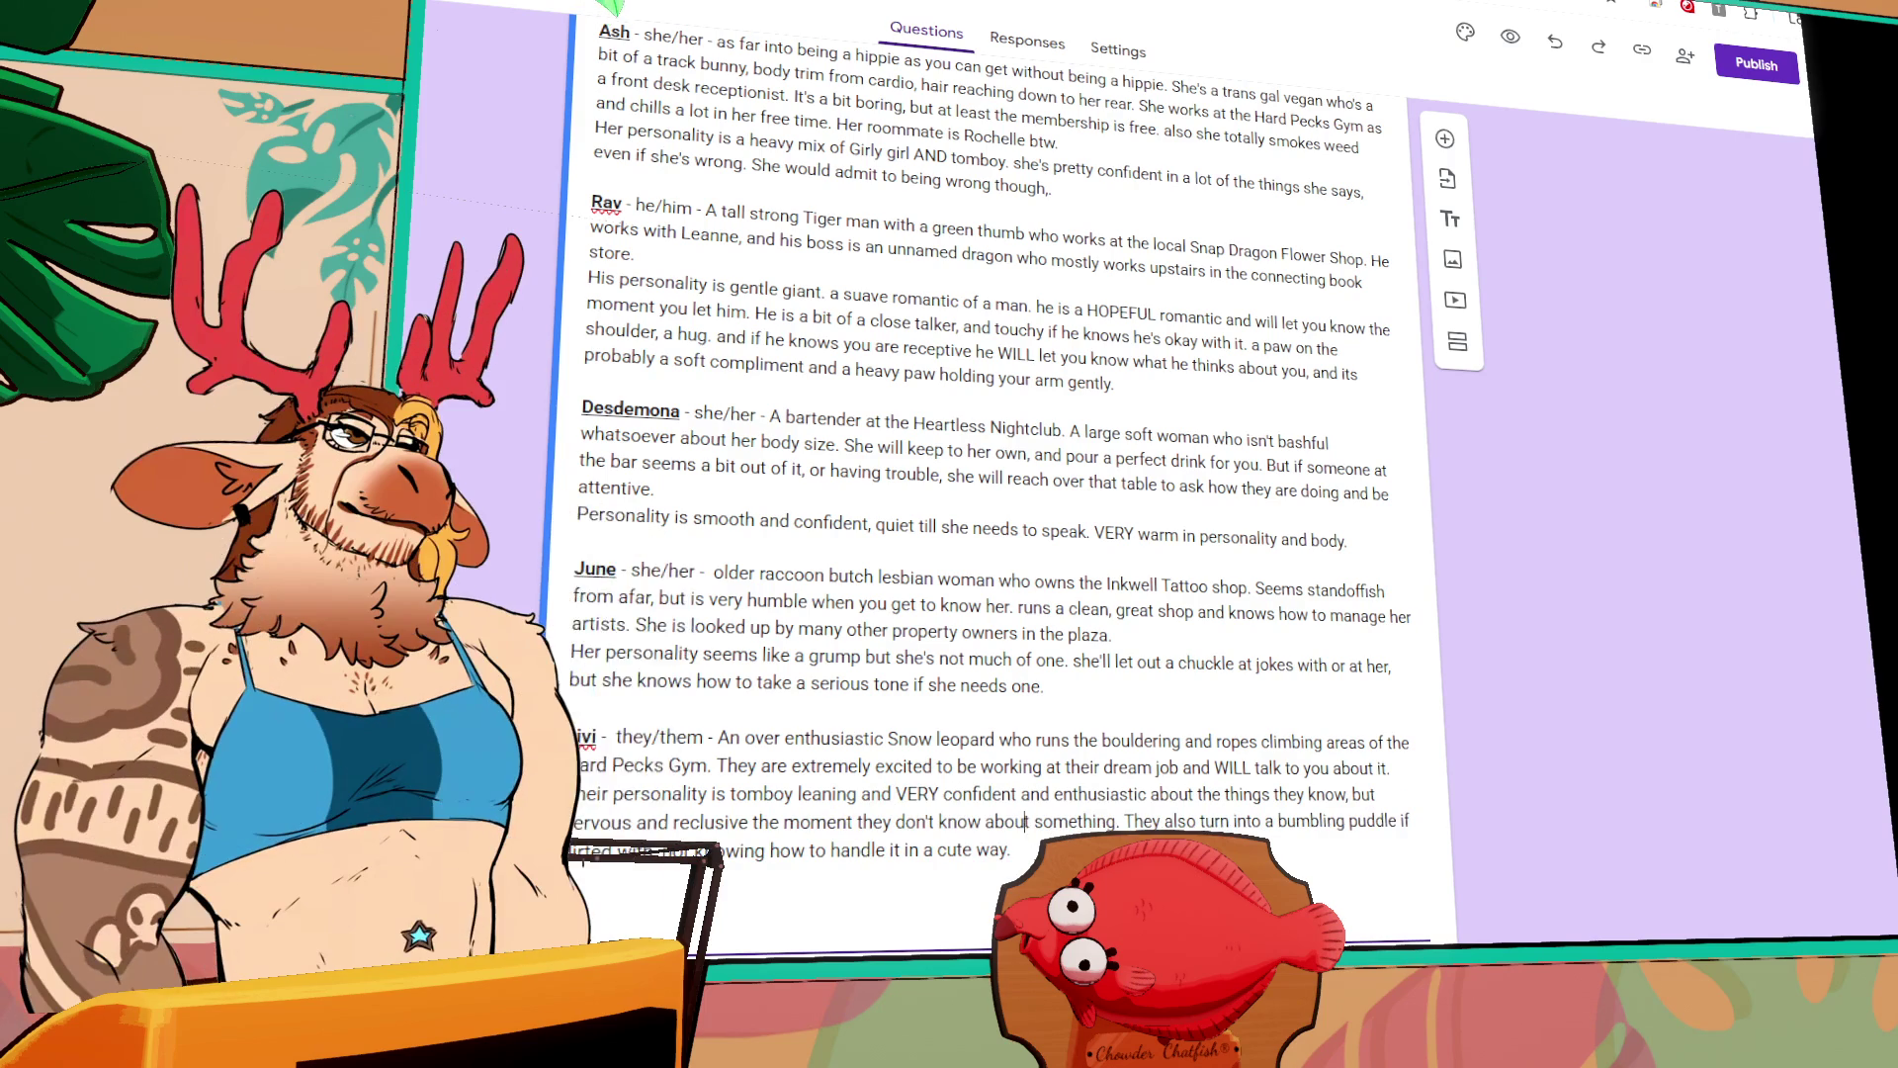
{"action": "scroll", "coordinate": [863, 848], "scroll_direction": "up", "scroll_amount": 5}
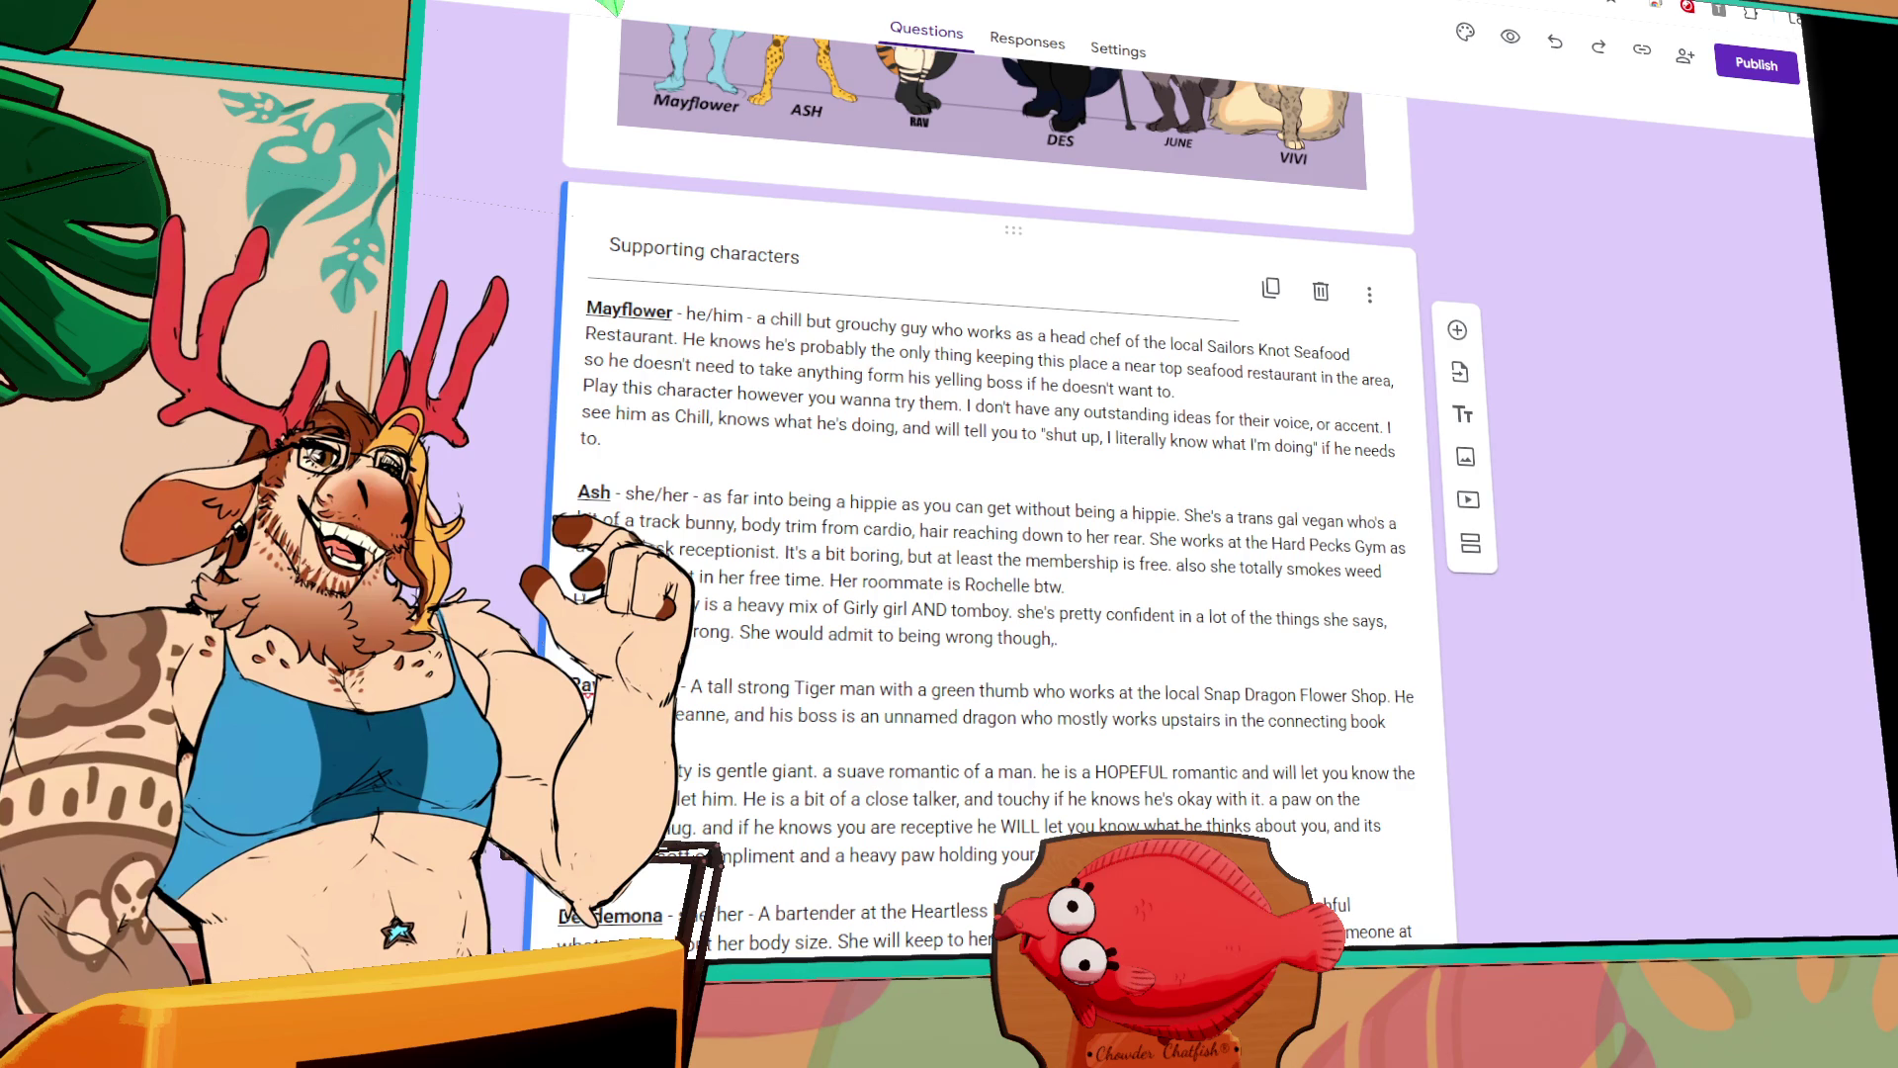
{"action": "key", "text": "ctrl+a"}
{"action": "left_click", "coordinate": [738, 451]}
{"action": "key", "text": "Return"}
{"action": "key", "text": "Return"}
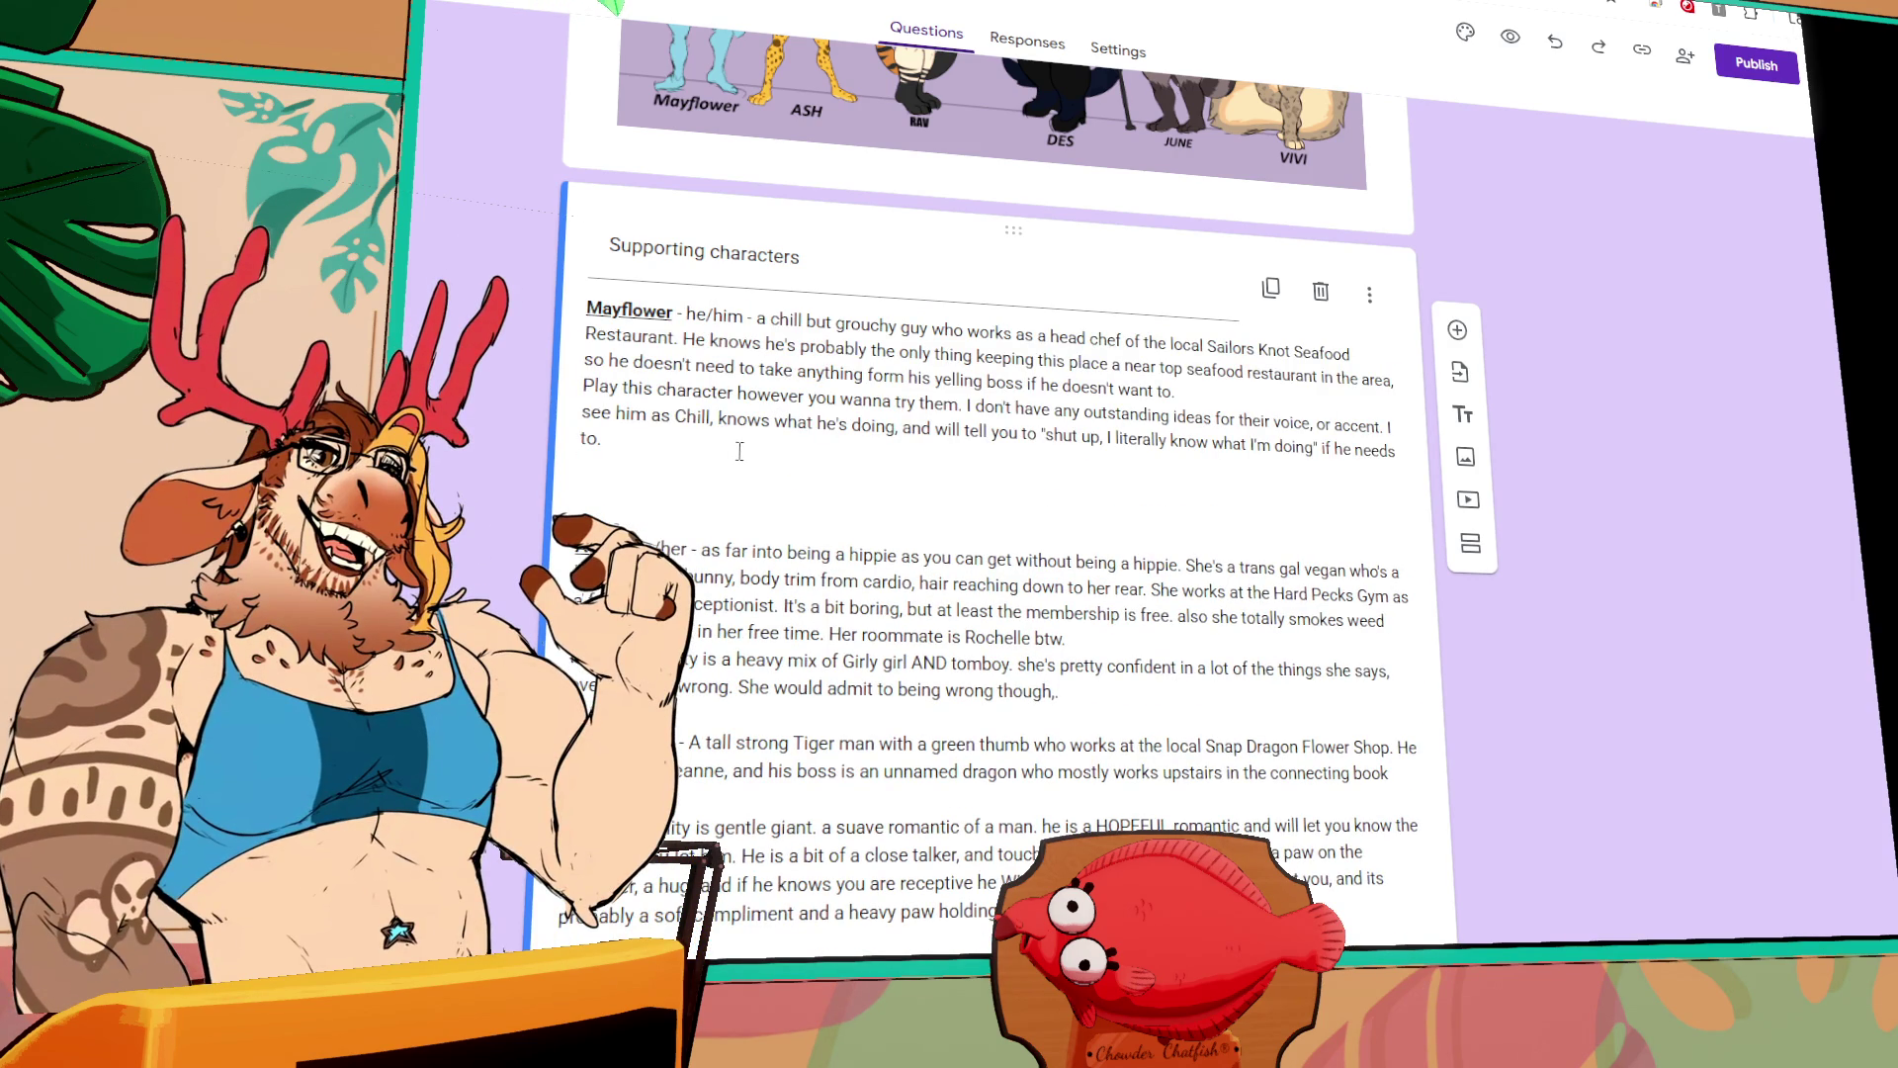
{"action": "left_click", "coordinate": [665, 472]}
{"action": "scroll", "coordinate": [667, 466], "scroll_direction": "down", "scroll_amount": 1}
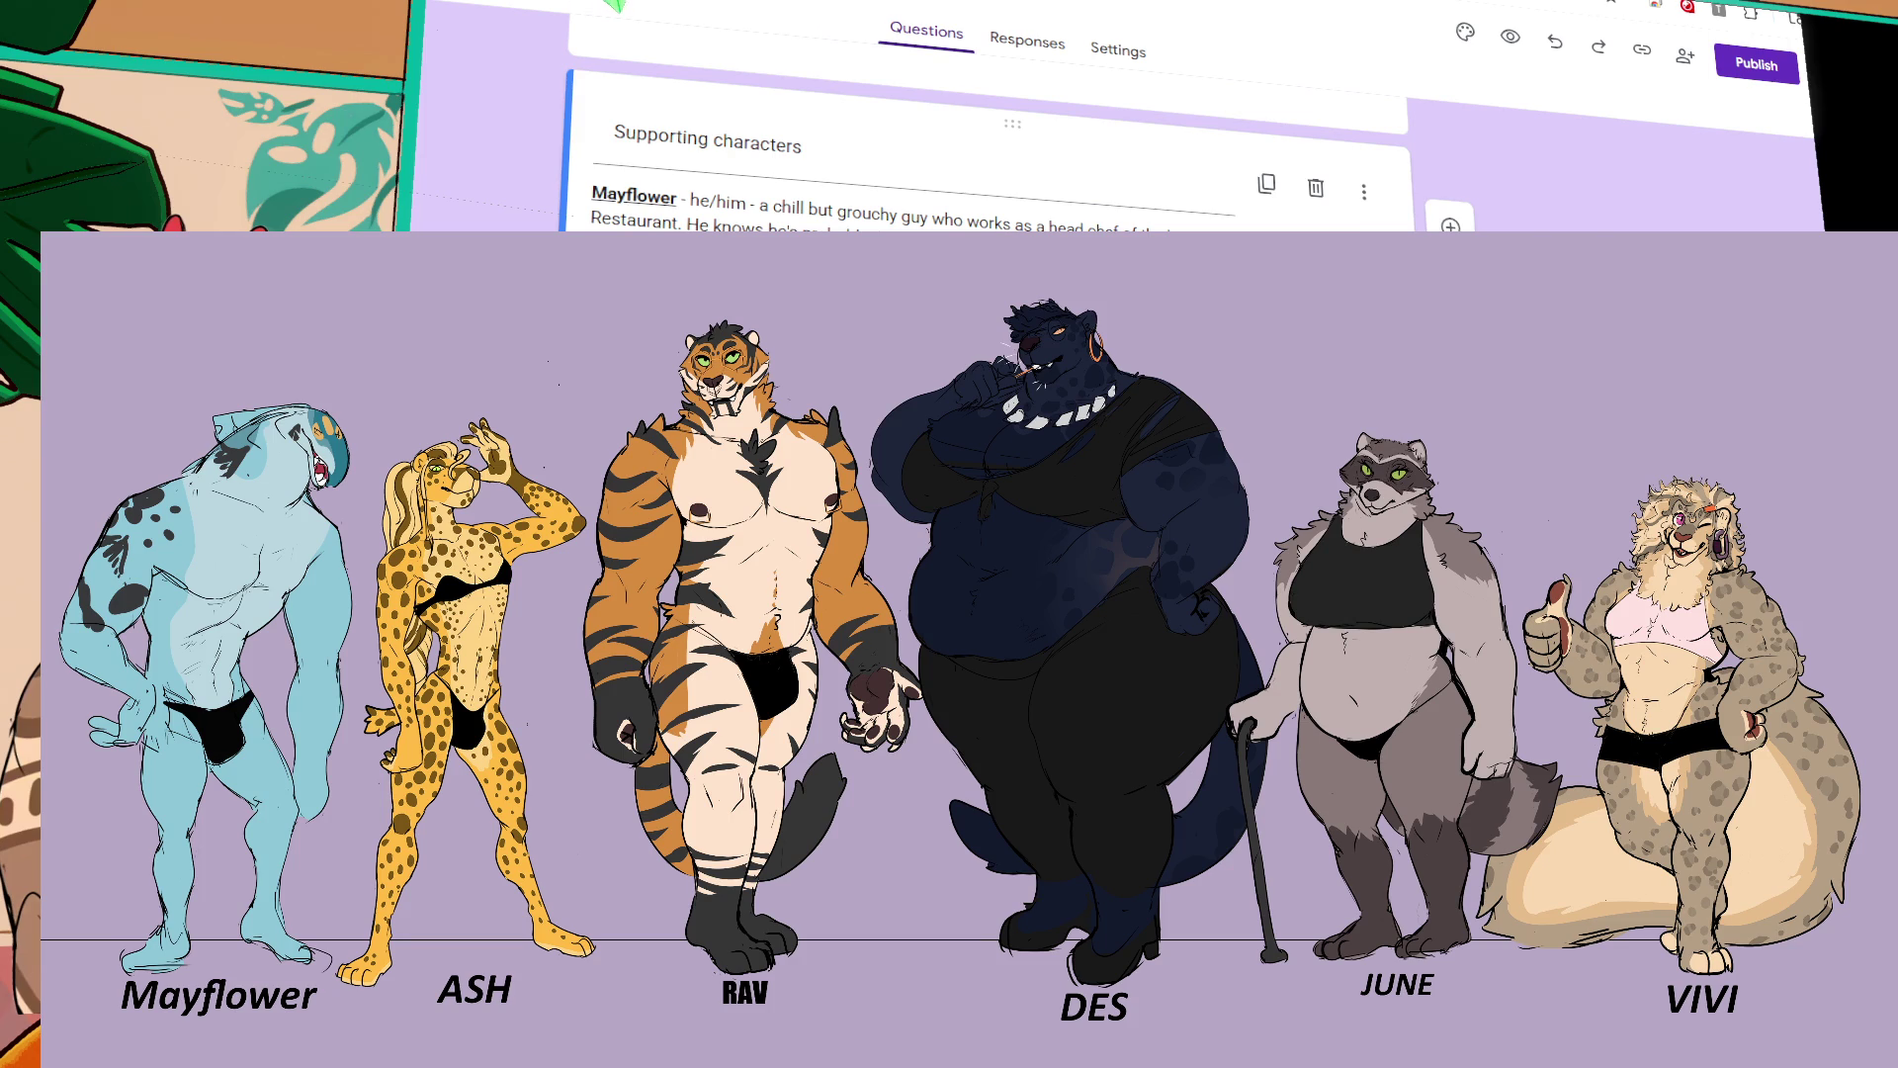
{"action": "scroll", "coordinate": [985, 141], "scroll_direction": "down", "scroll_amount": 5}
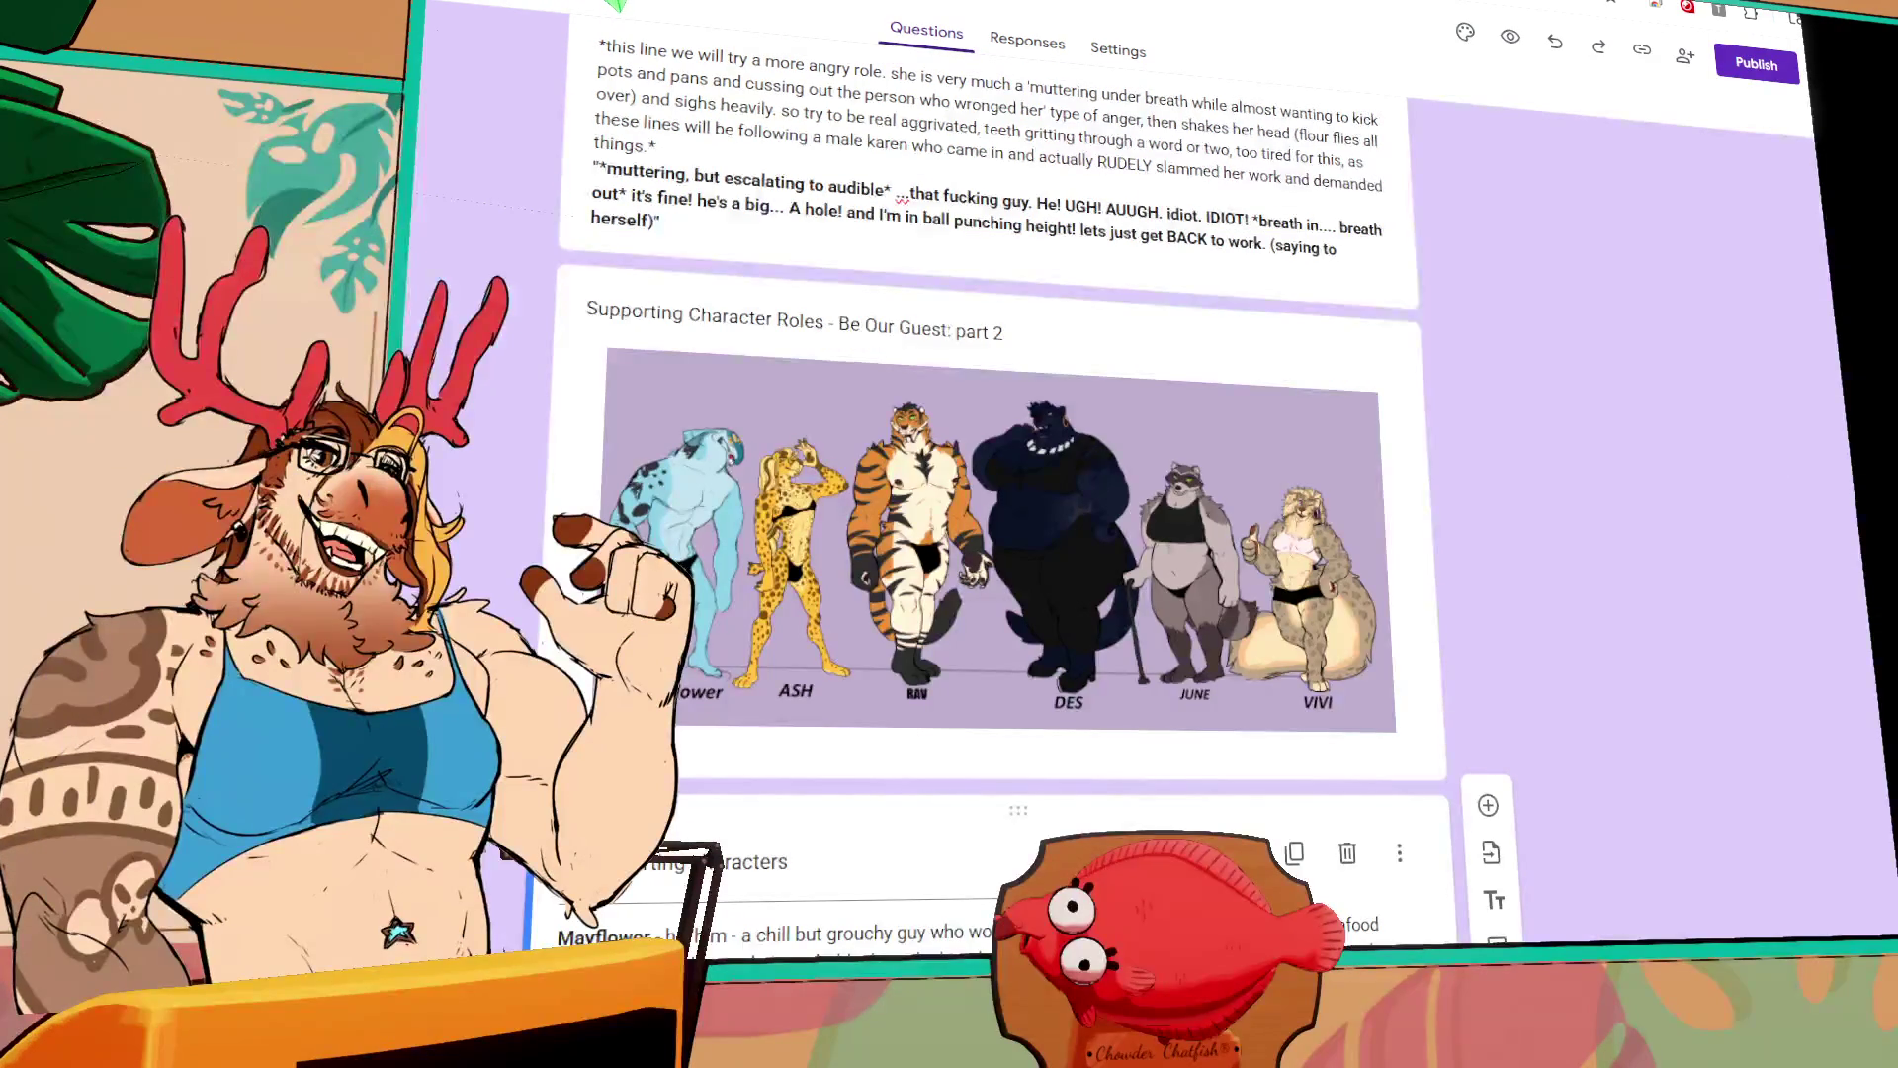
{"action": "scroll", "coordinate": [1135, 585], "scroll_direction": "down", "scroll_amount": 2}
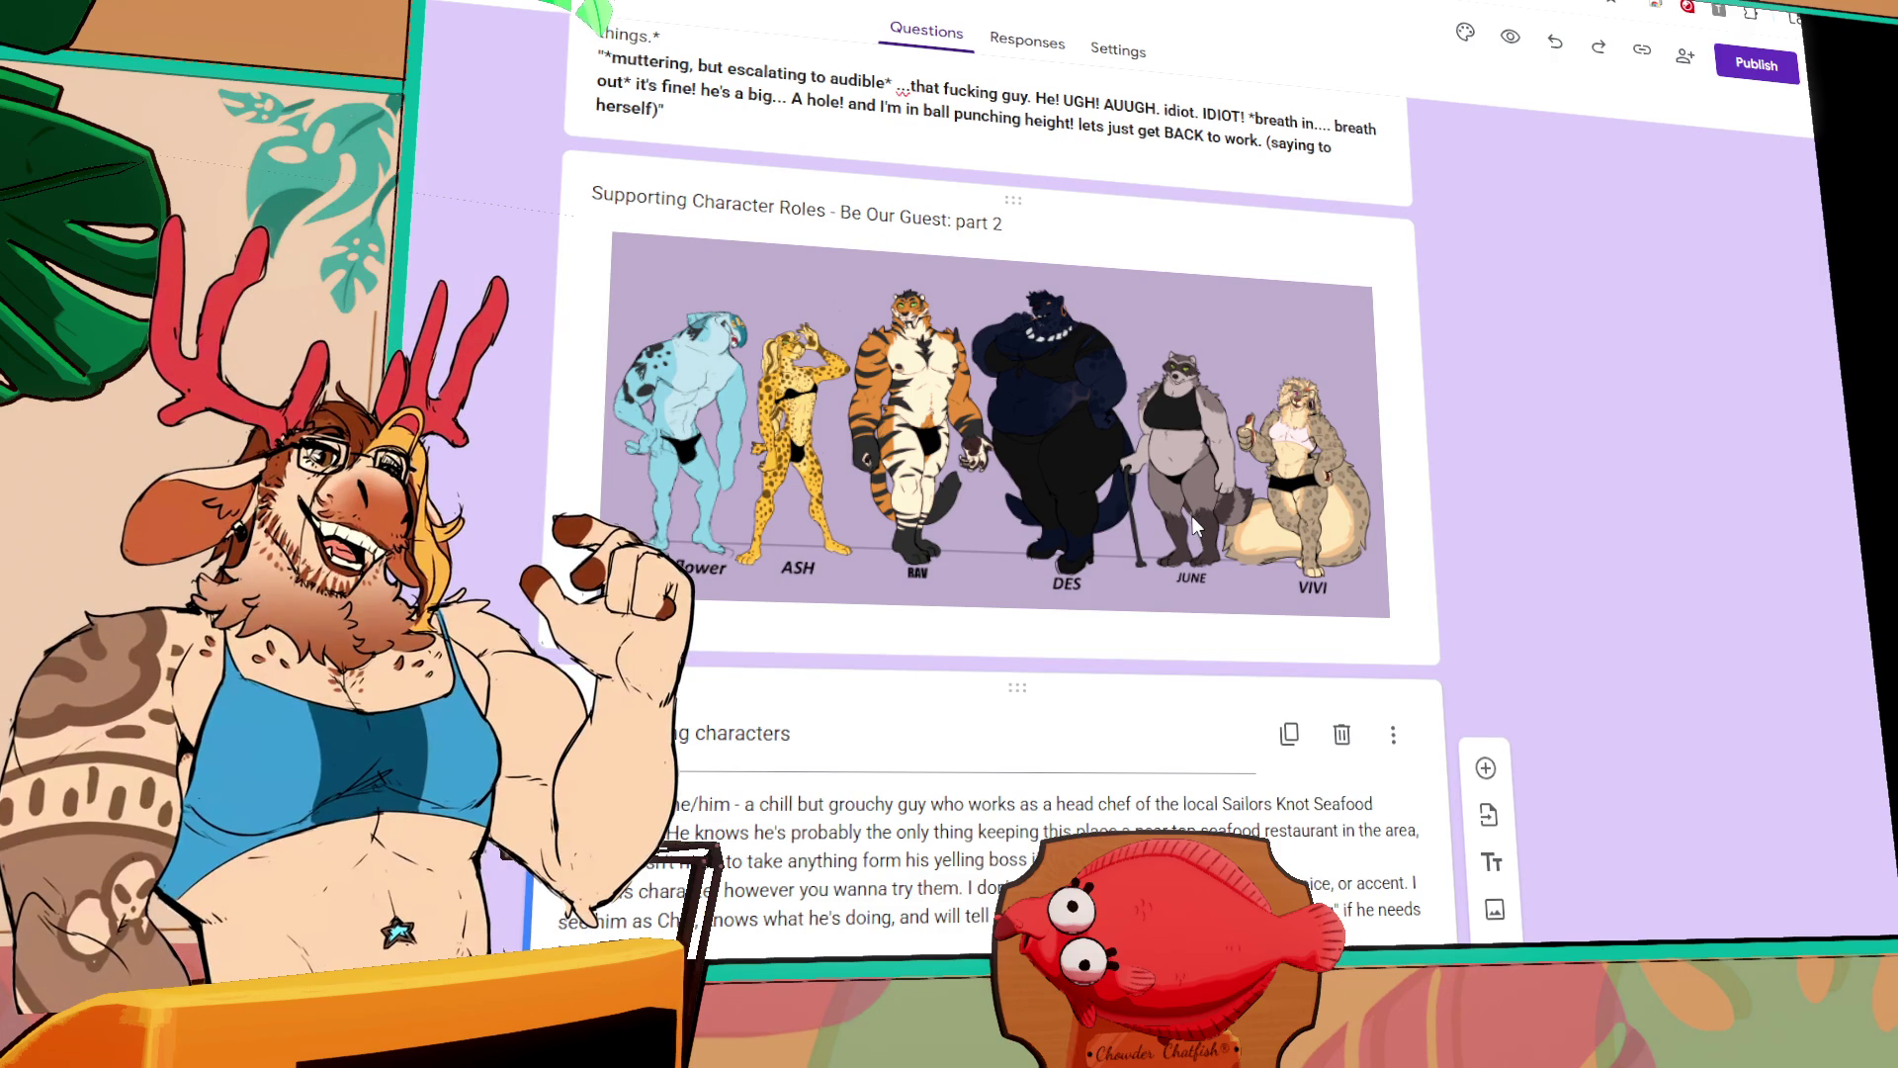
{"action": "left_click", "coordinate": [1316, 439]}
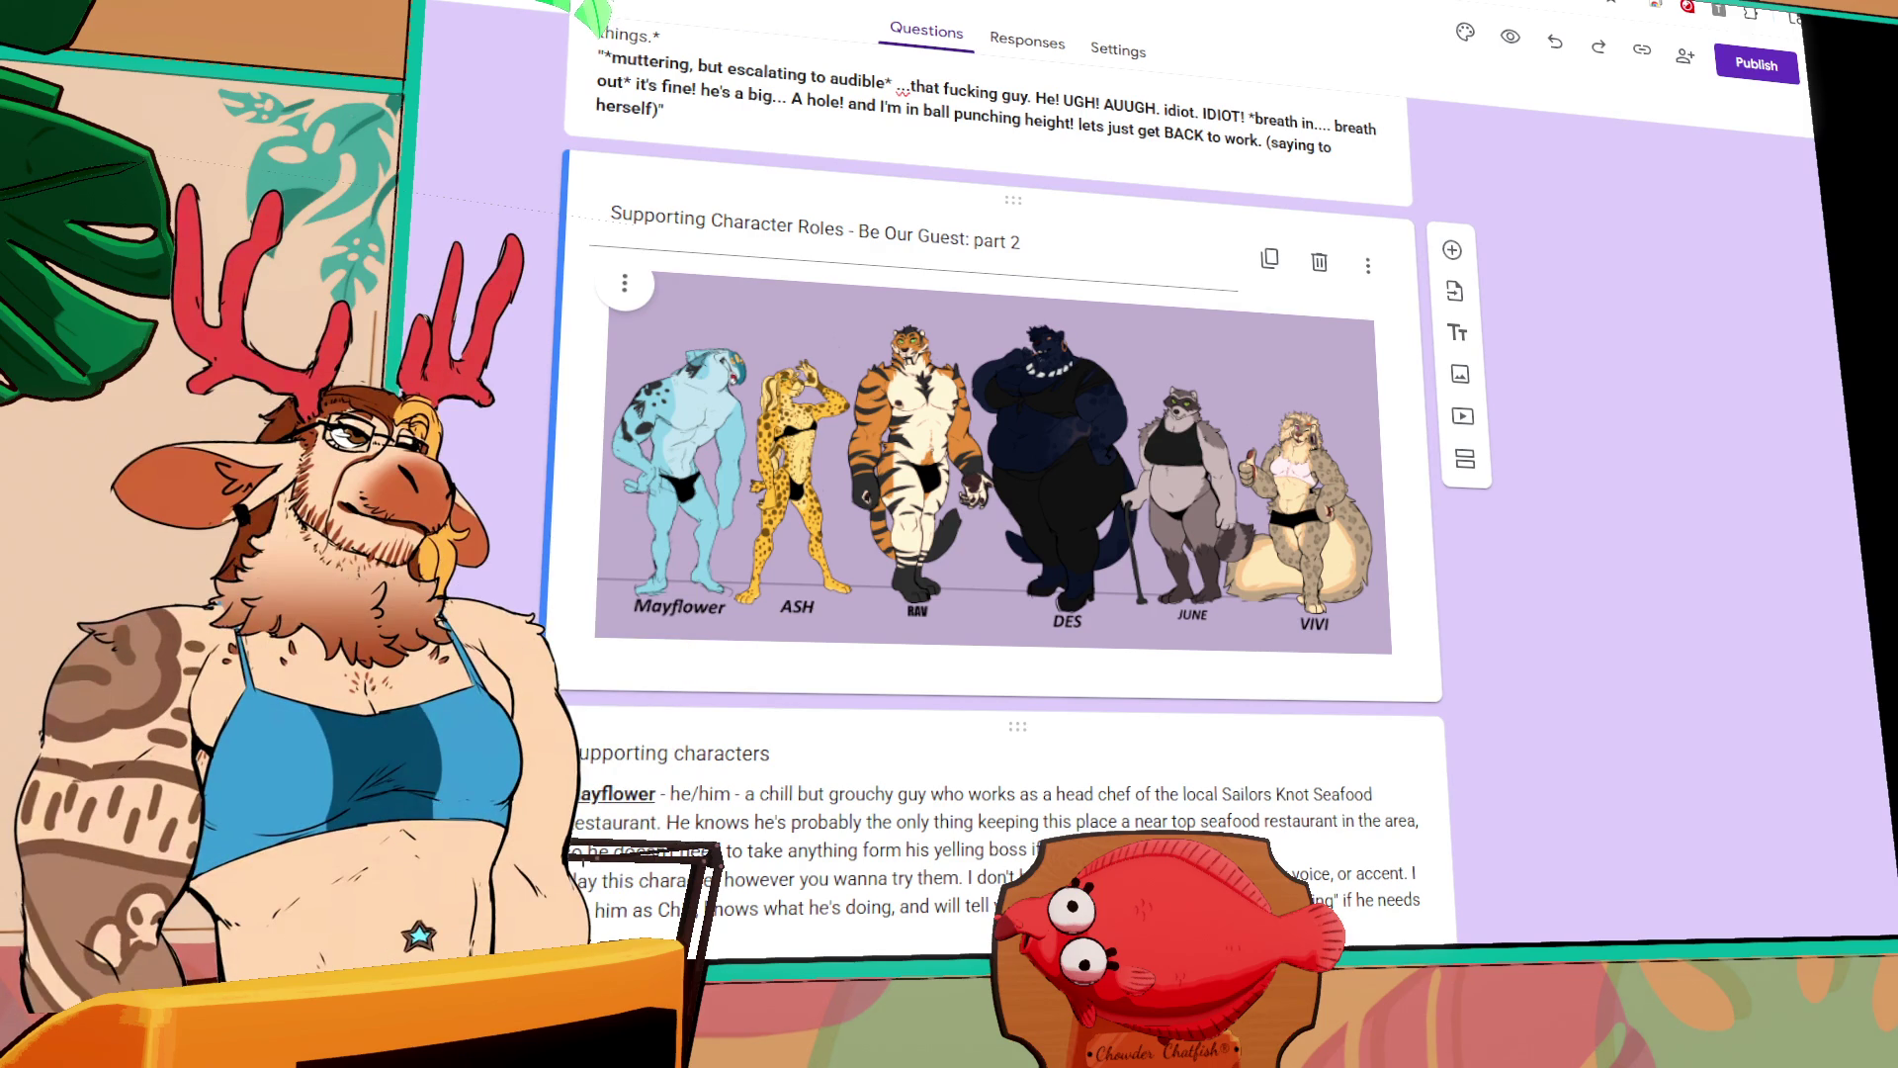
{"action": "scroll", "coordinate": [1046, 781], "scroll_direction": "down", "scroll_amount": 10}
{"action": "scroll", "coordinate": [1046, 781], "scroll_direction": "up", "scroll_amount": 5}
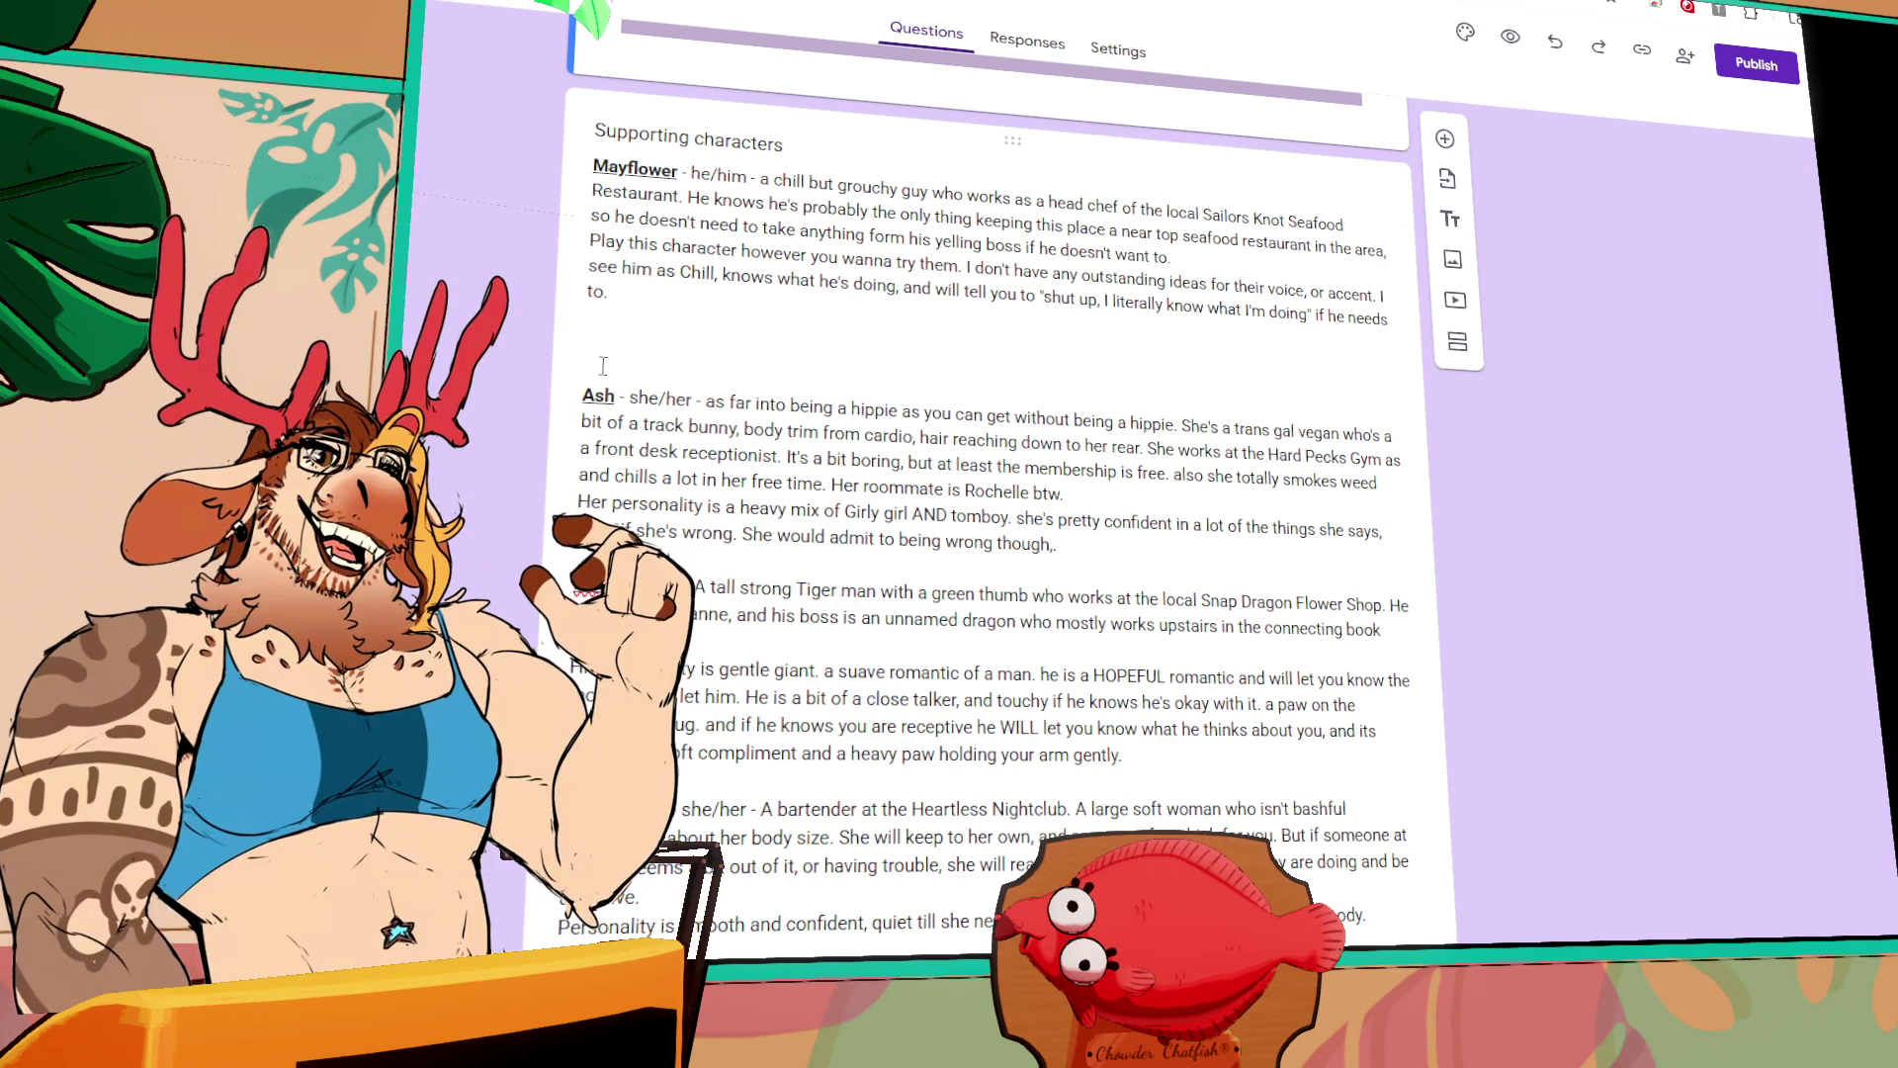
Step: Insert another blank line between Mayflower's and Ash's entries
{"action": "left_click", "coordinate": [639, 324]}
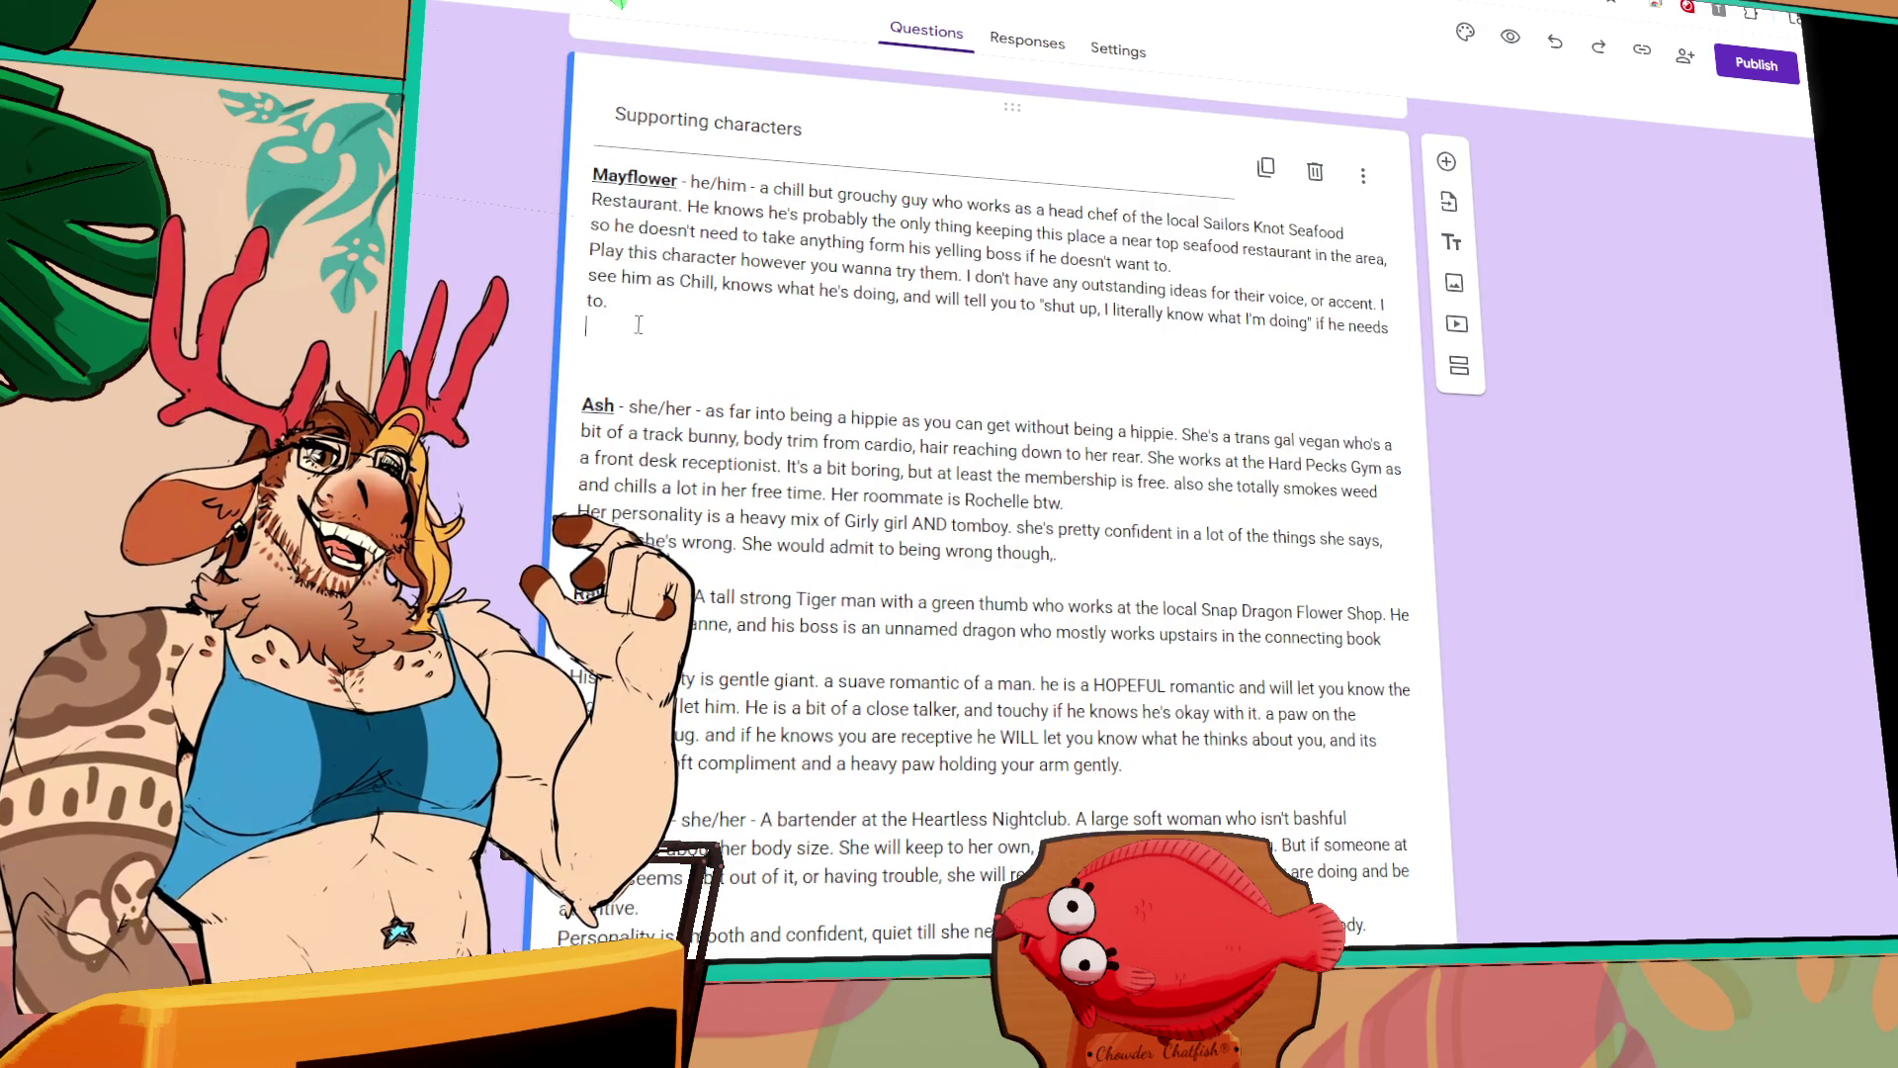
{"action": "key", "text": "Return"}
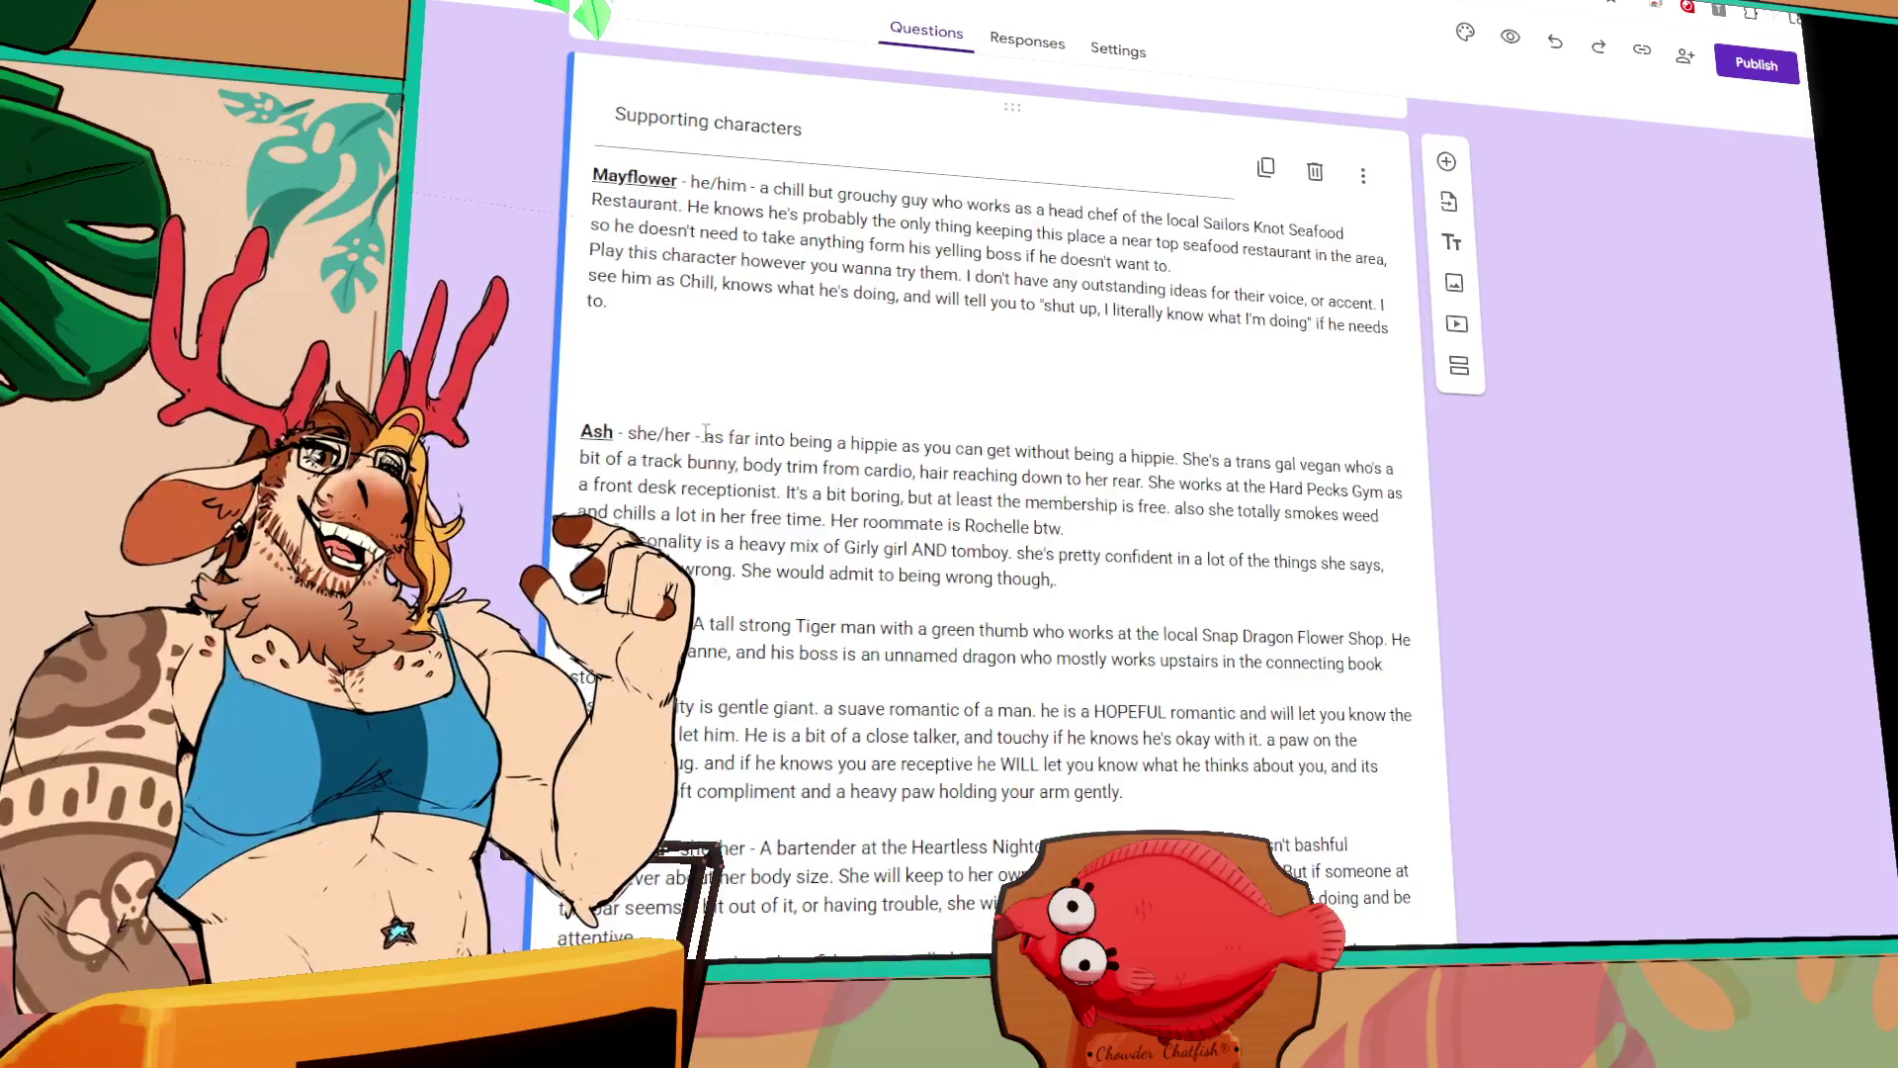
{"action": "left_click", "coordinate": [682, 354]}
{"action": "scroll", "coordinate": [1364, 523], "scroll_direction": "down", "scroll_amount": 15}
{"action": "scroll", "coordinate": [1364, 524], "scroll_direction": "up", "scroll_amount": 15}
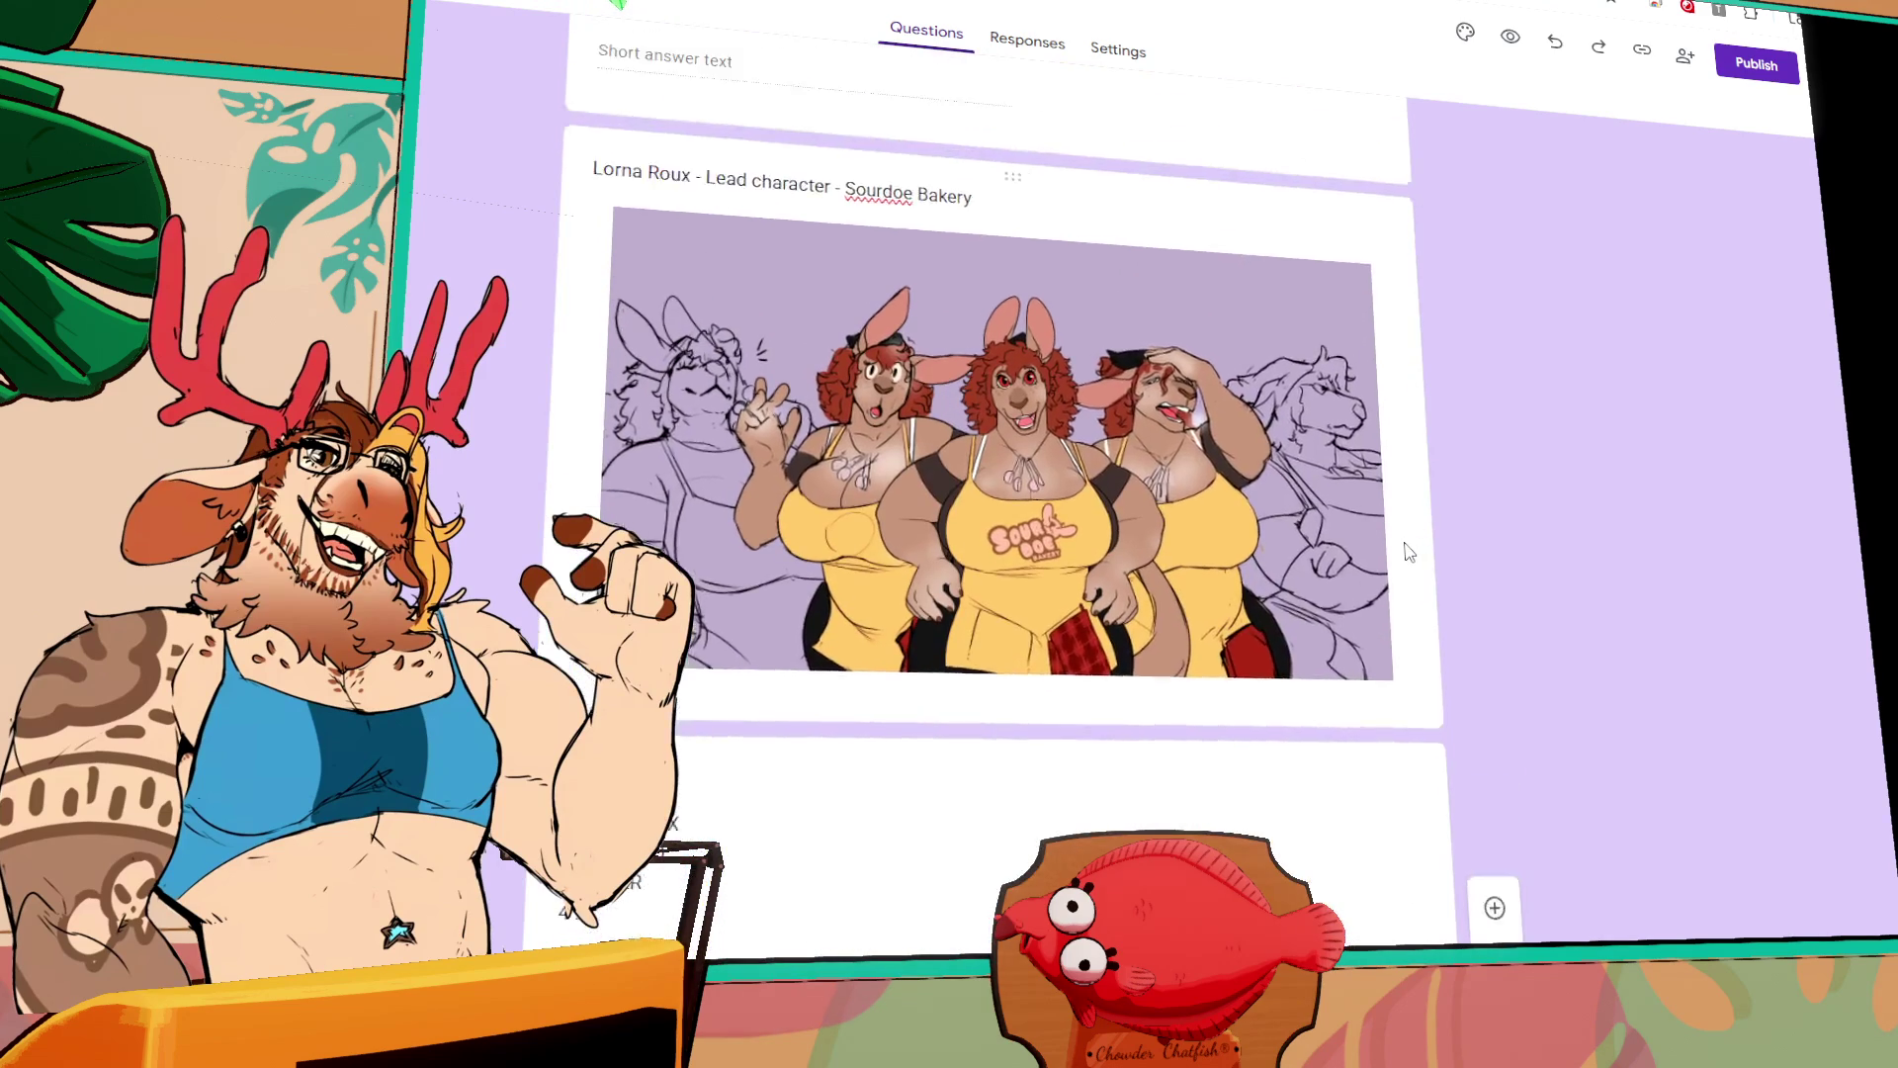
{"action": "scroll", "coordinate": [1408, 551], "scroll_direction": "down", "scroll_amount": 1}
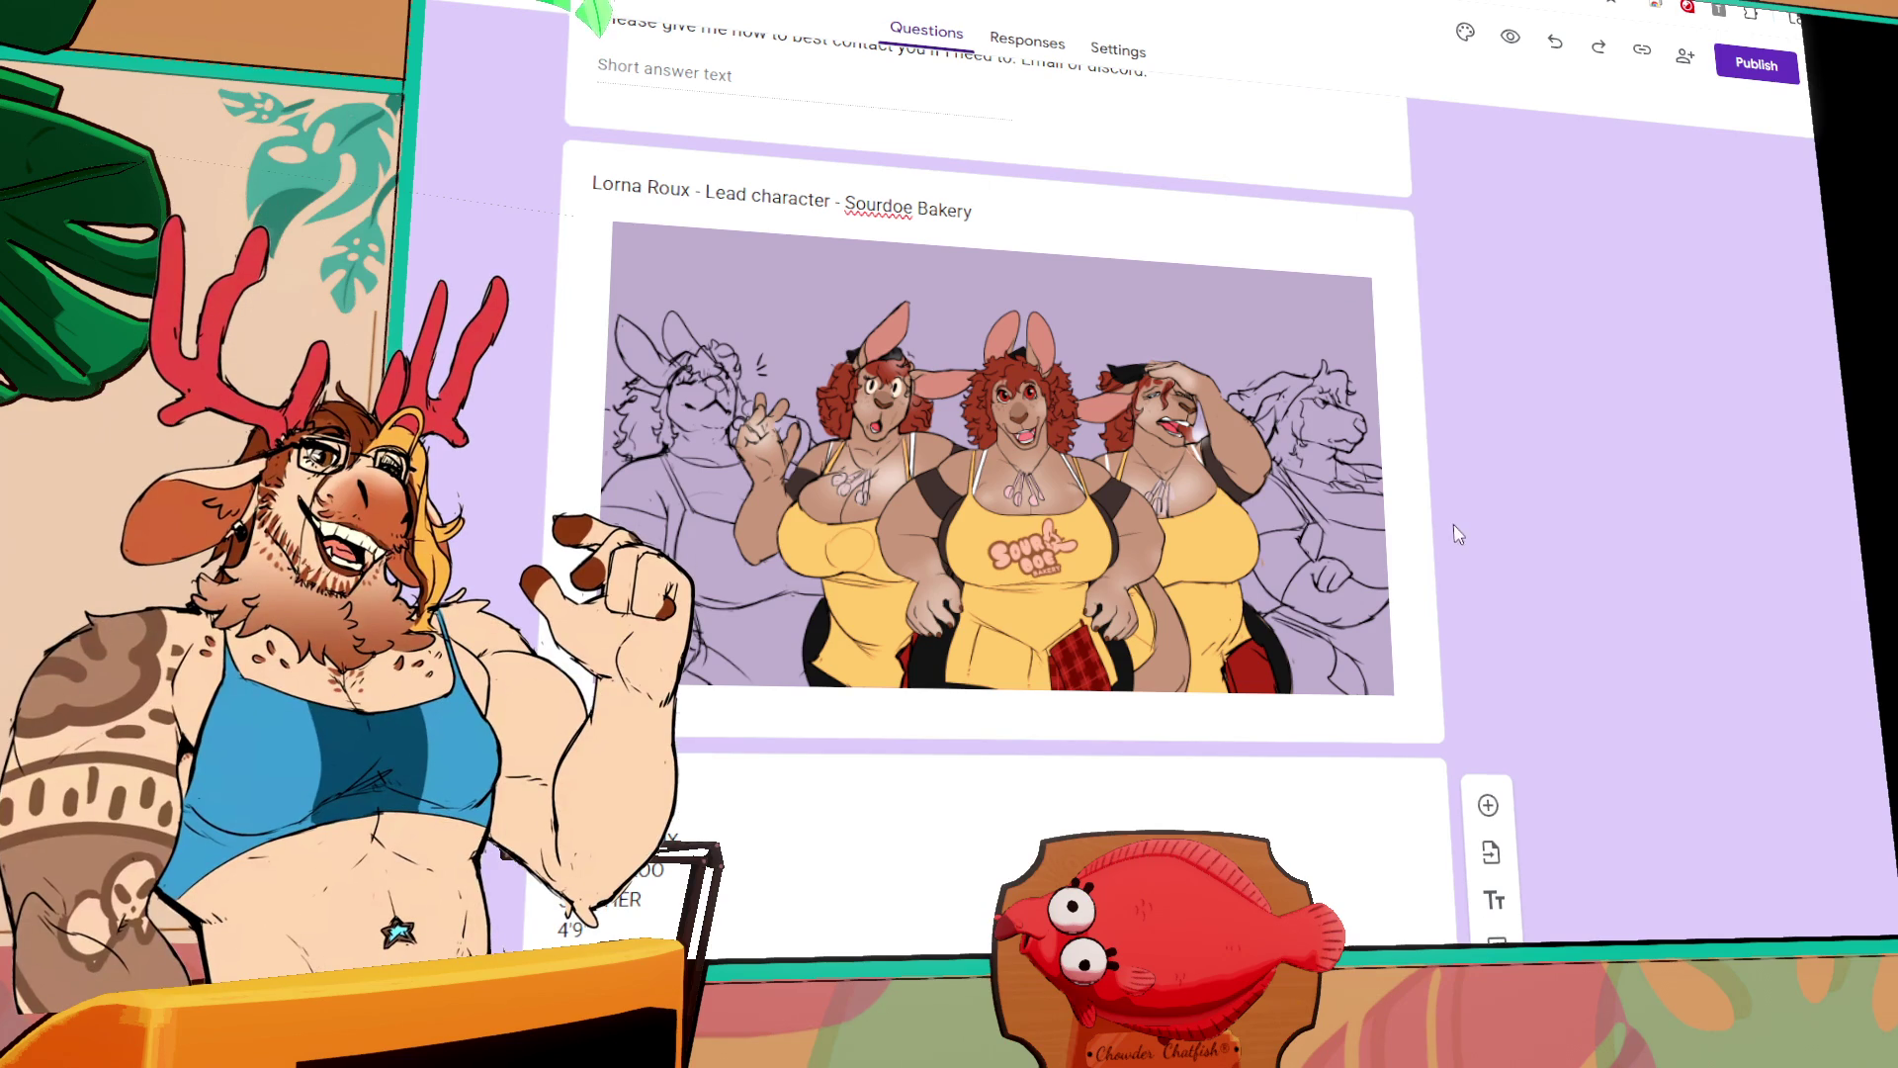
{"action": "scroll", "coordinate": [1423, 583], "scroll_direction": "down", "scroll_amount": 10}
{"action": "scroll", "coordinate": [1419, 593], "scroll_direction": "down", "scroll_amount": 15}
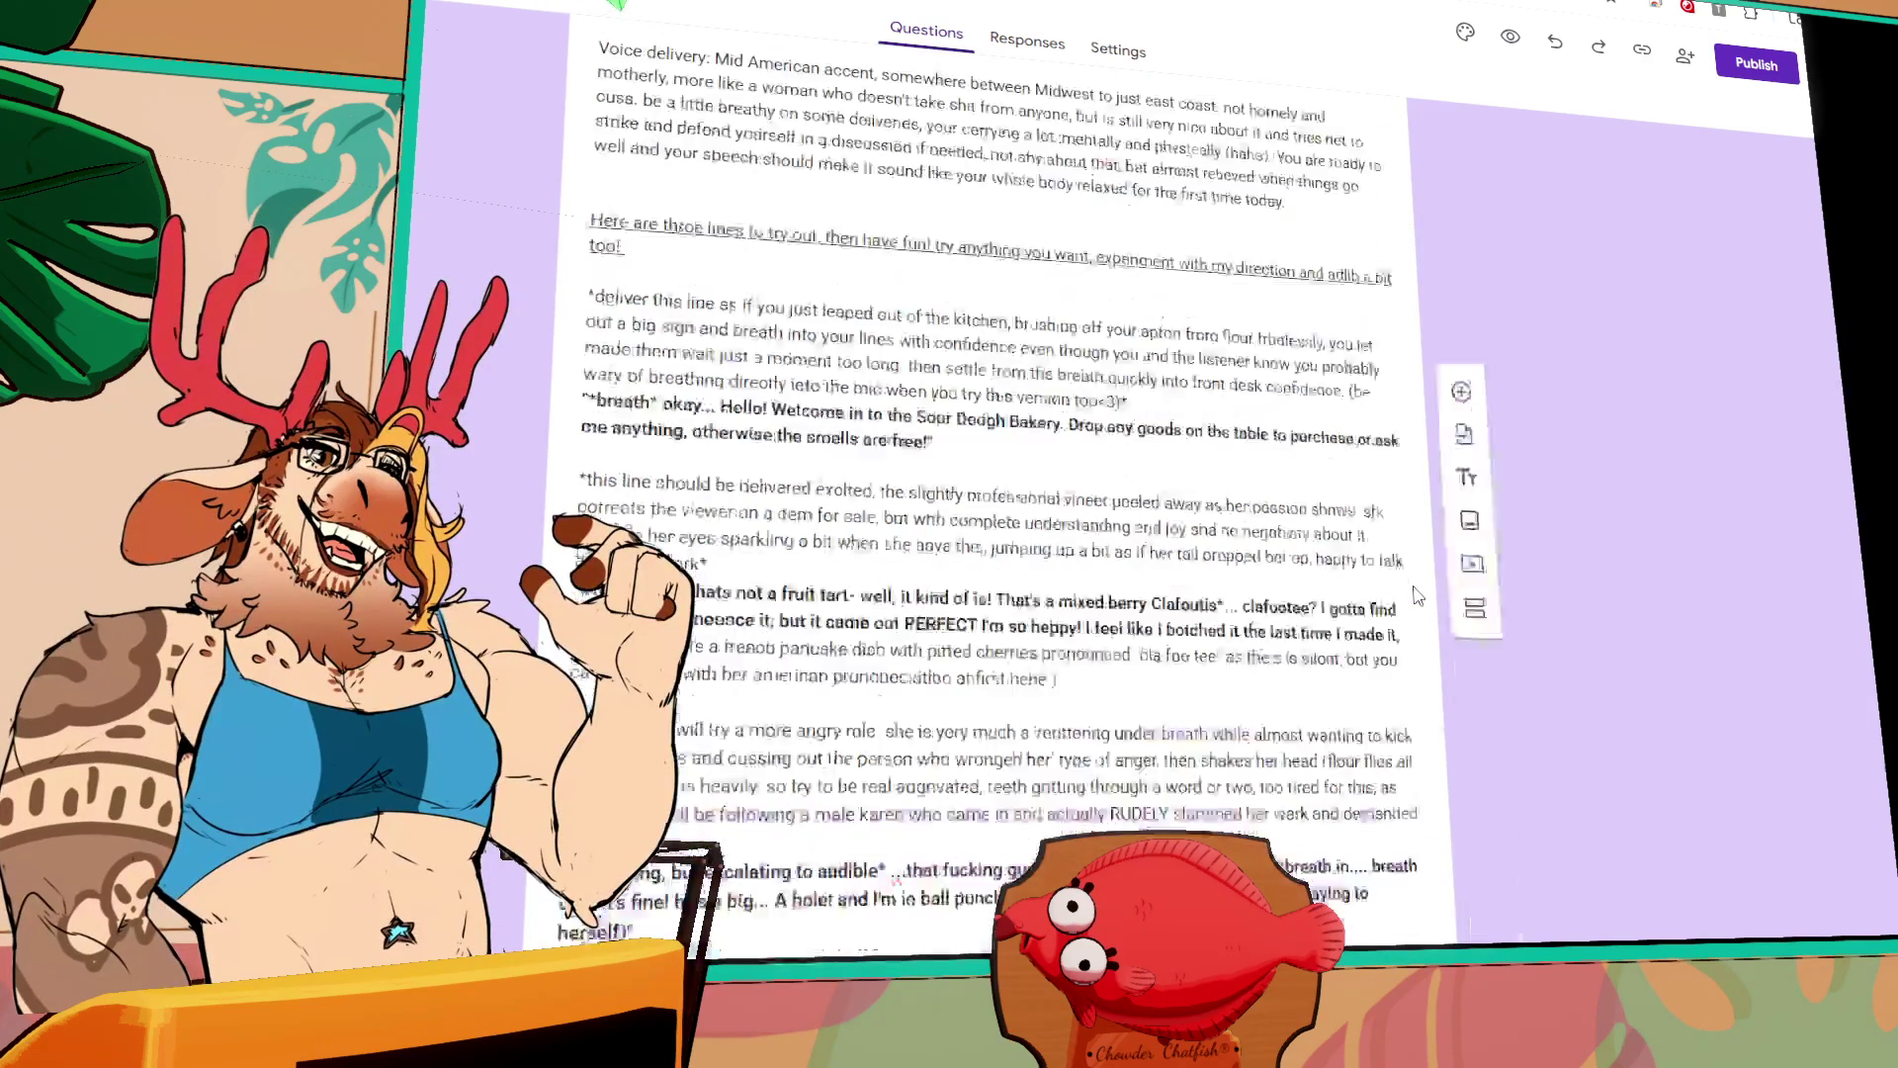
{"action": "scroll", "coordinate": [1415, 596], "scroll_direction": "down", "scroll_amount": 7}
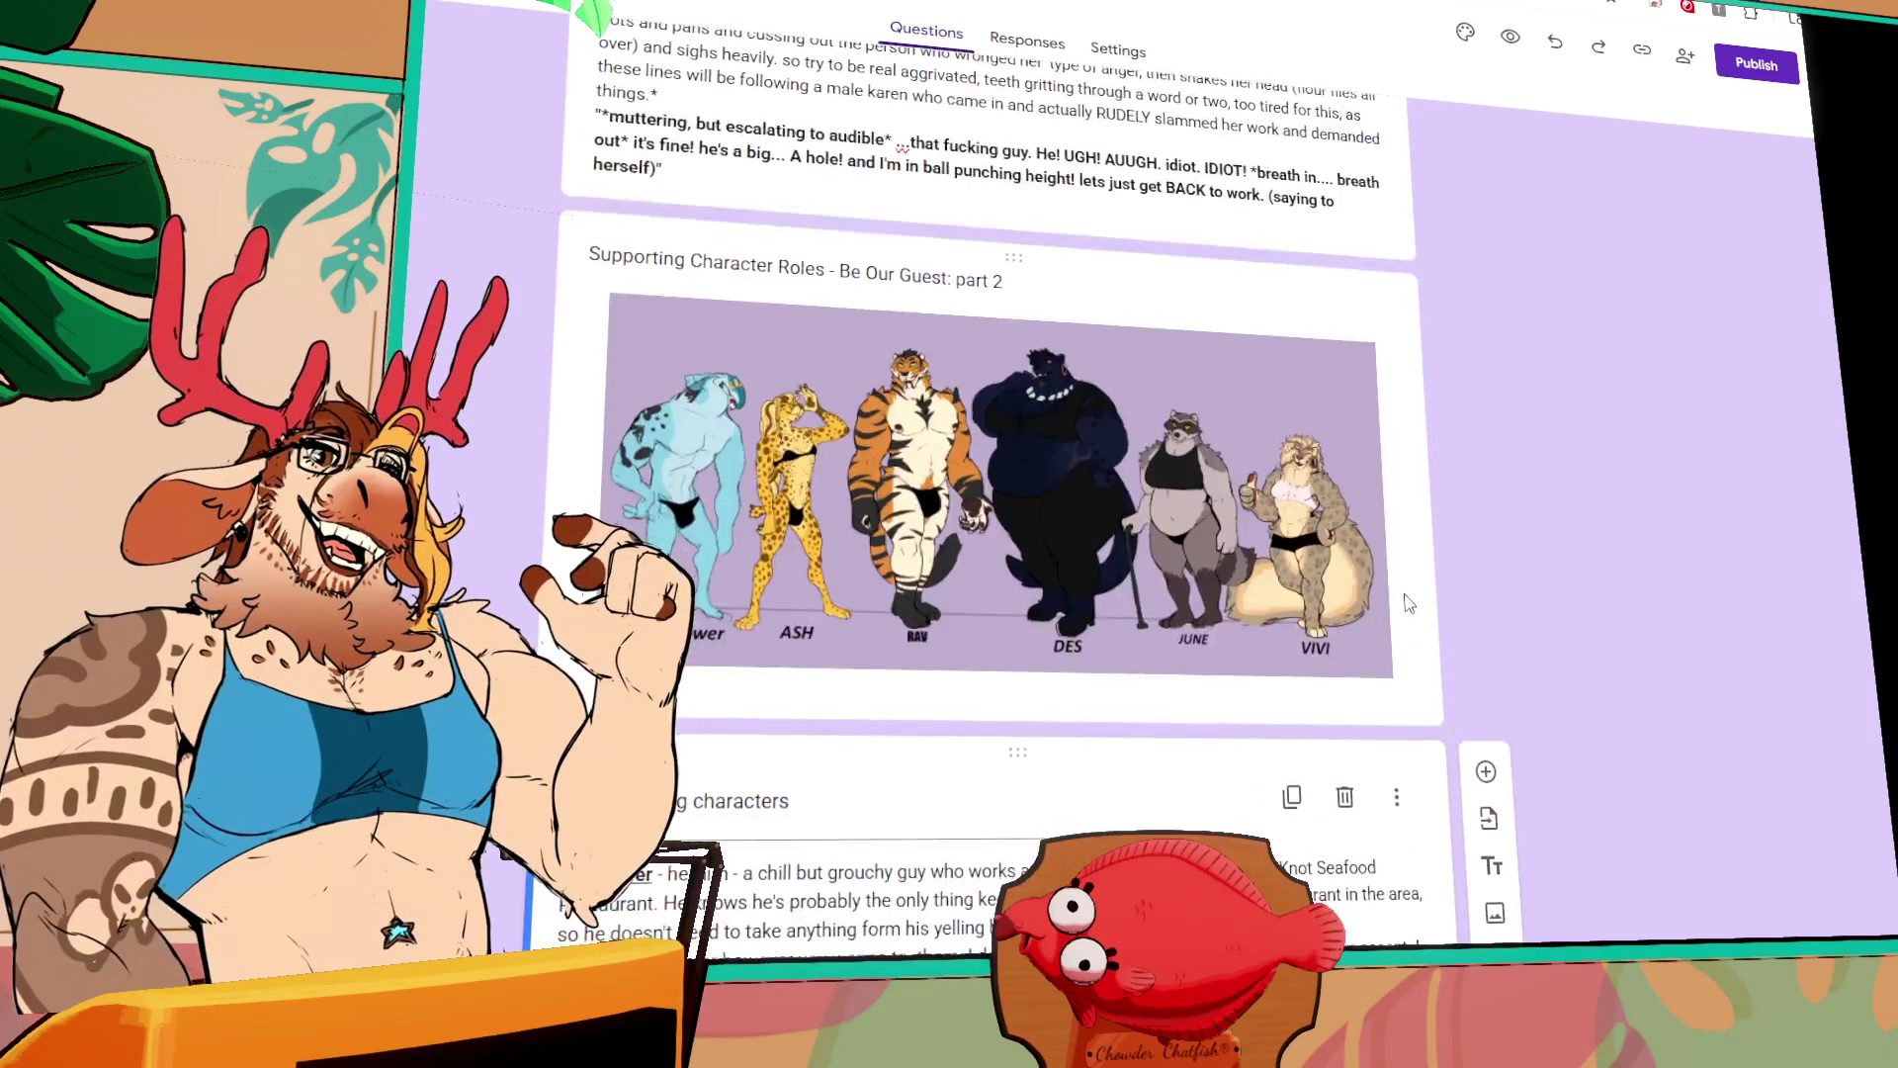
{"action": "scroll", "coordinate": [1409, 596], "scroll_direction": "up", "scroll_amount": 5}
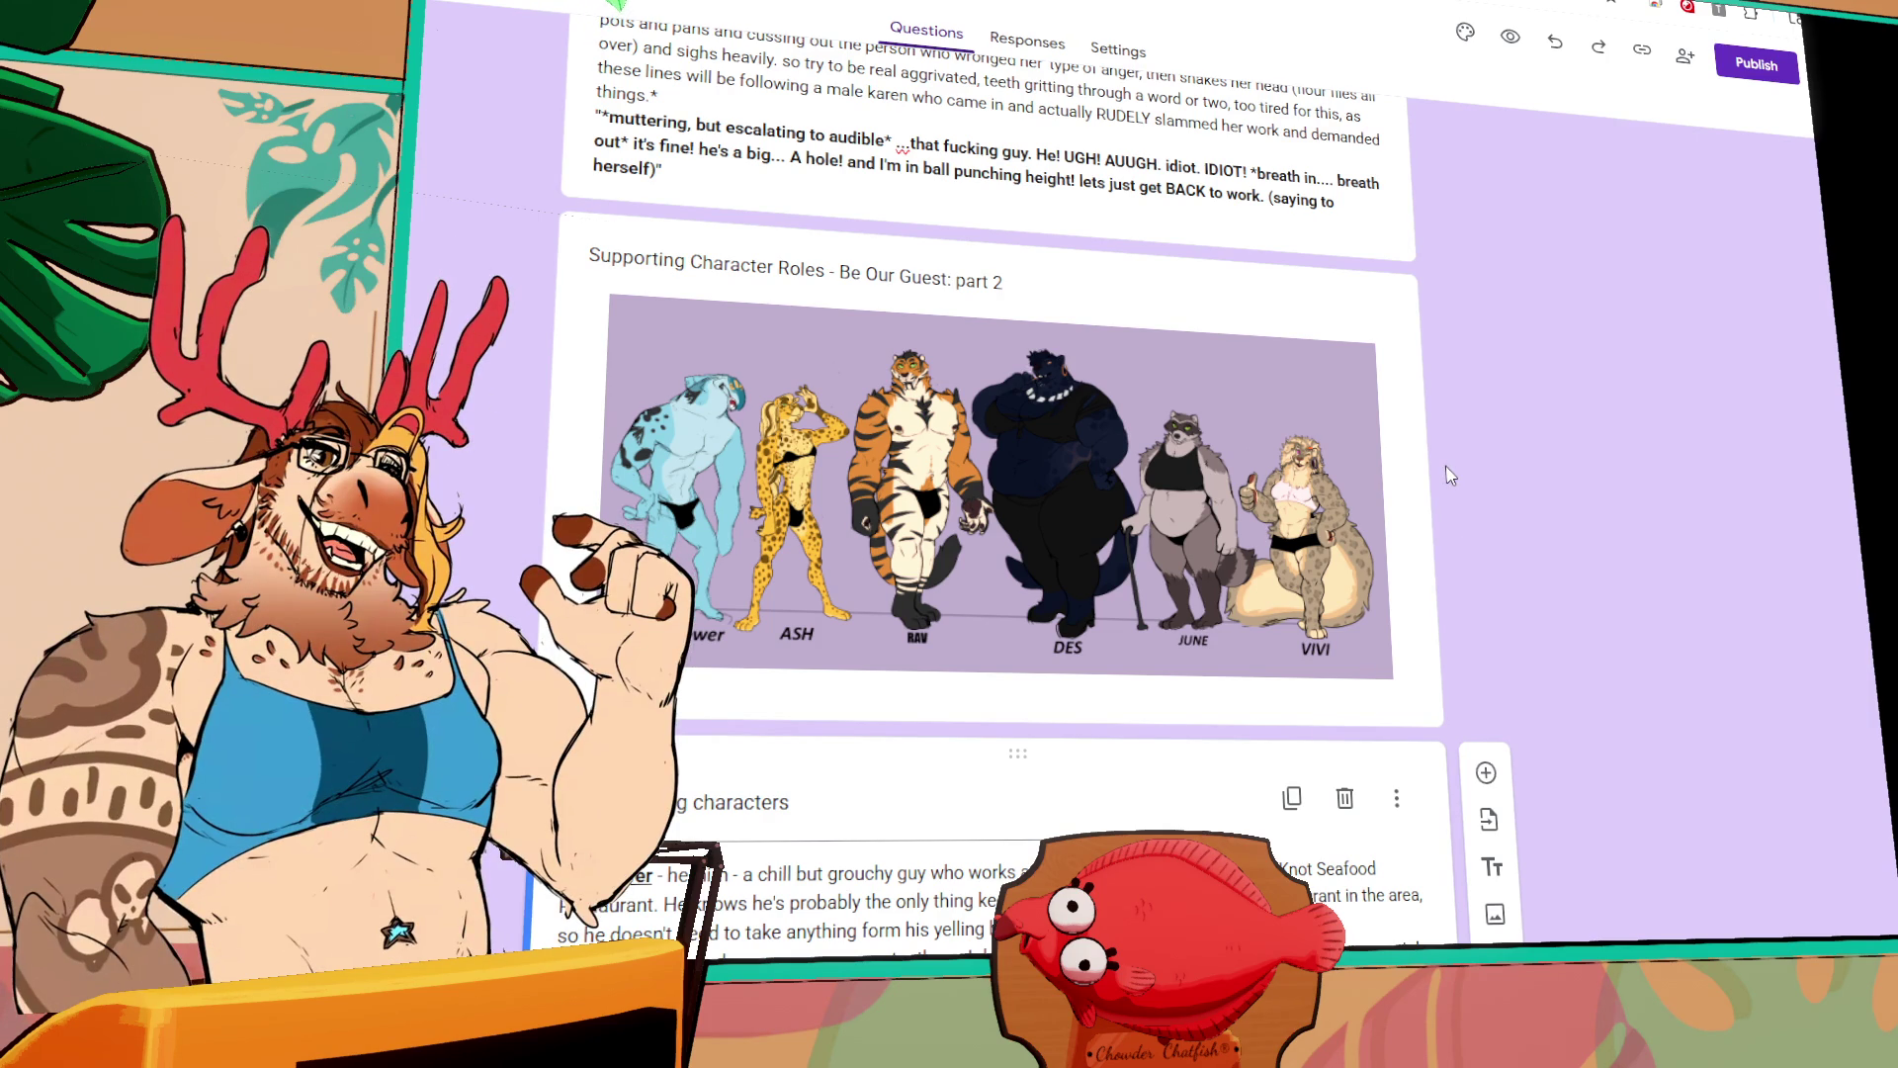
Step: Place the cursor on the empty line between Mayflower's entry and Ash's description
{"action": "scroll", "coordinate": [1529, 770], "scroll_direction": "down", "scroll_amount": 15}
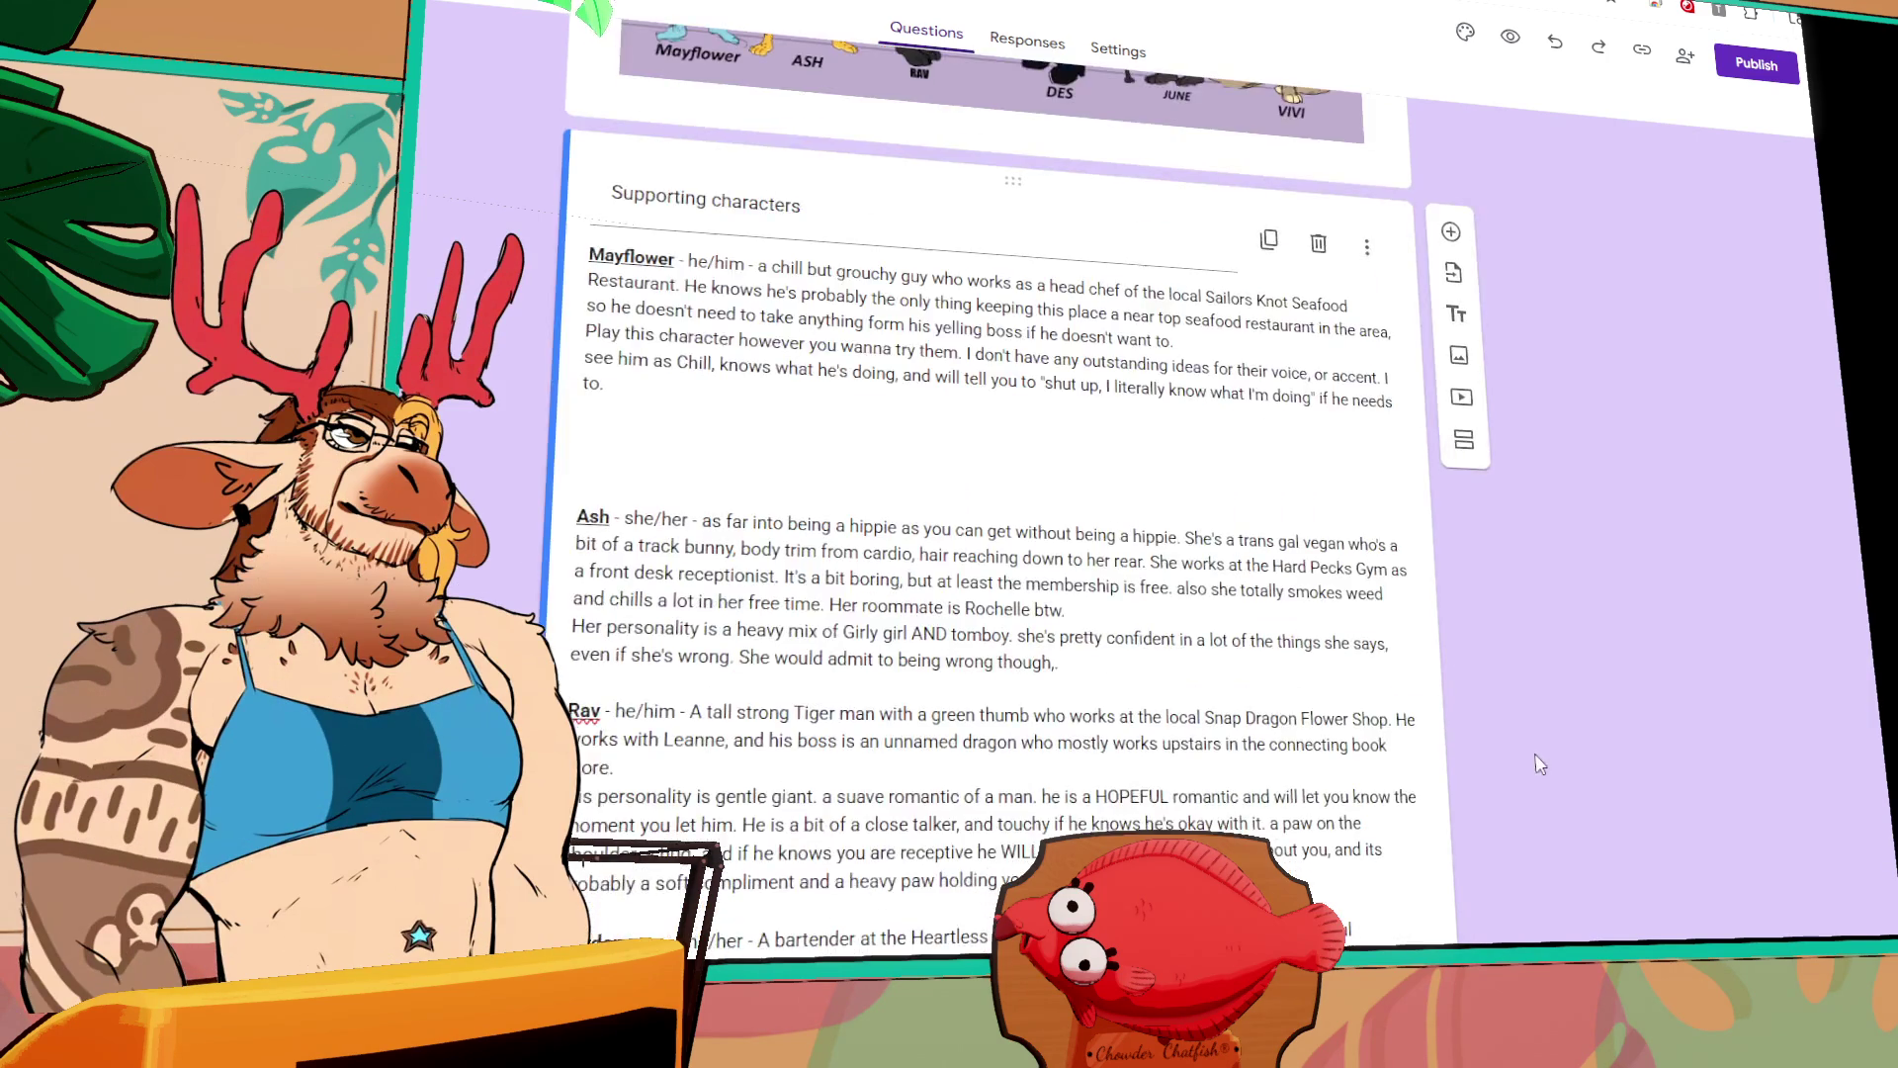
{"action": "scroll", "coordinate": [700, 405], "scroll_direction": "up", "scroll_amount": 4}
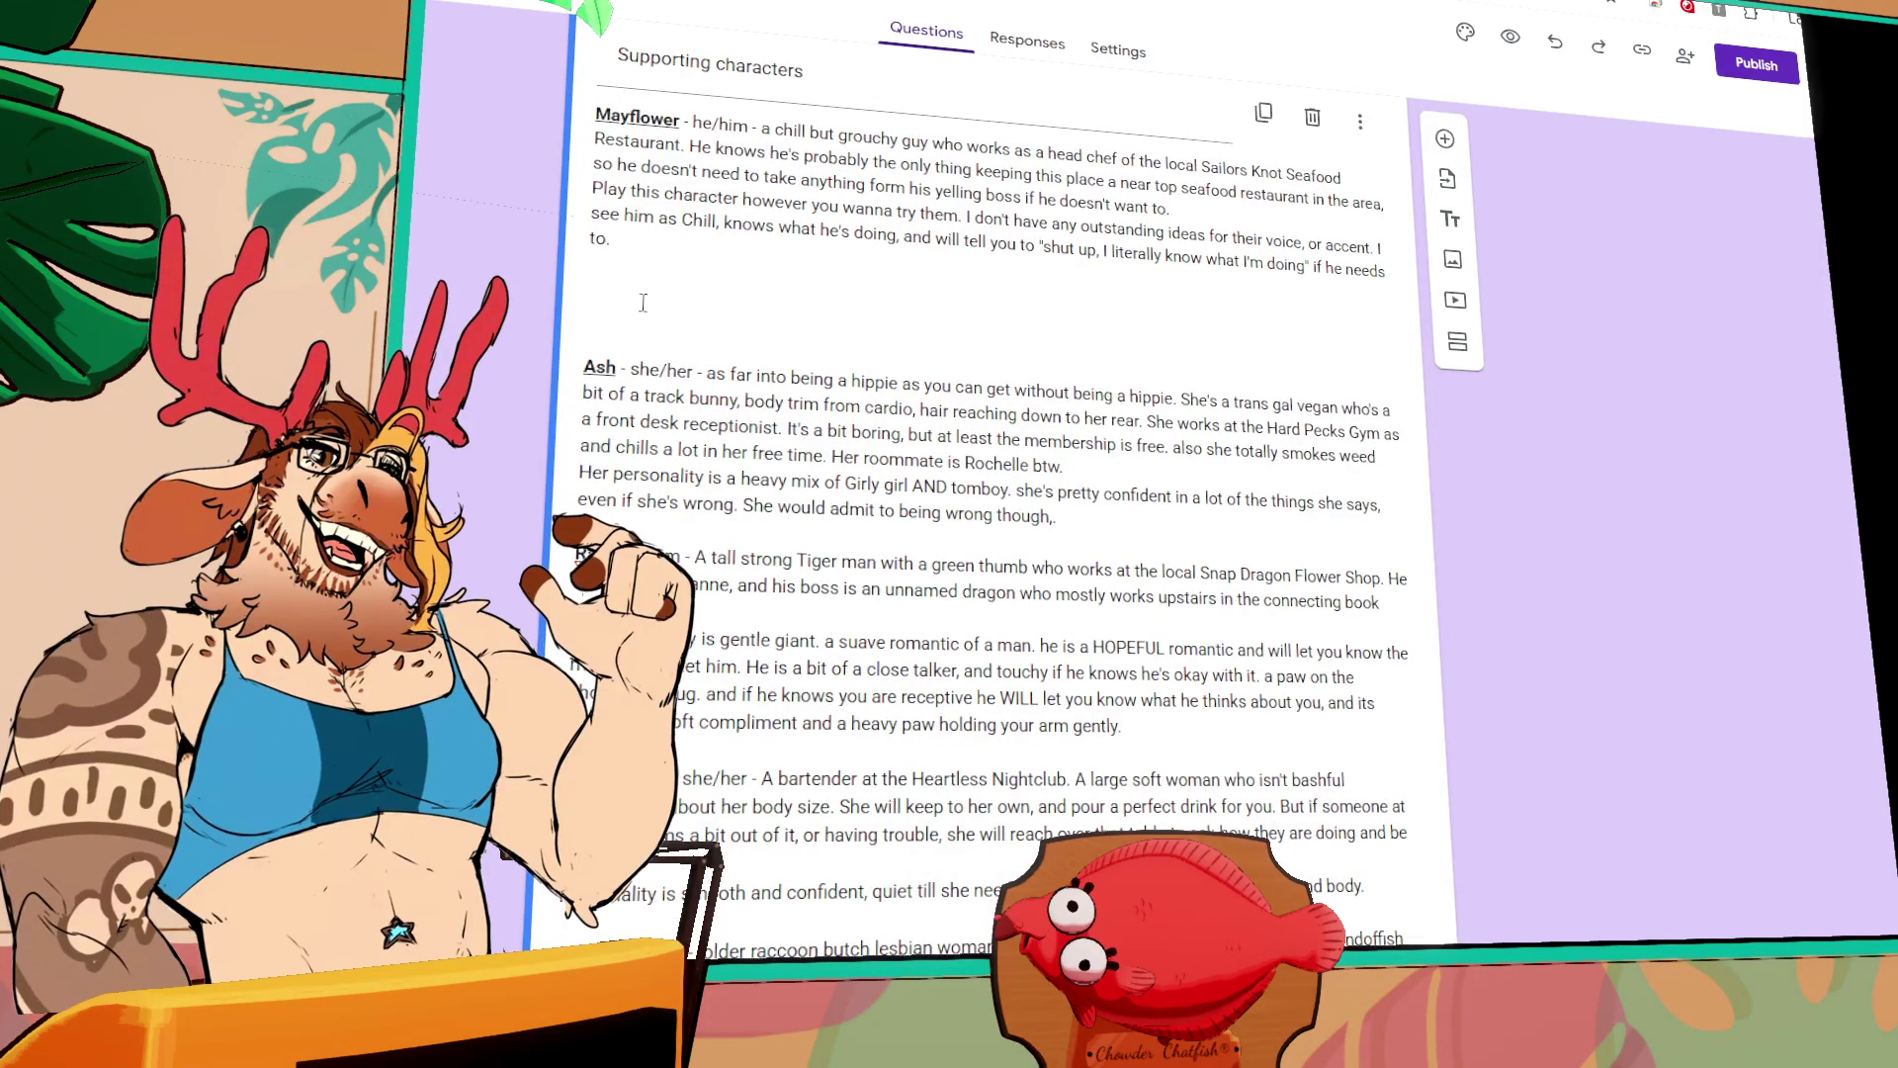
{"action": "scroll", "coordinate": [653, 316], "scroll_direction": "up", "scroll_amount": 10}
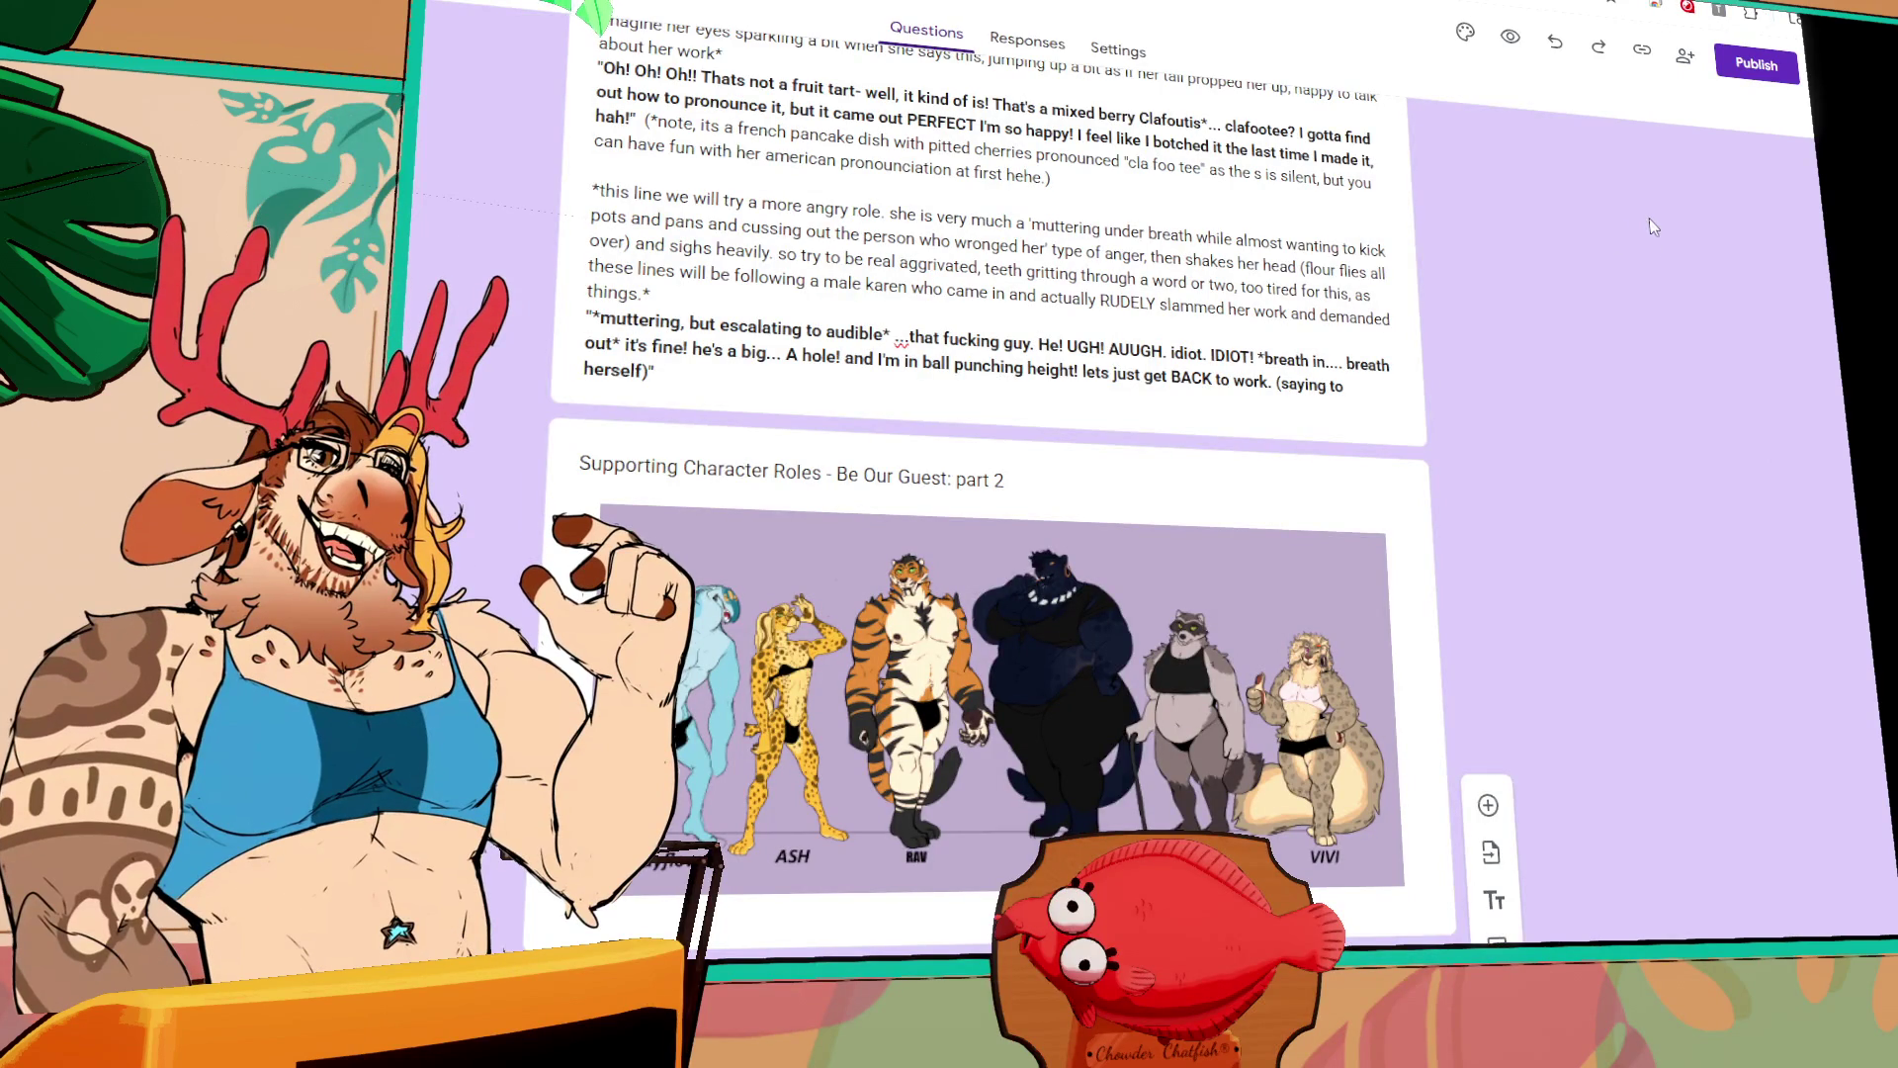
{"action": "scroll", "coordinate": [1395, 435], "scroll_direction": "down", "scroll_amount": 10}
{"action": "scroll", "coordinate": [664, 297], "scroll_direction": "up", "scroll_amount": 3}
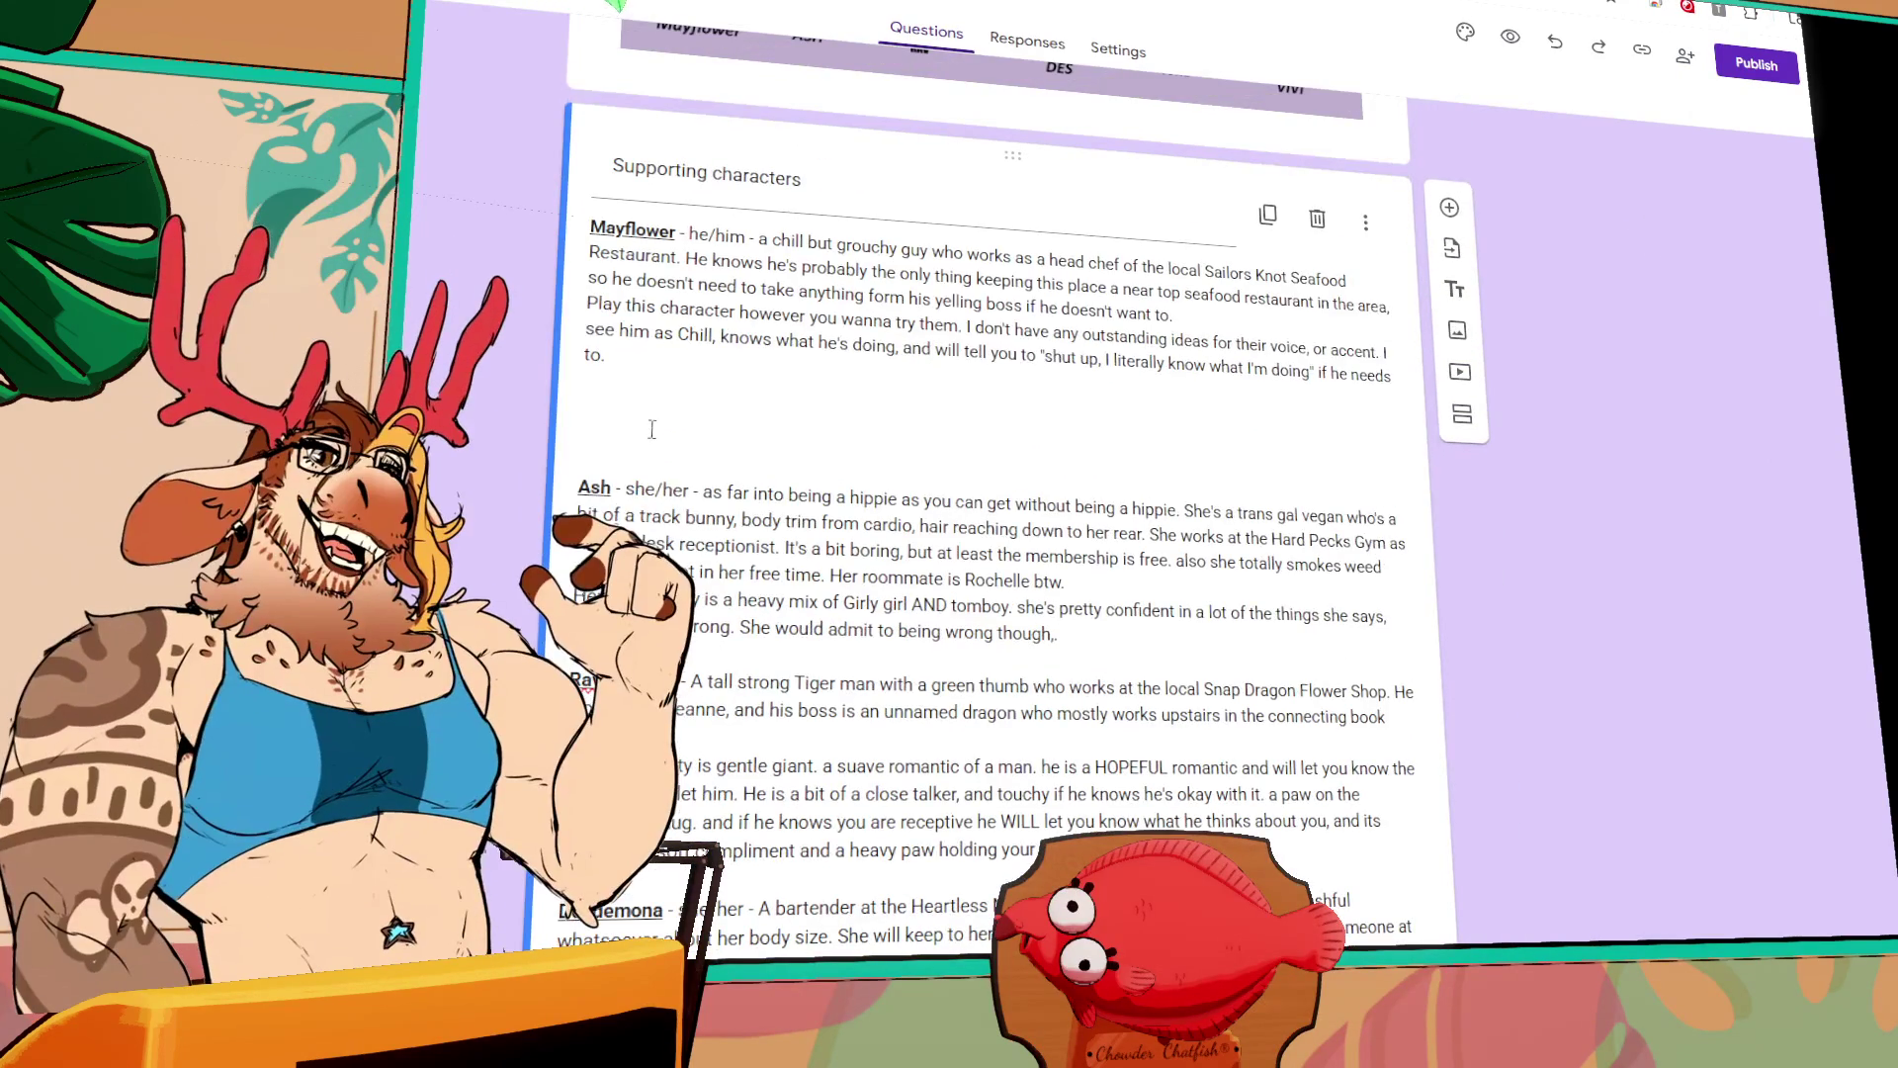
{"action": "left_click", "coordinate": [652, 415]}
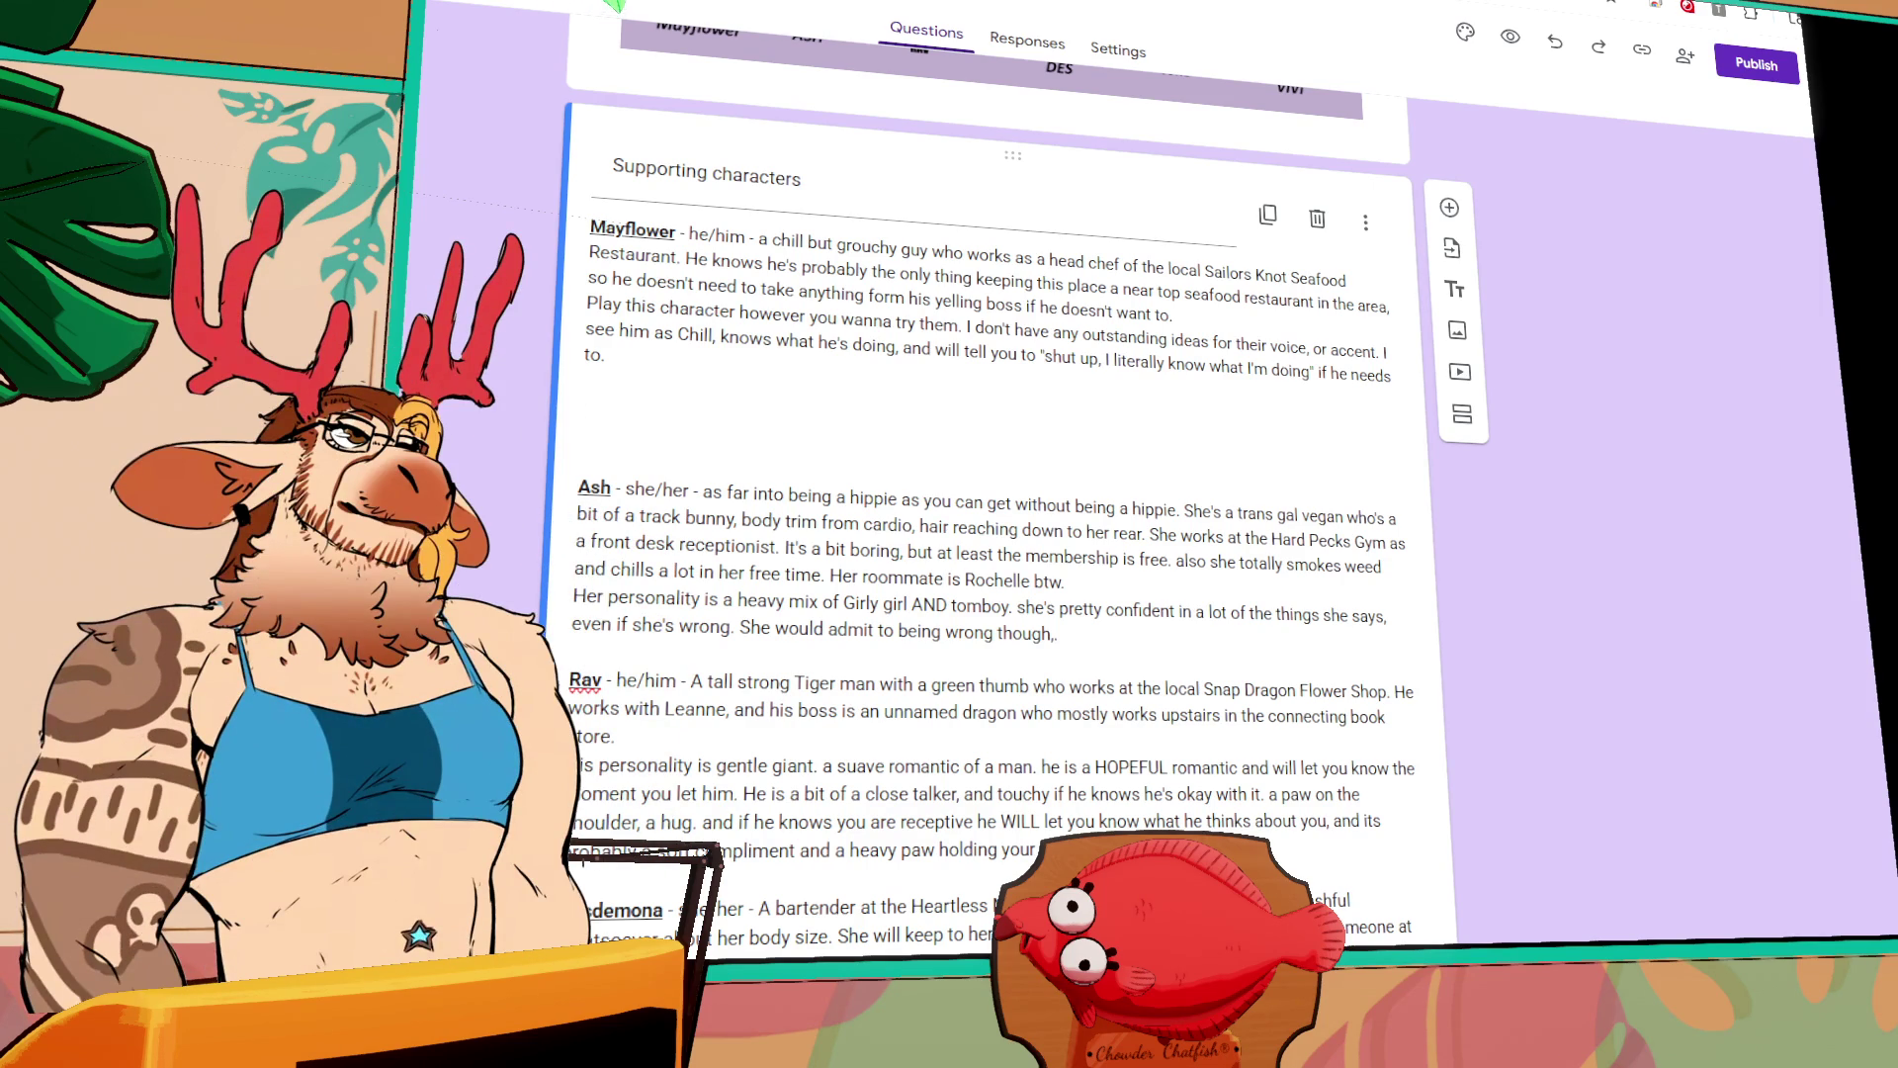
Step: Add Mayflower's quoted line: "heh. Thanks, I'm glad you like it... no idea if yours was any better."
{"action": "type", "text": "\"heh."}
{"action": "type", "text": " Thanks,"}
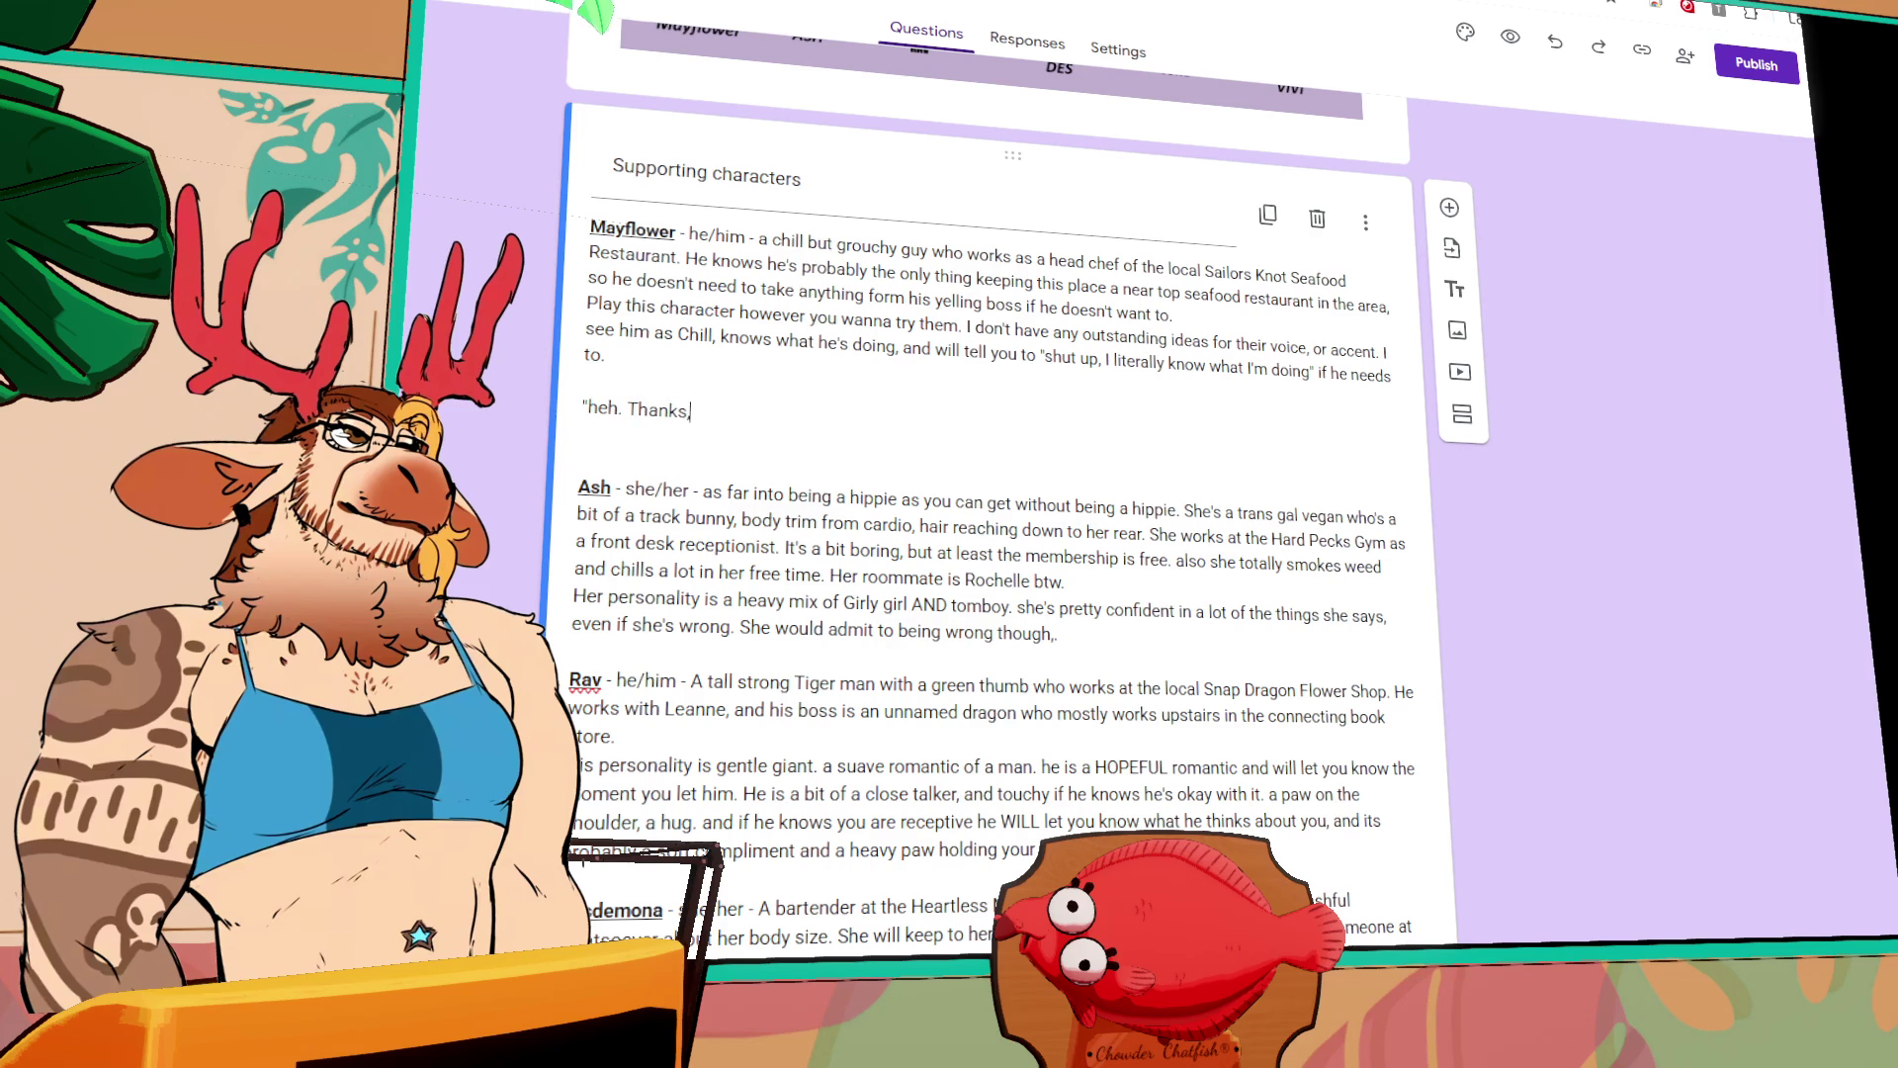
{"action": "type", "text": " I"}
{"action": "type", "text": "'m glad you like it. I"}
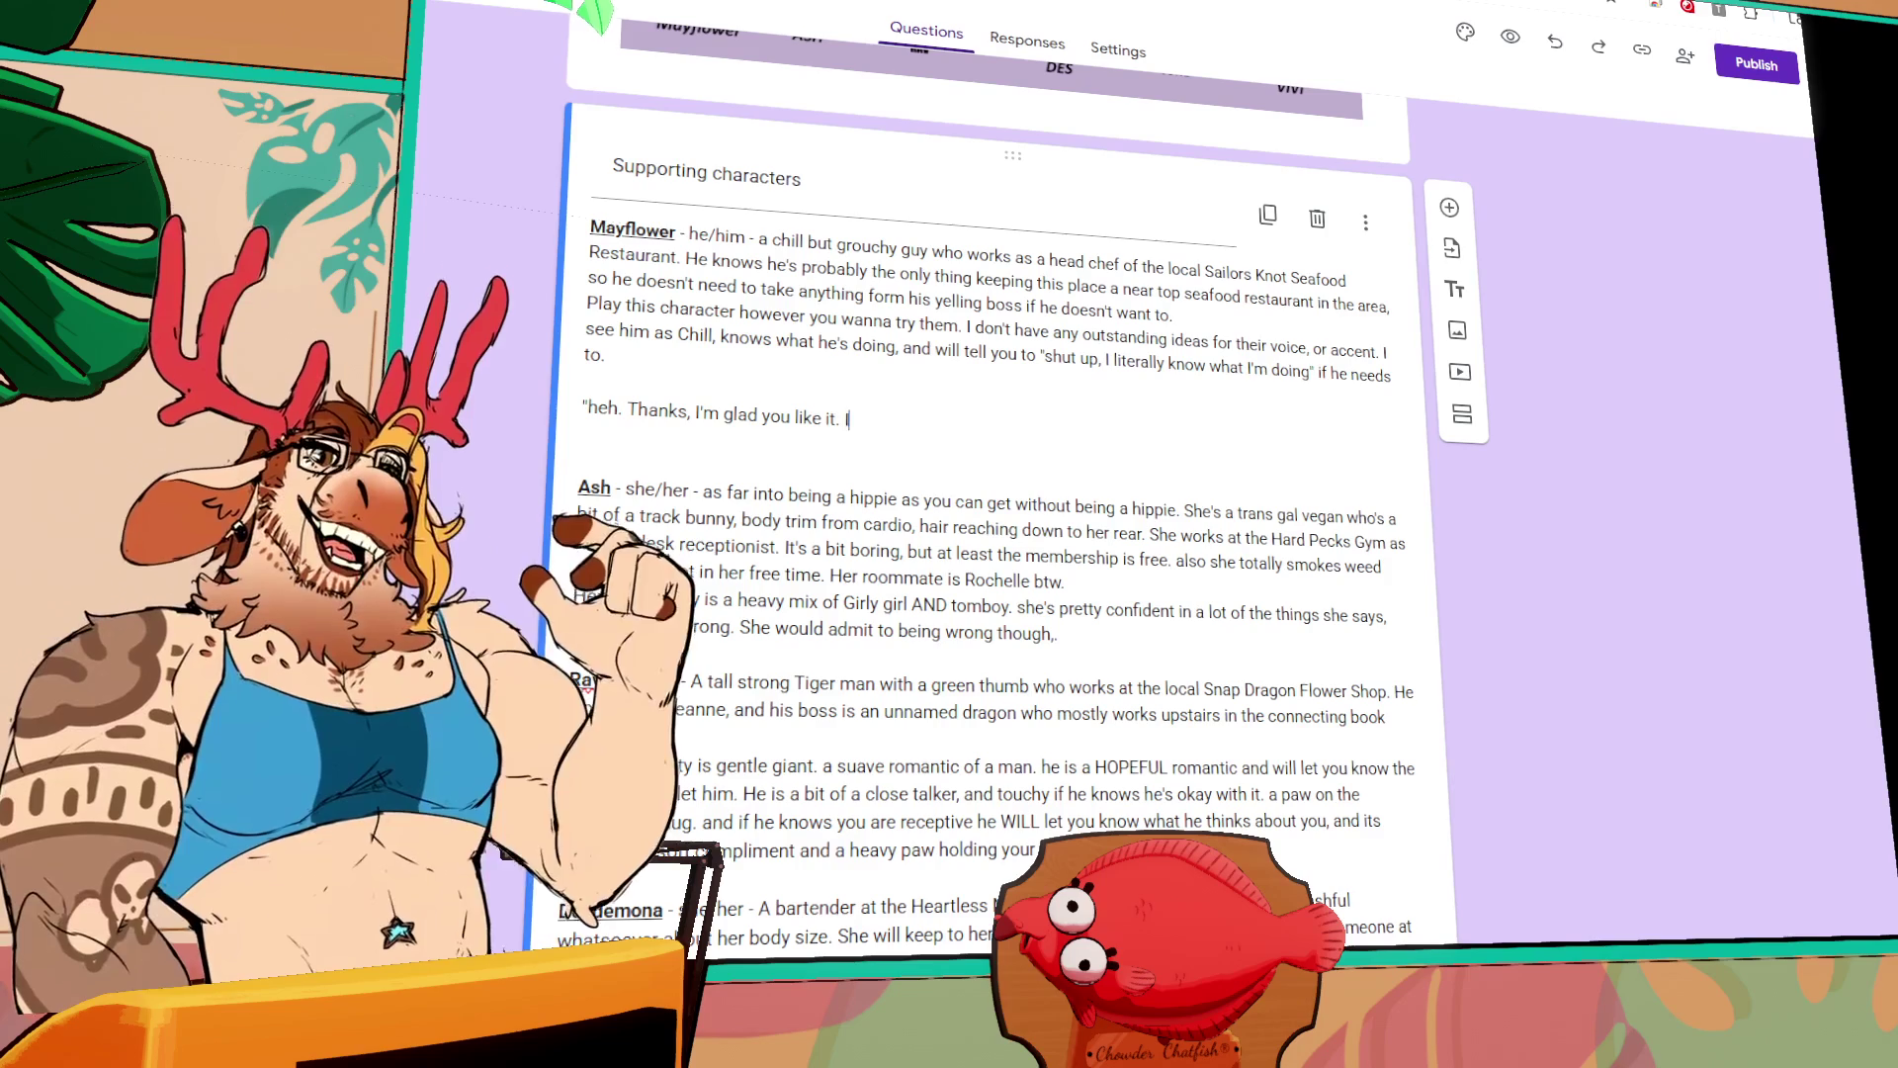
{"action": "type", "text": "'ve made that "}
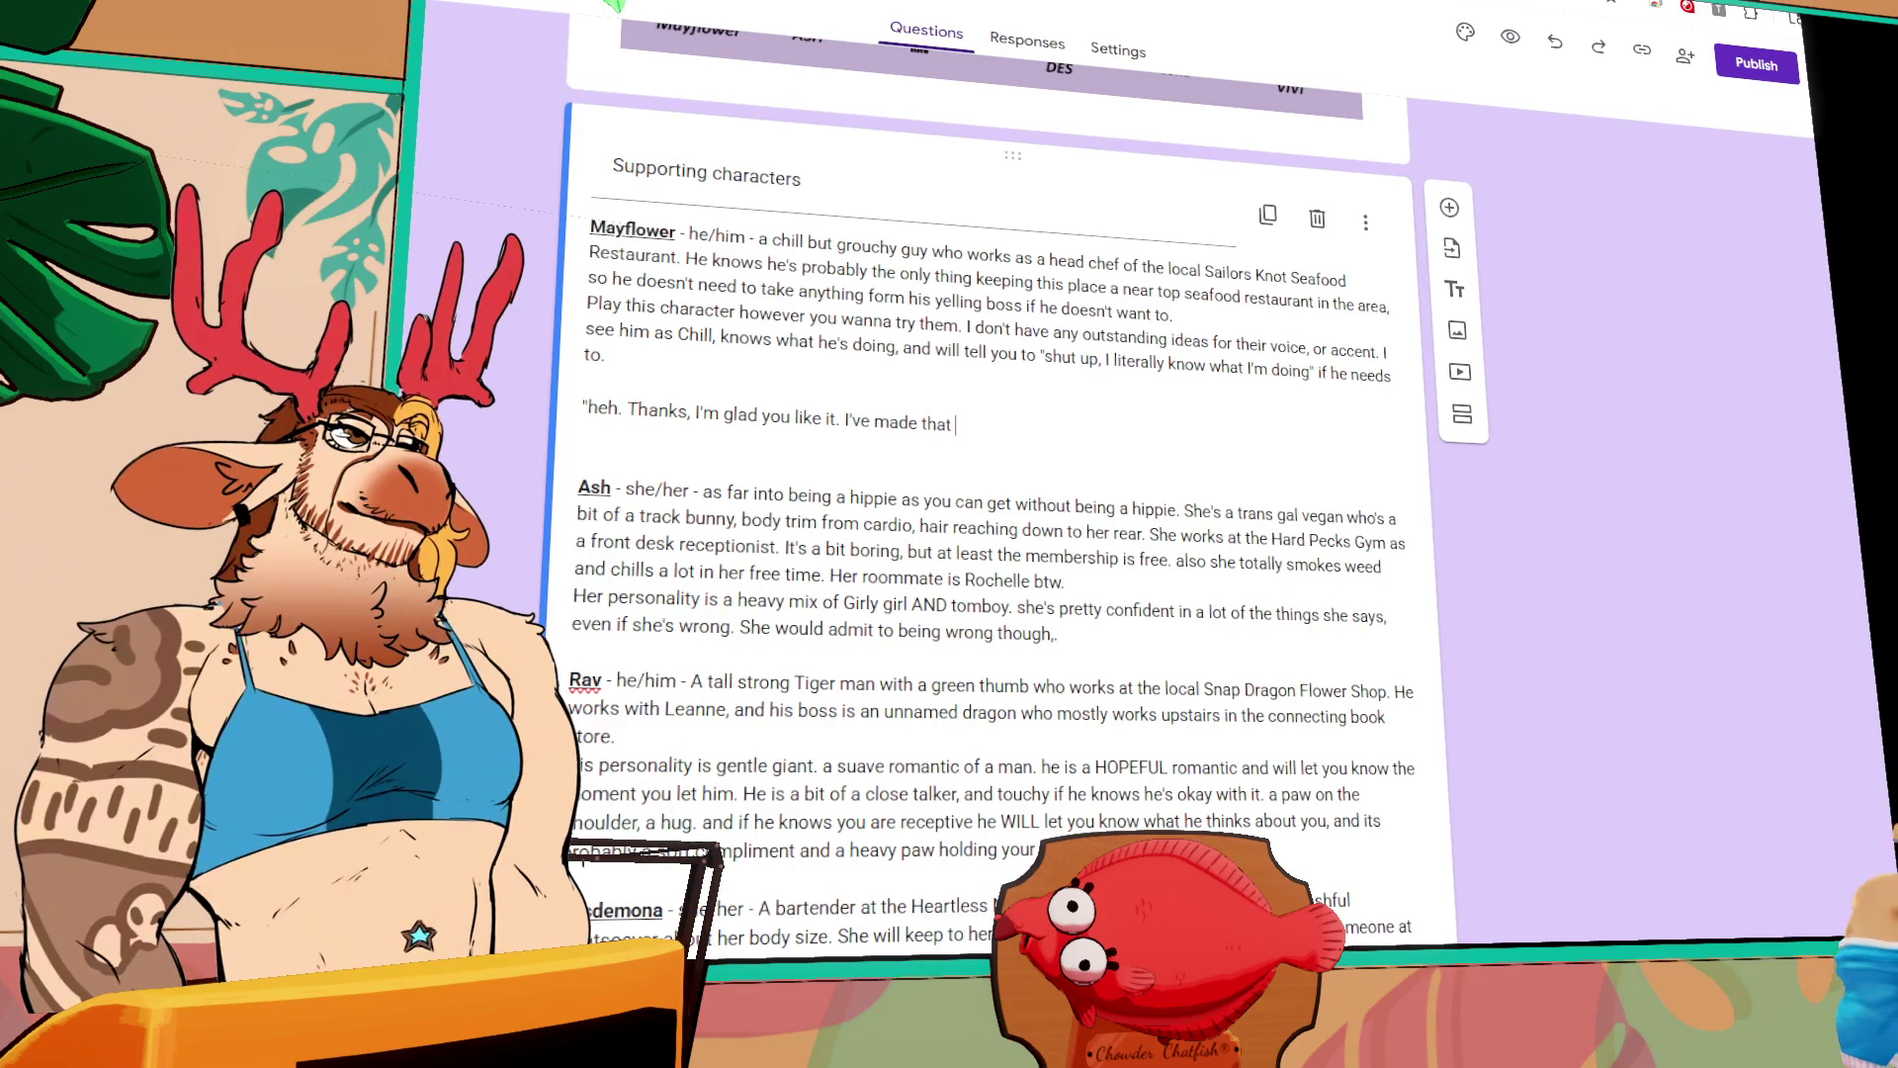
{"action": "type", "text": "dish like... 12 tim"}
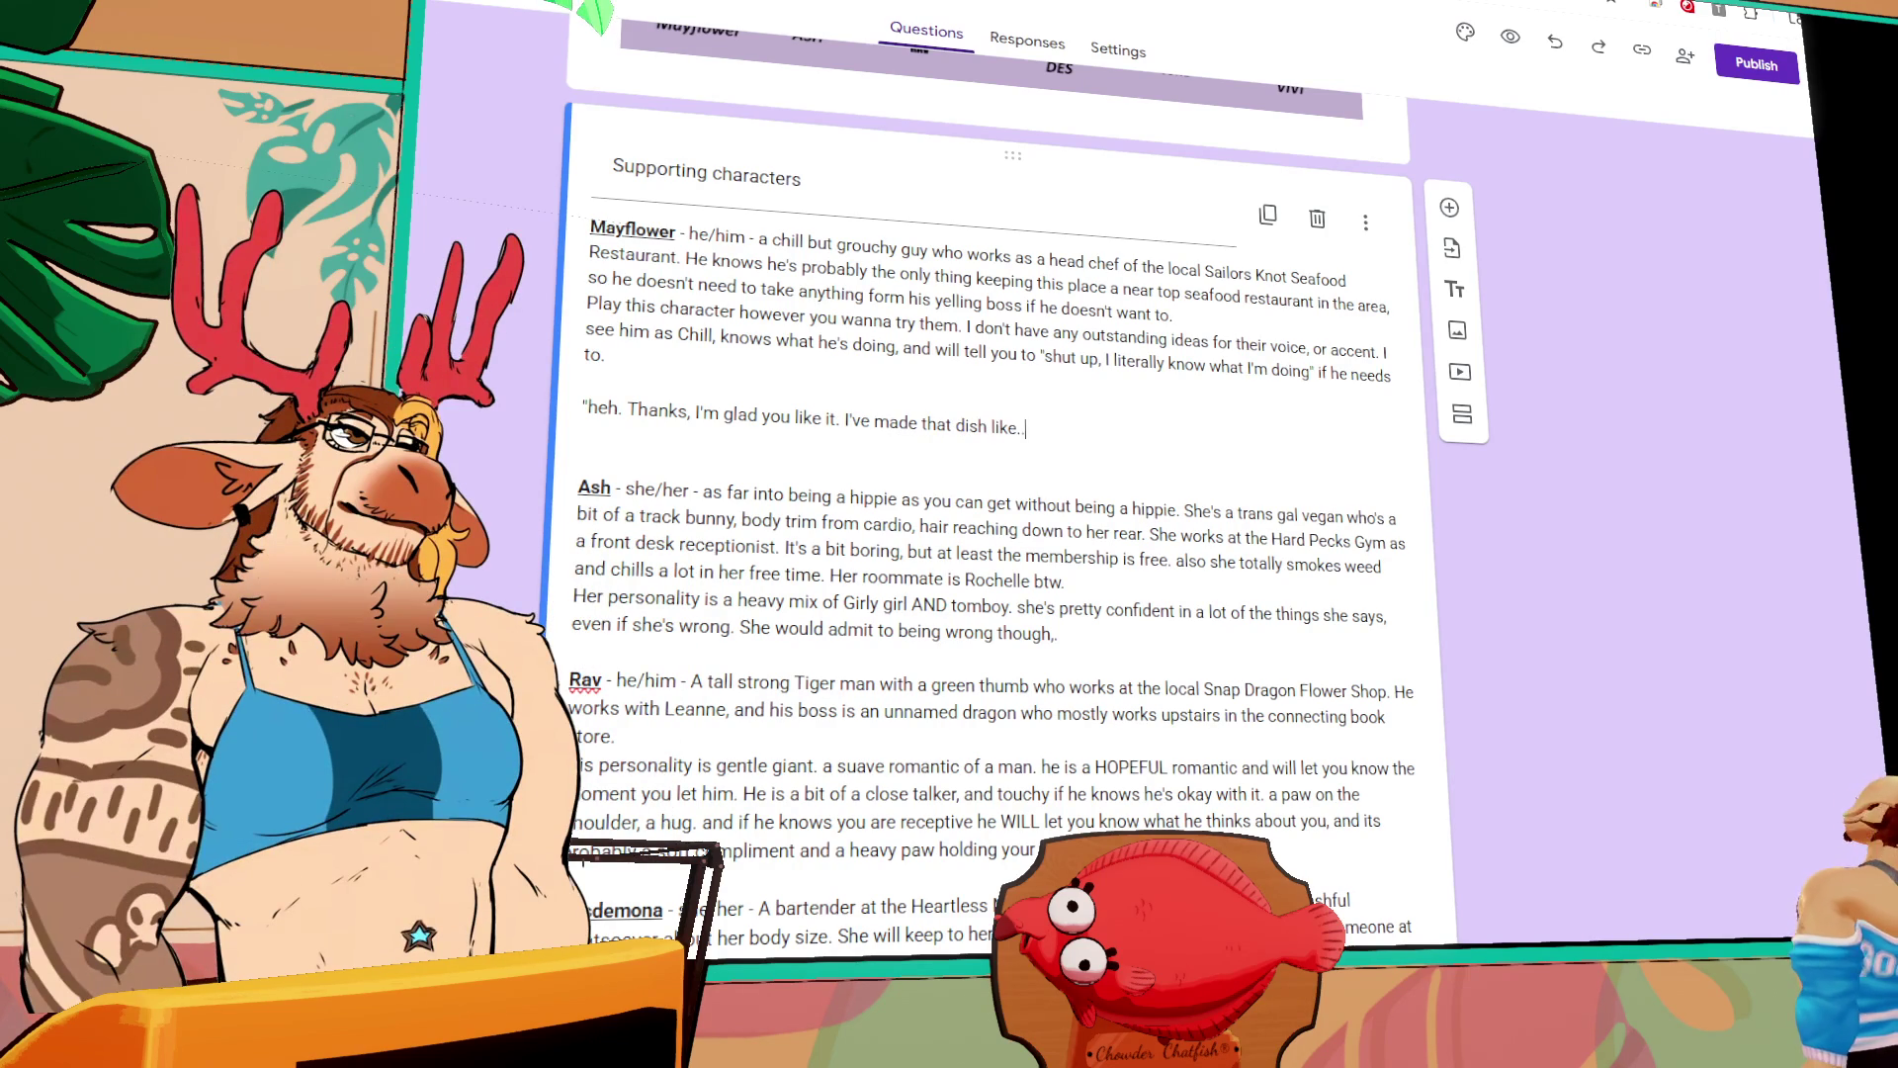
{"action": "type", "text": "es today, but"}
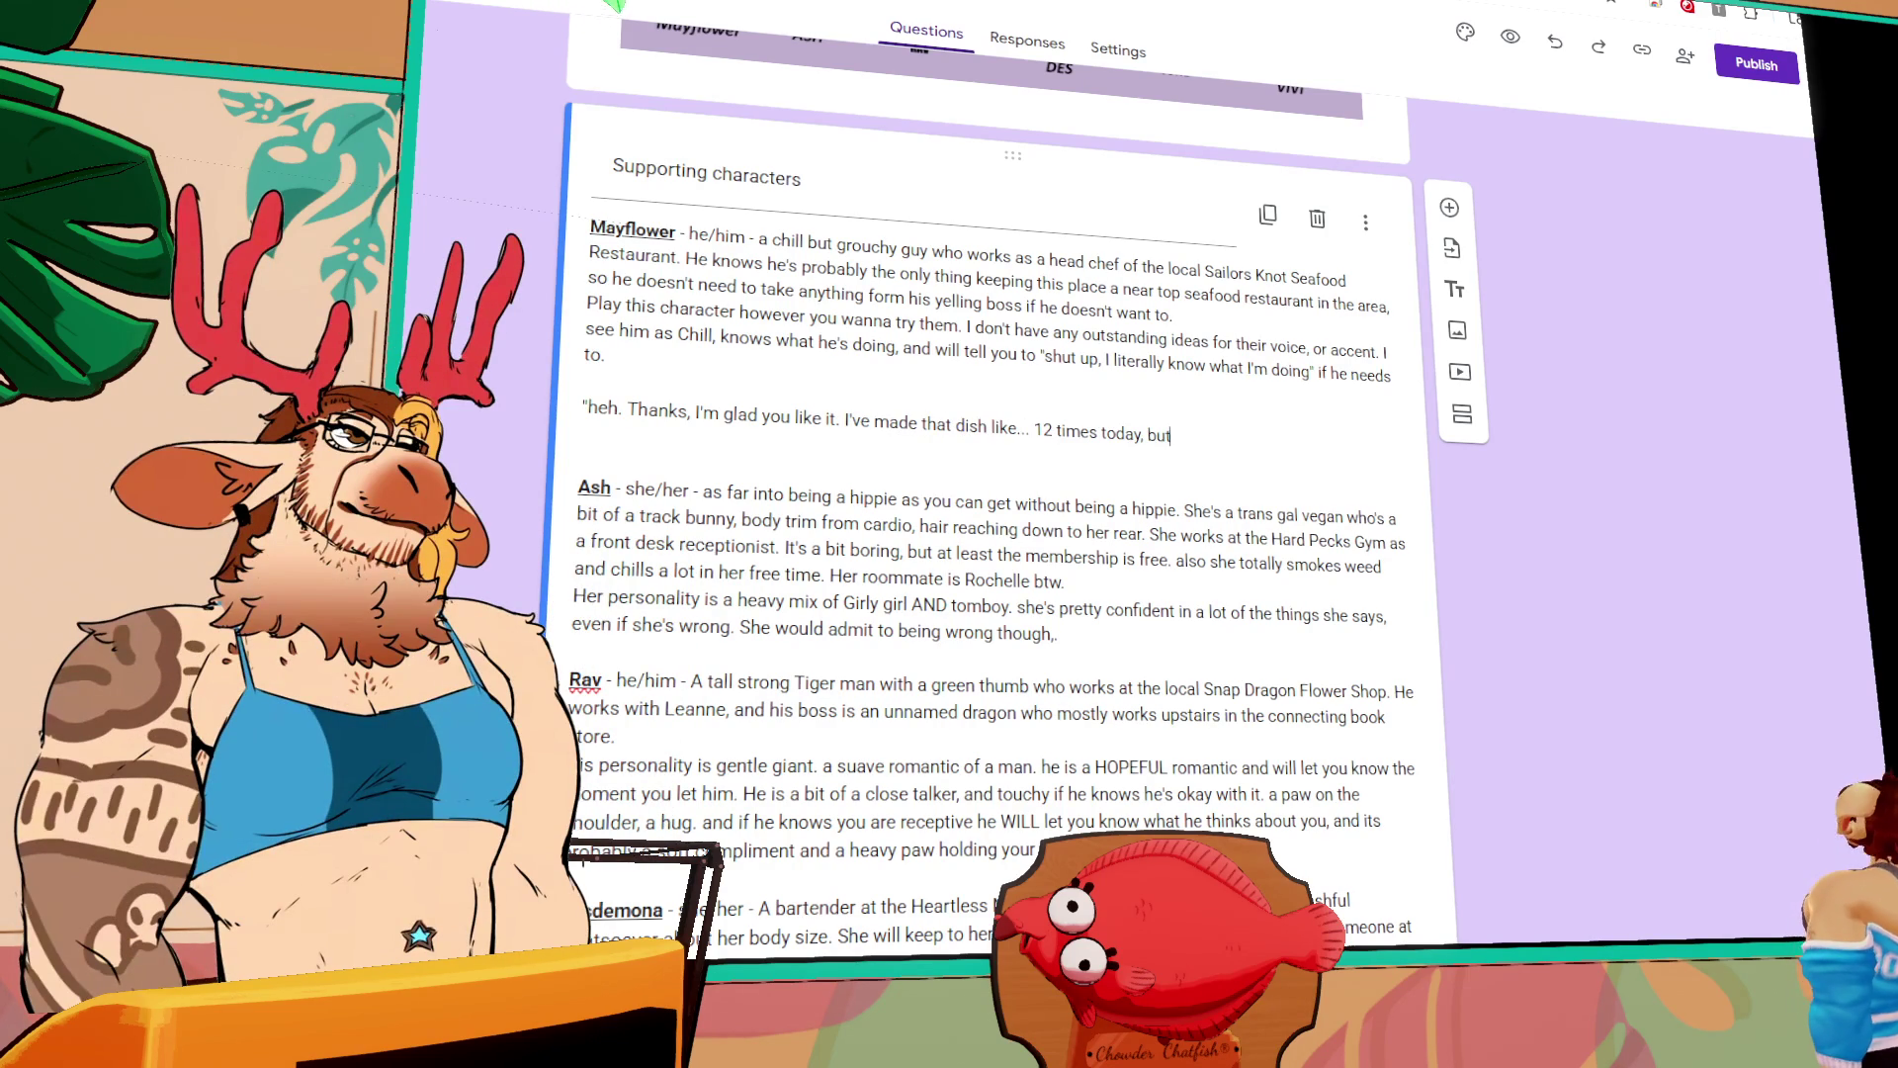
{"action": "key", "text": "BackSpace"}
{"action": "key", "text": "BackSpace"}
{"action": "key", "text": "BackSpace"}
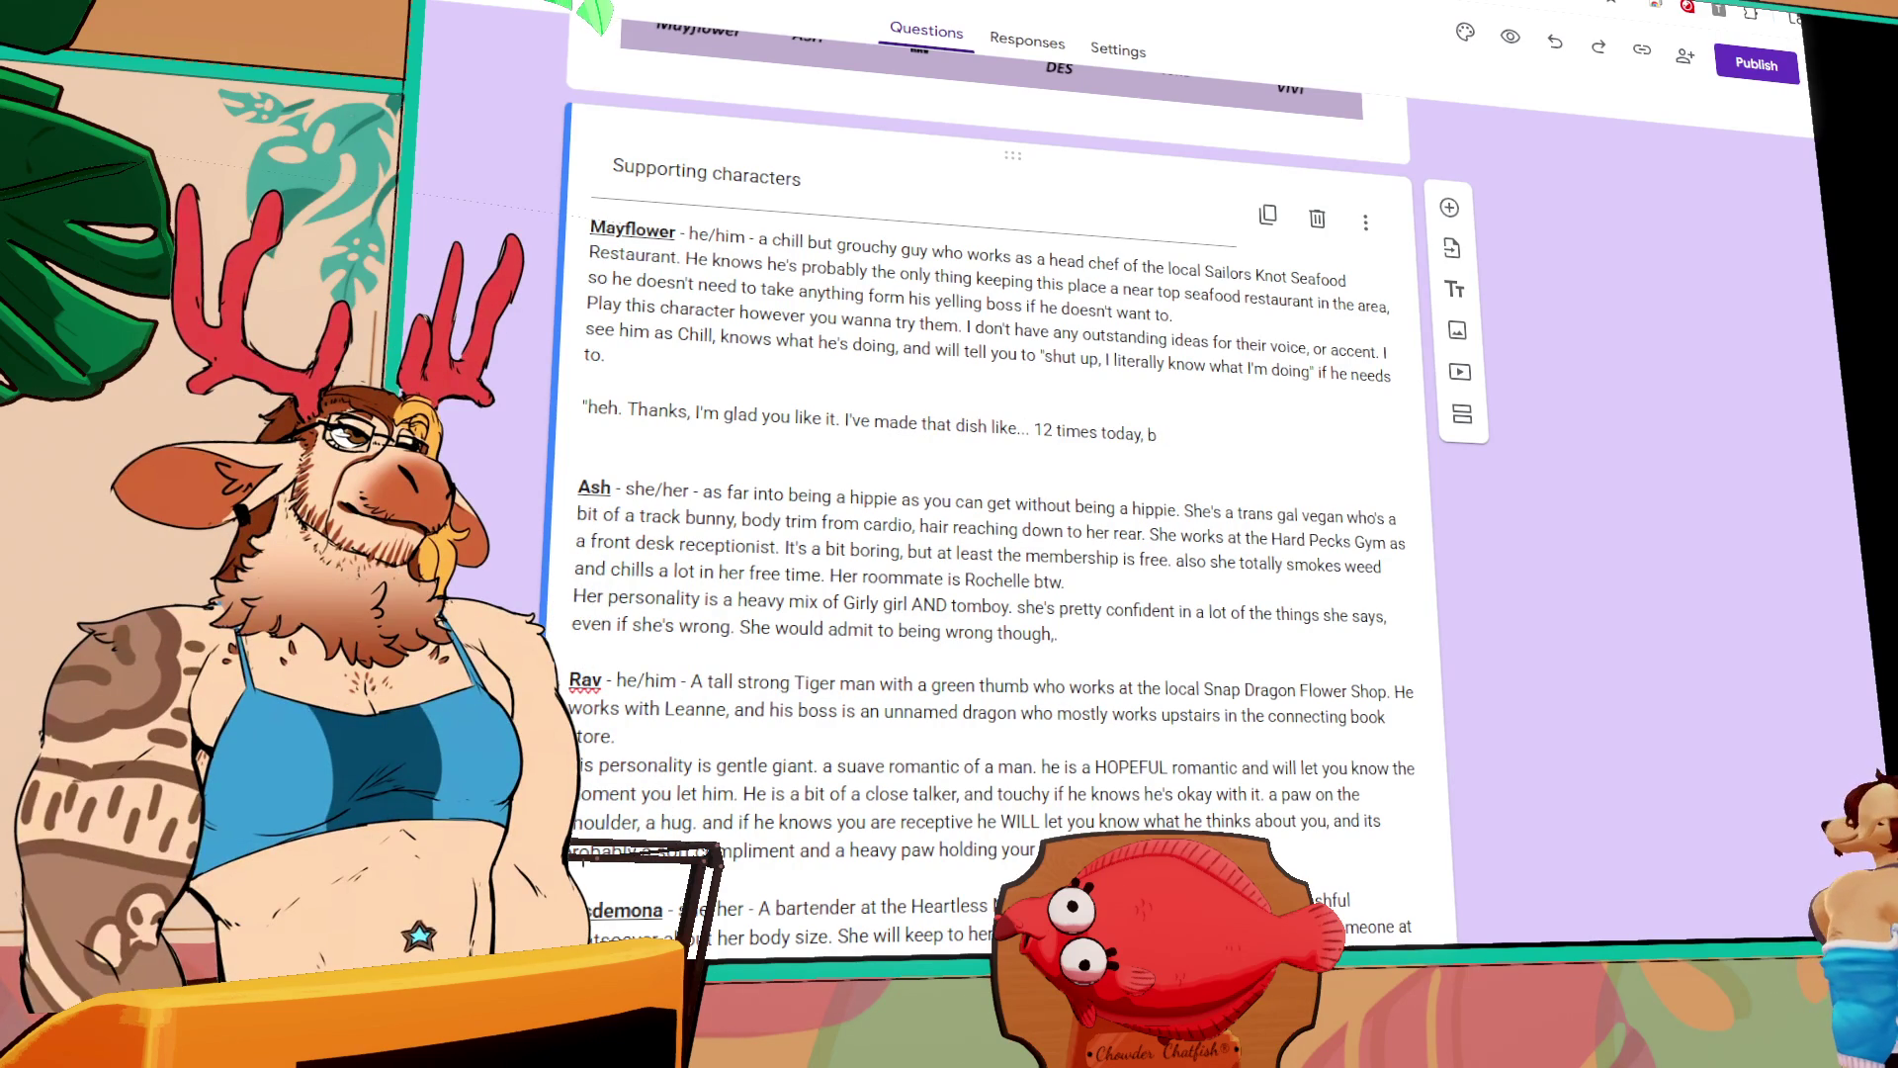
{"action": "type", "text": "so I have no idea if "}
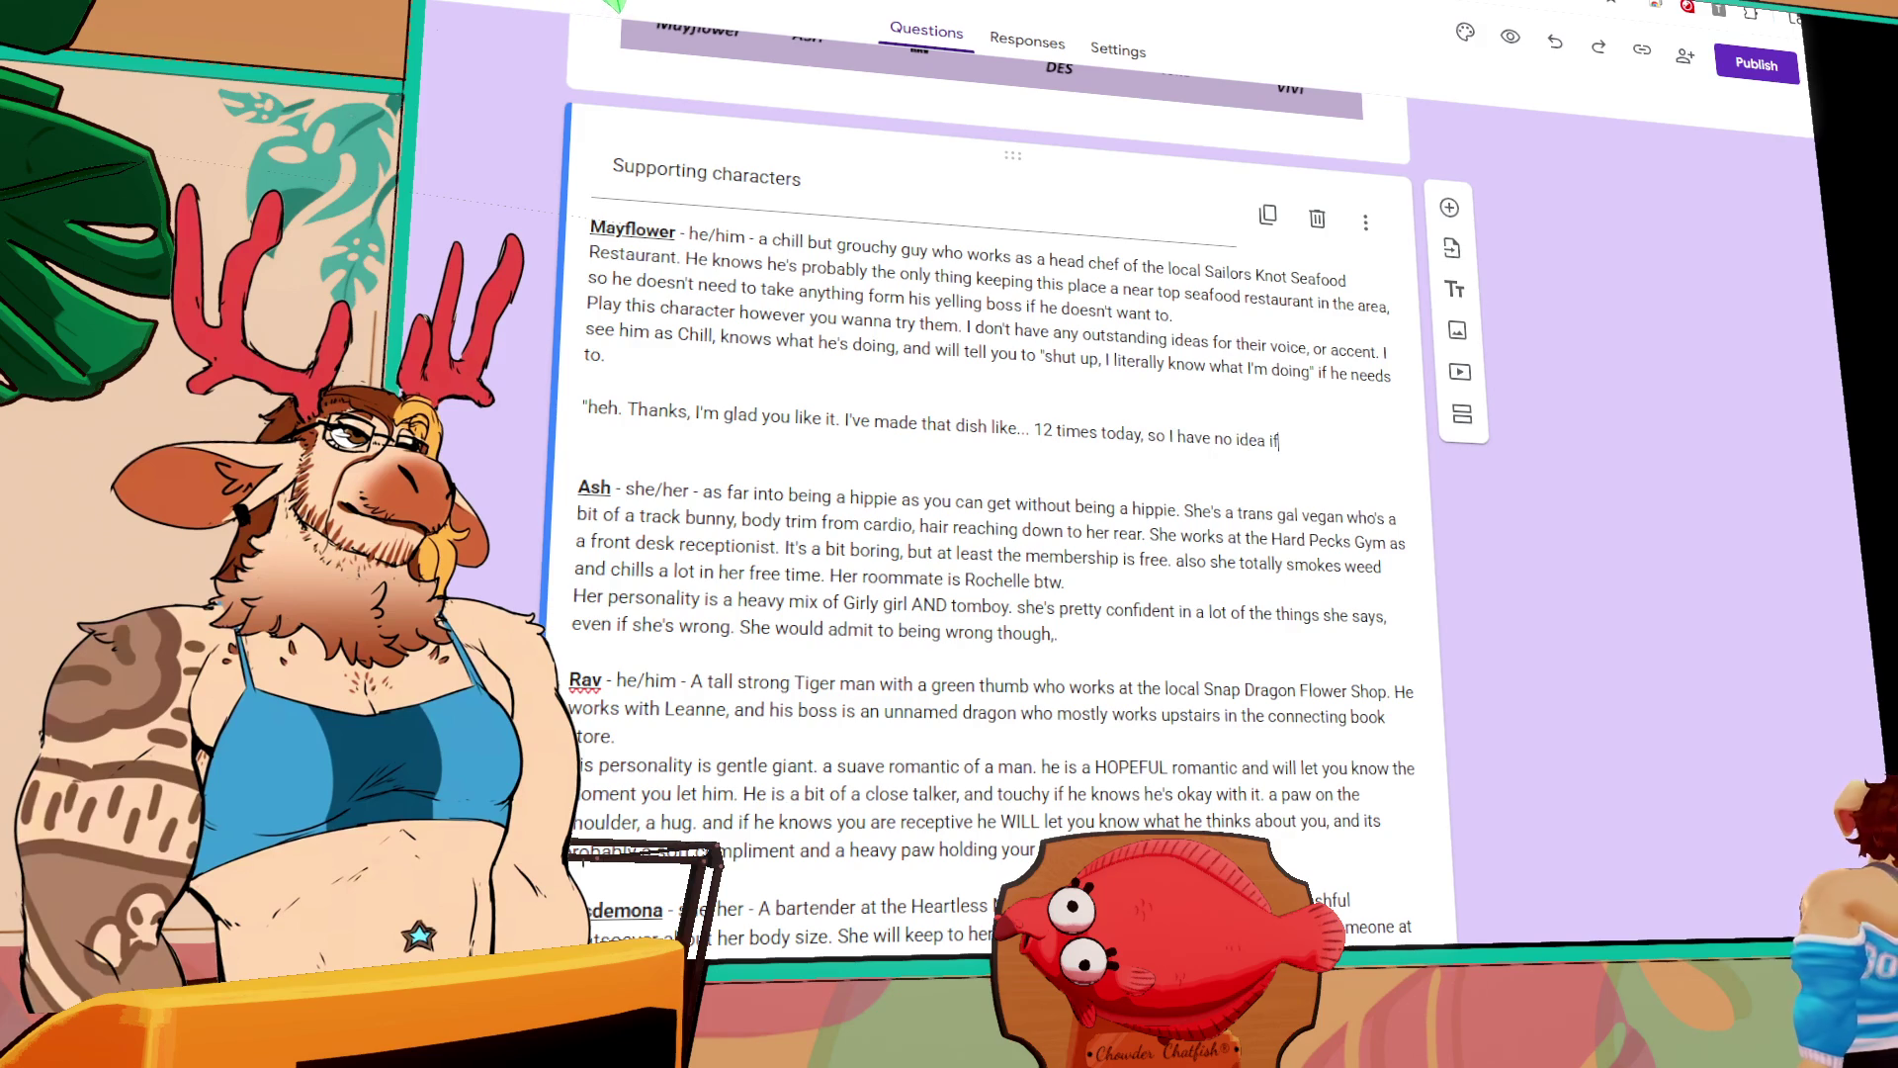
{"action": "type", "text": "yours was a"}
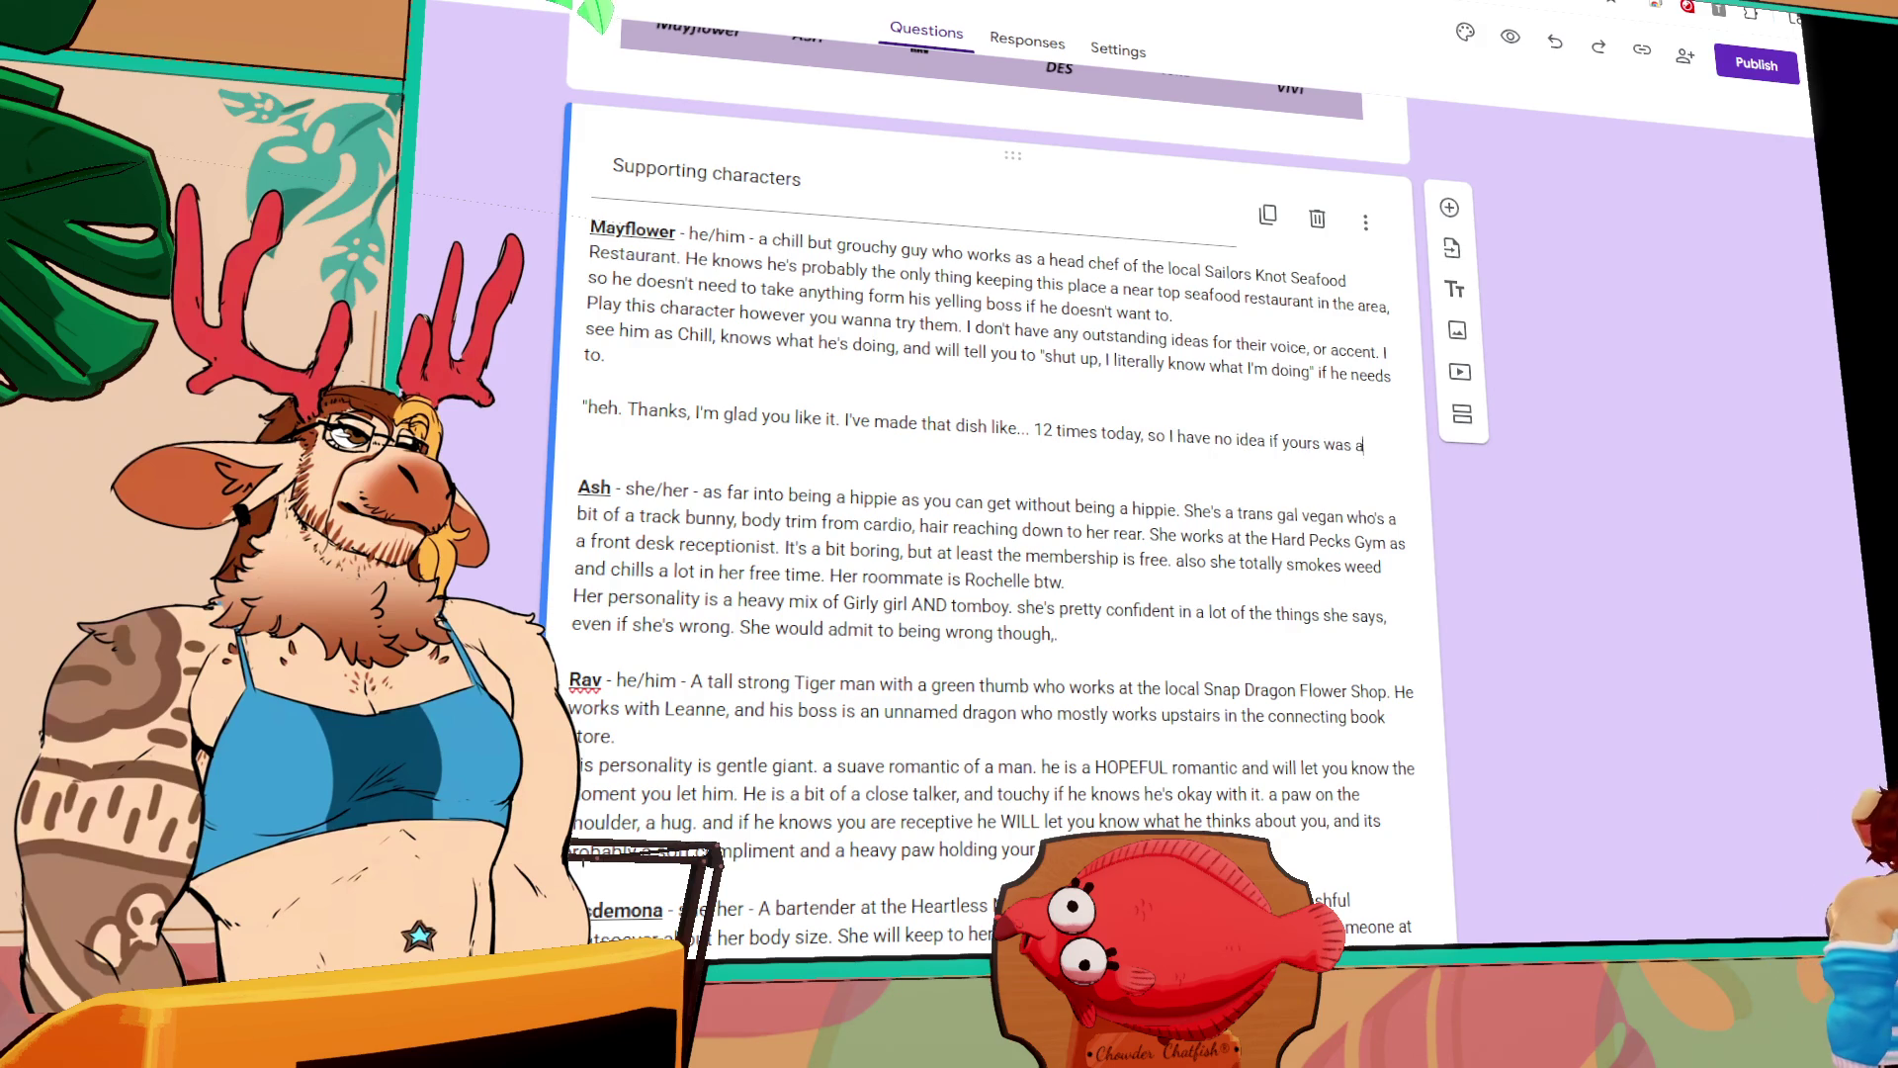
{"action": "type", "text": "ny better but."}
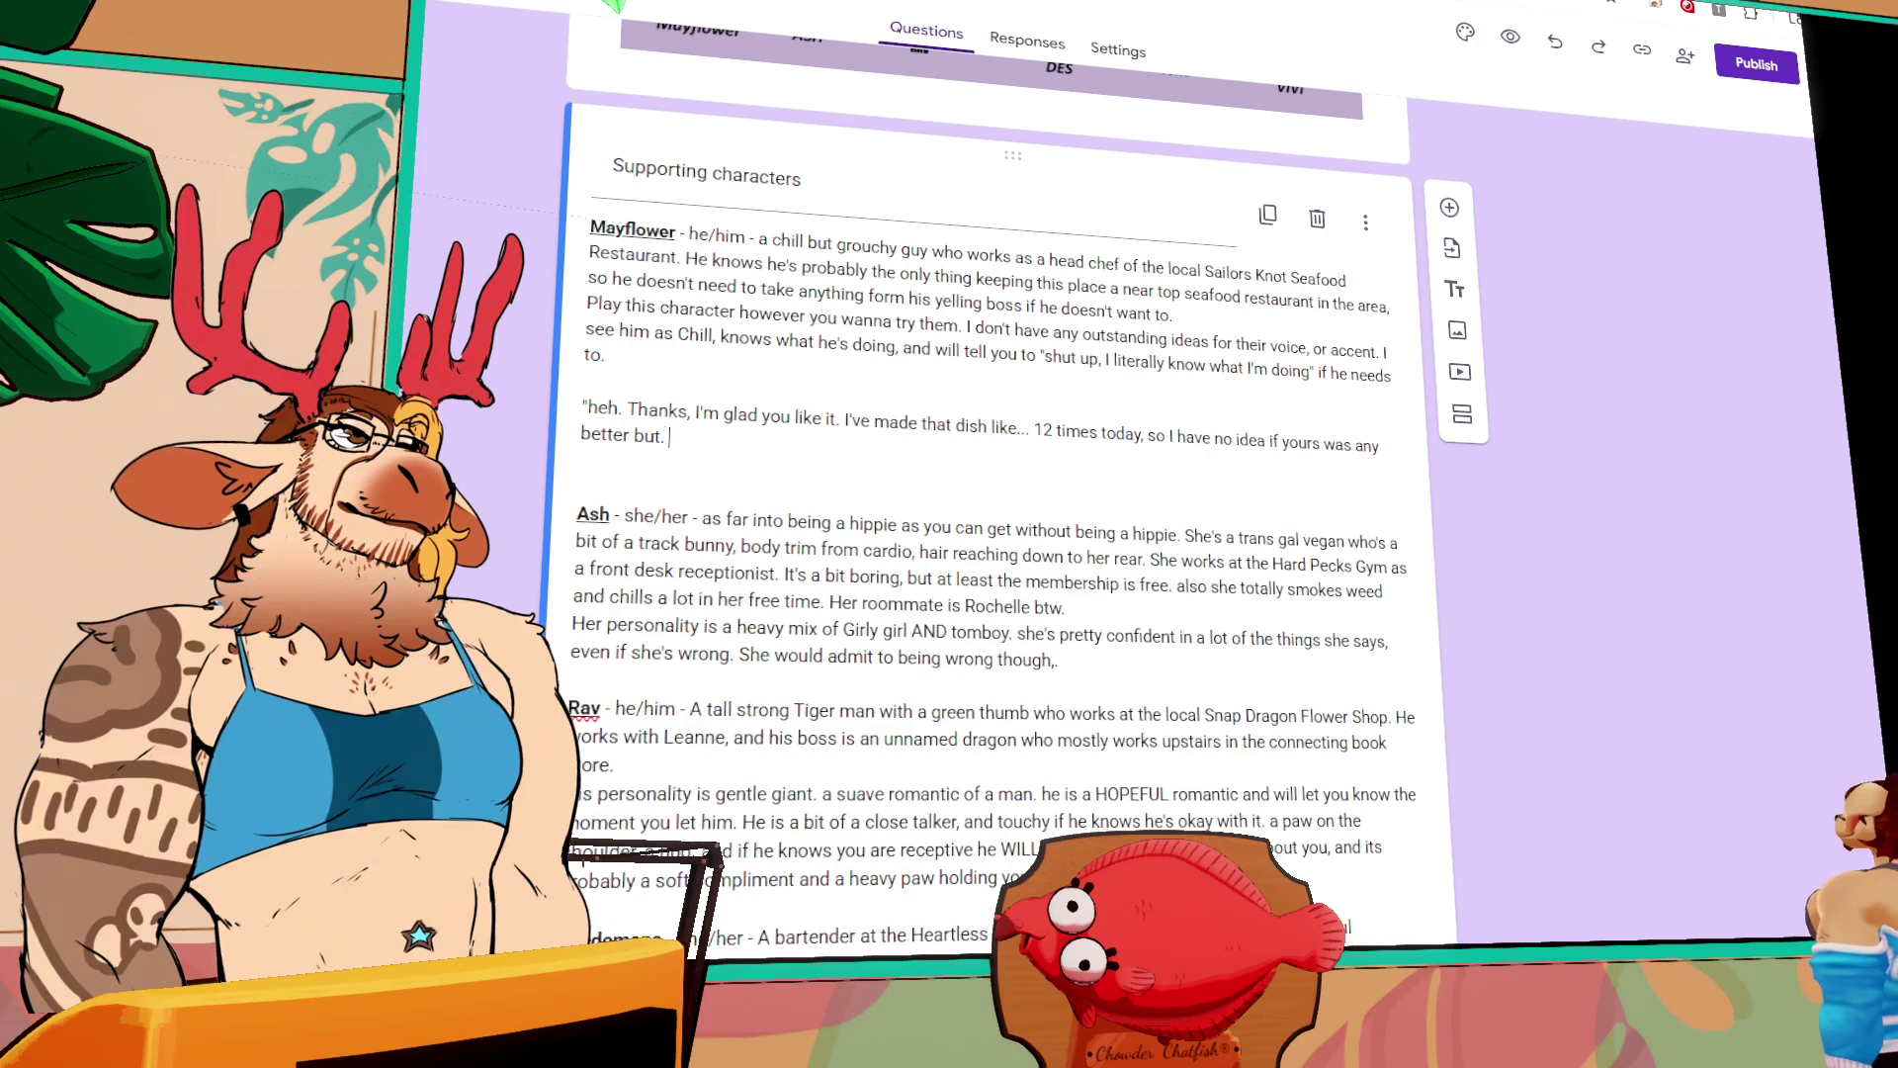
{"action": "key", "text": "BackSpace"}
{"action": "key", "text": "BackSpace"}
{"action": "key", "text": "BackSpace"}
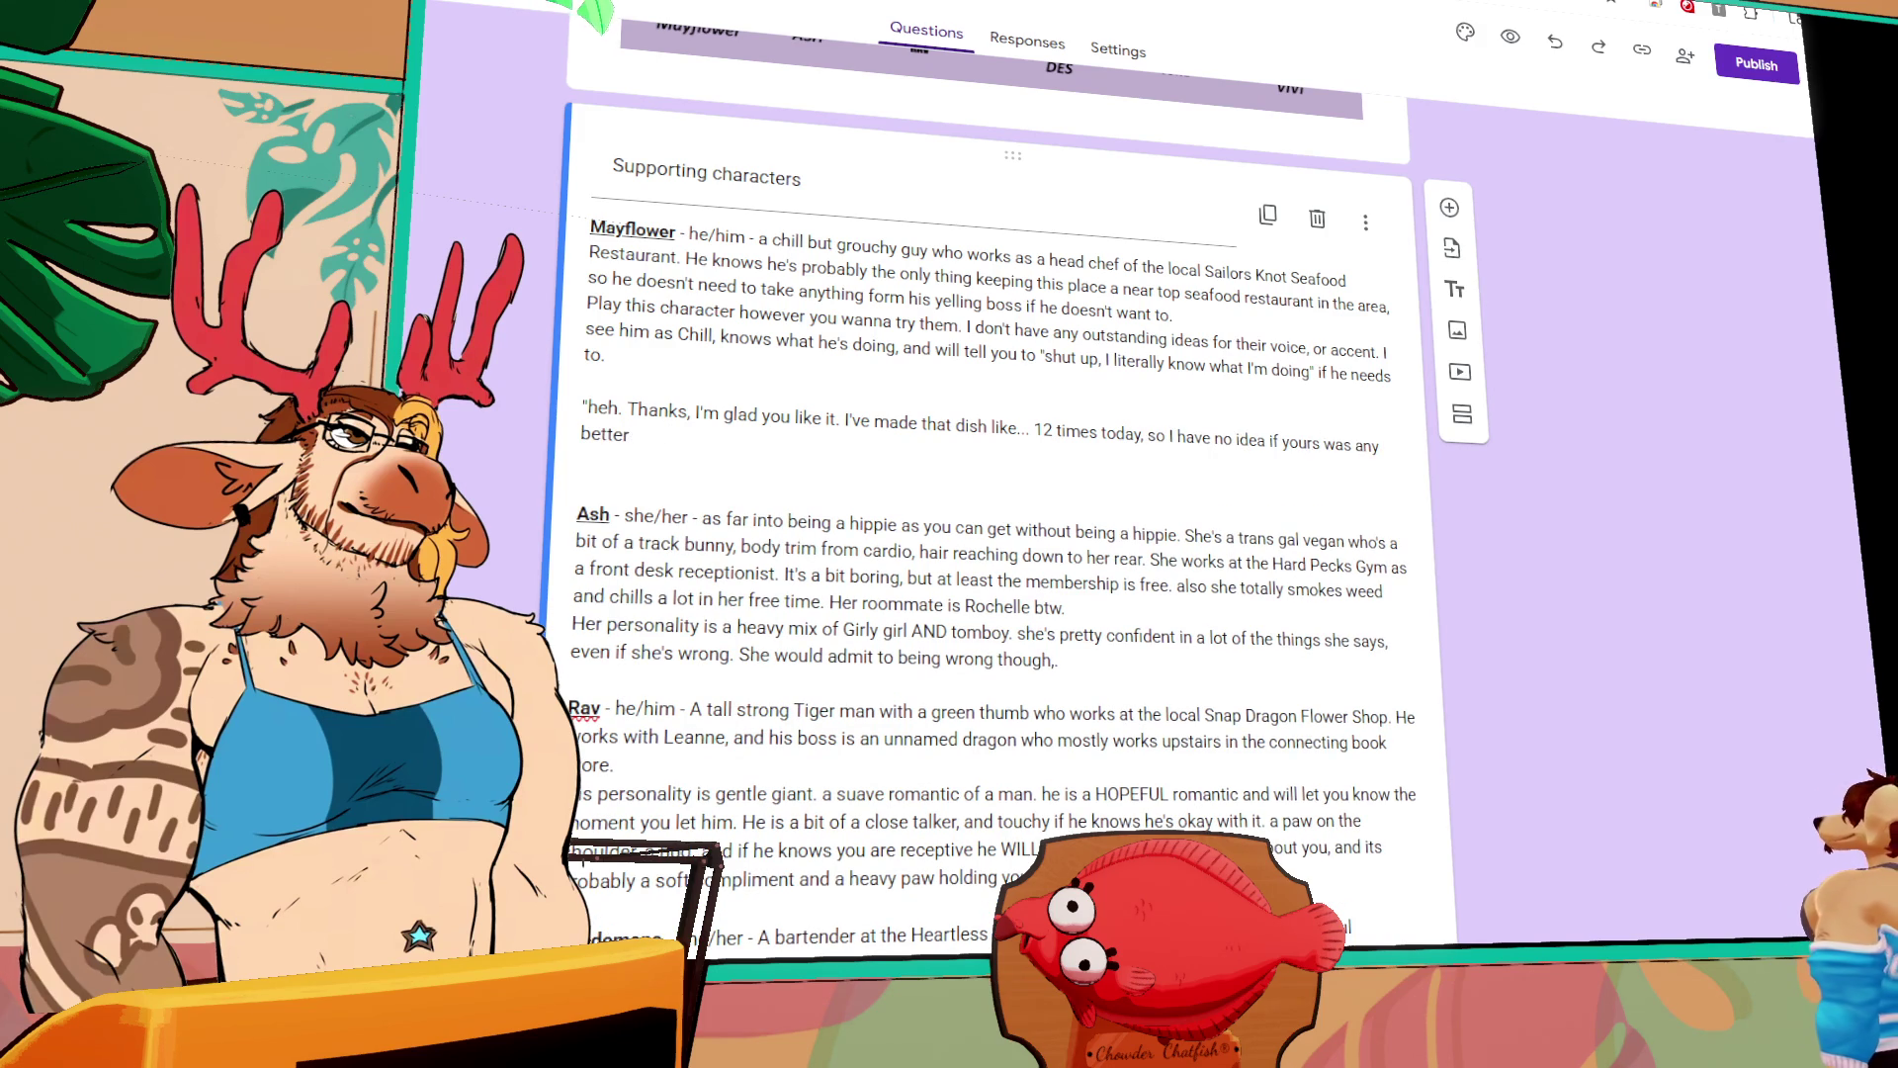
{"action": "type", "text": ".\""}
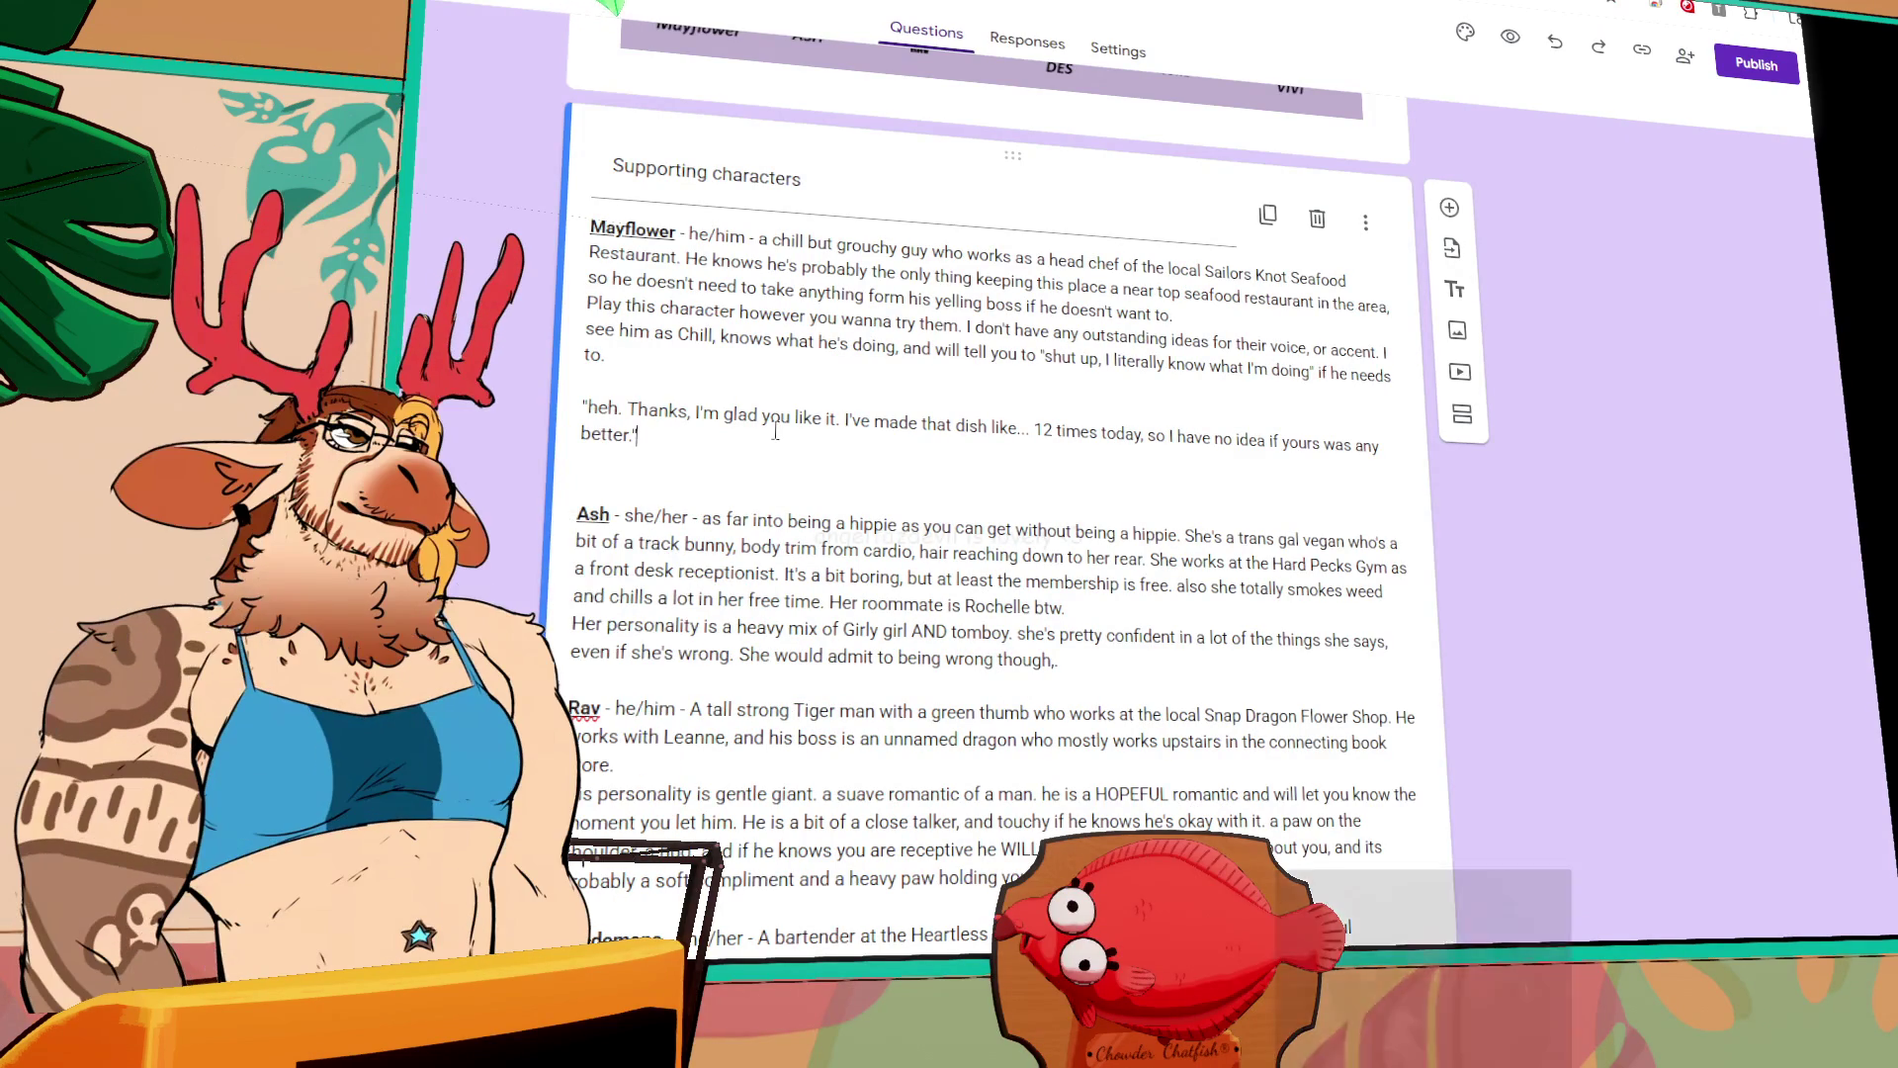
Step: Insert an empty line directly above Mayflower's quoted sample line in the description
{"action": "left_click", "coordinate": [682, 386]}
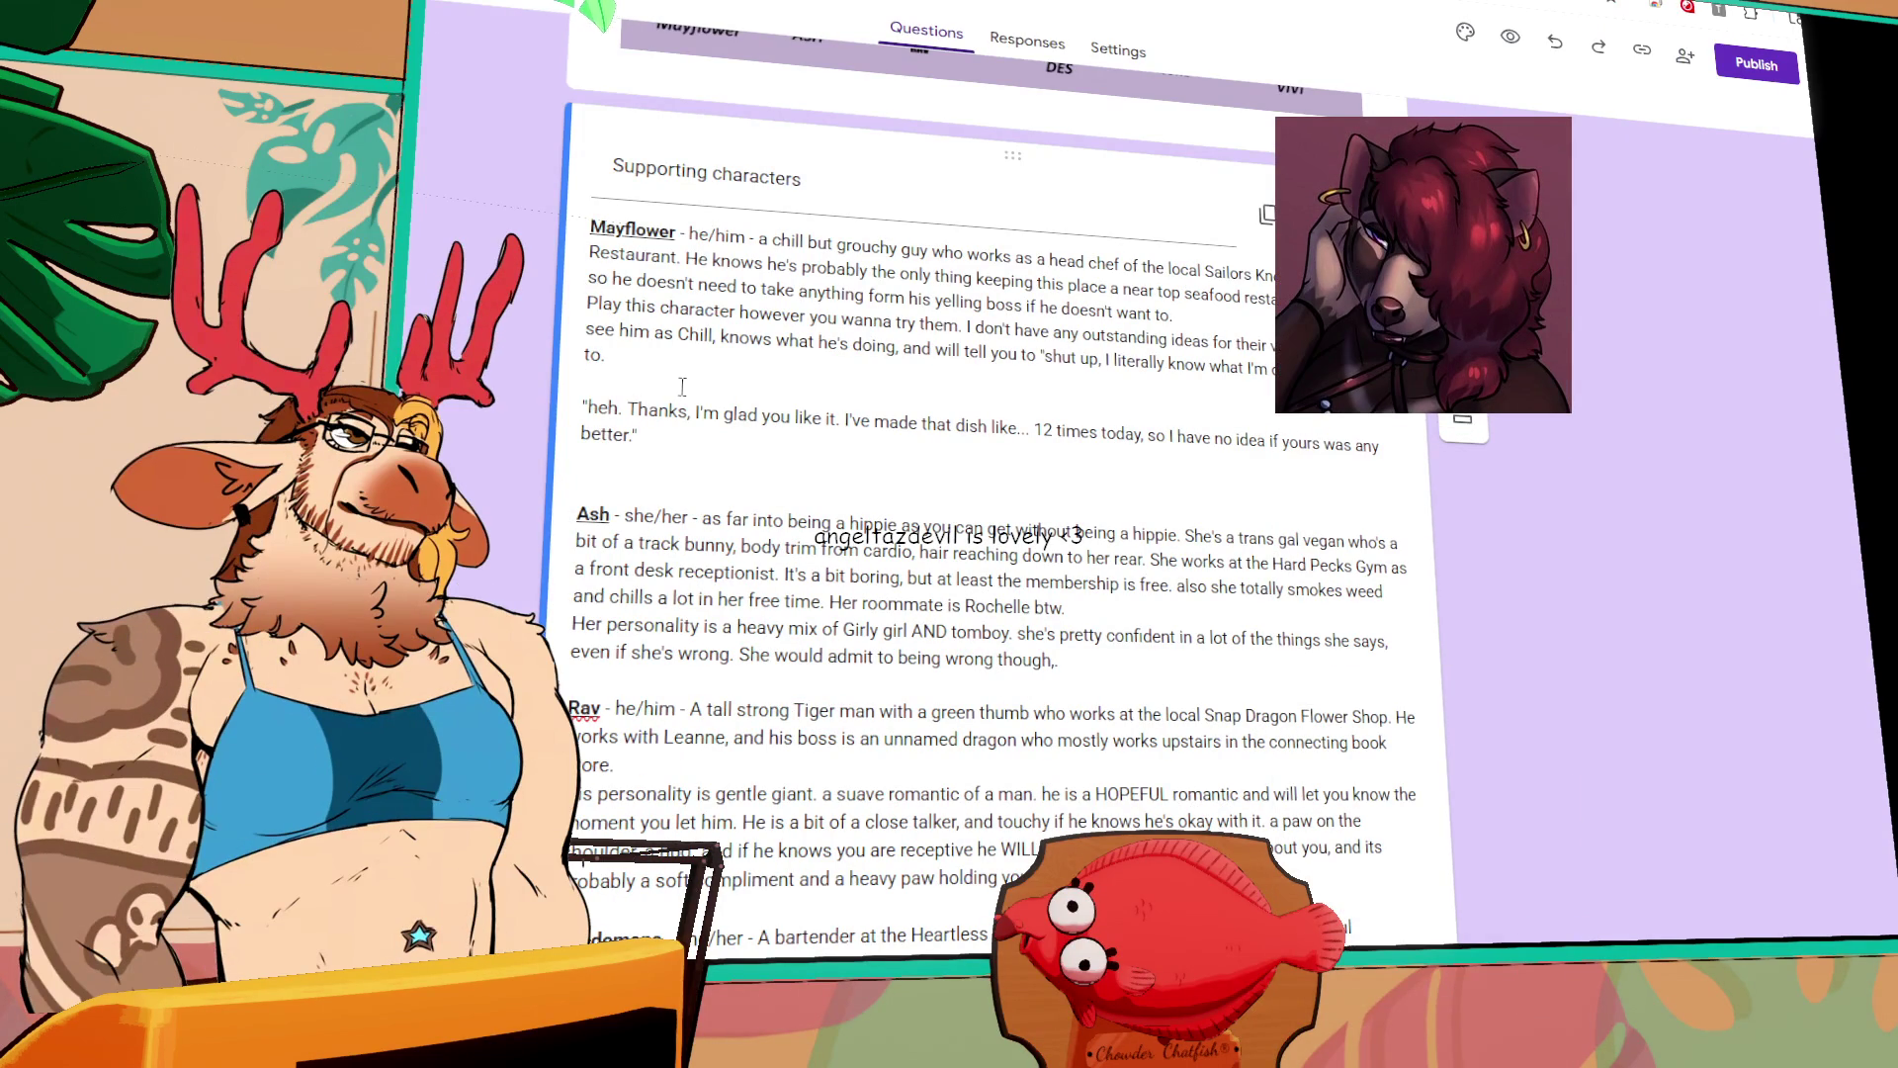
{"action": "key", "text": "Return"}
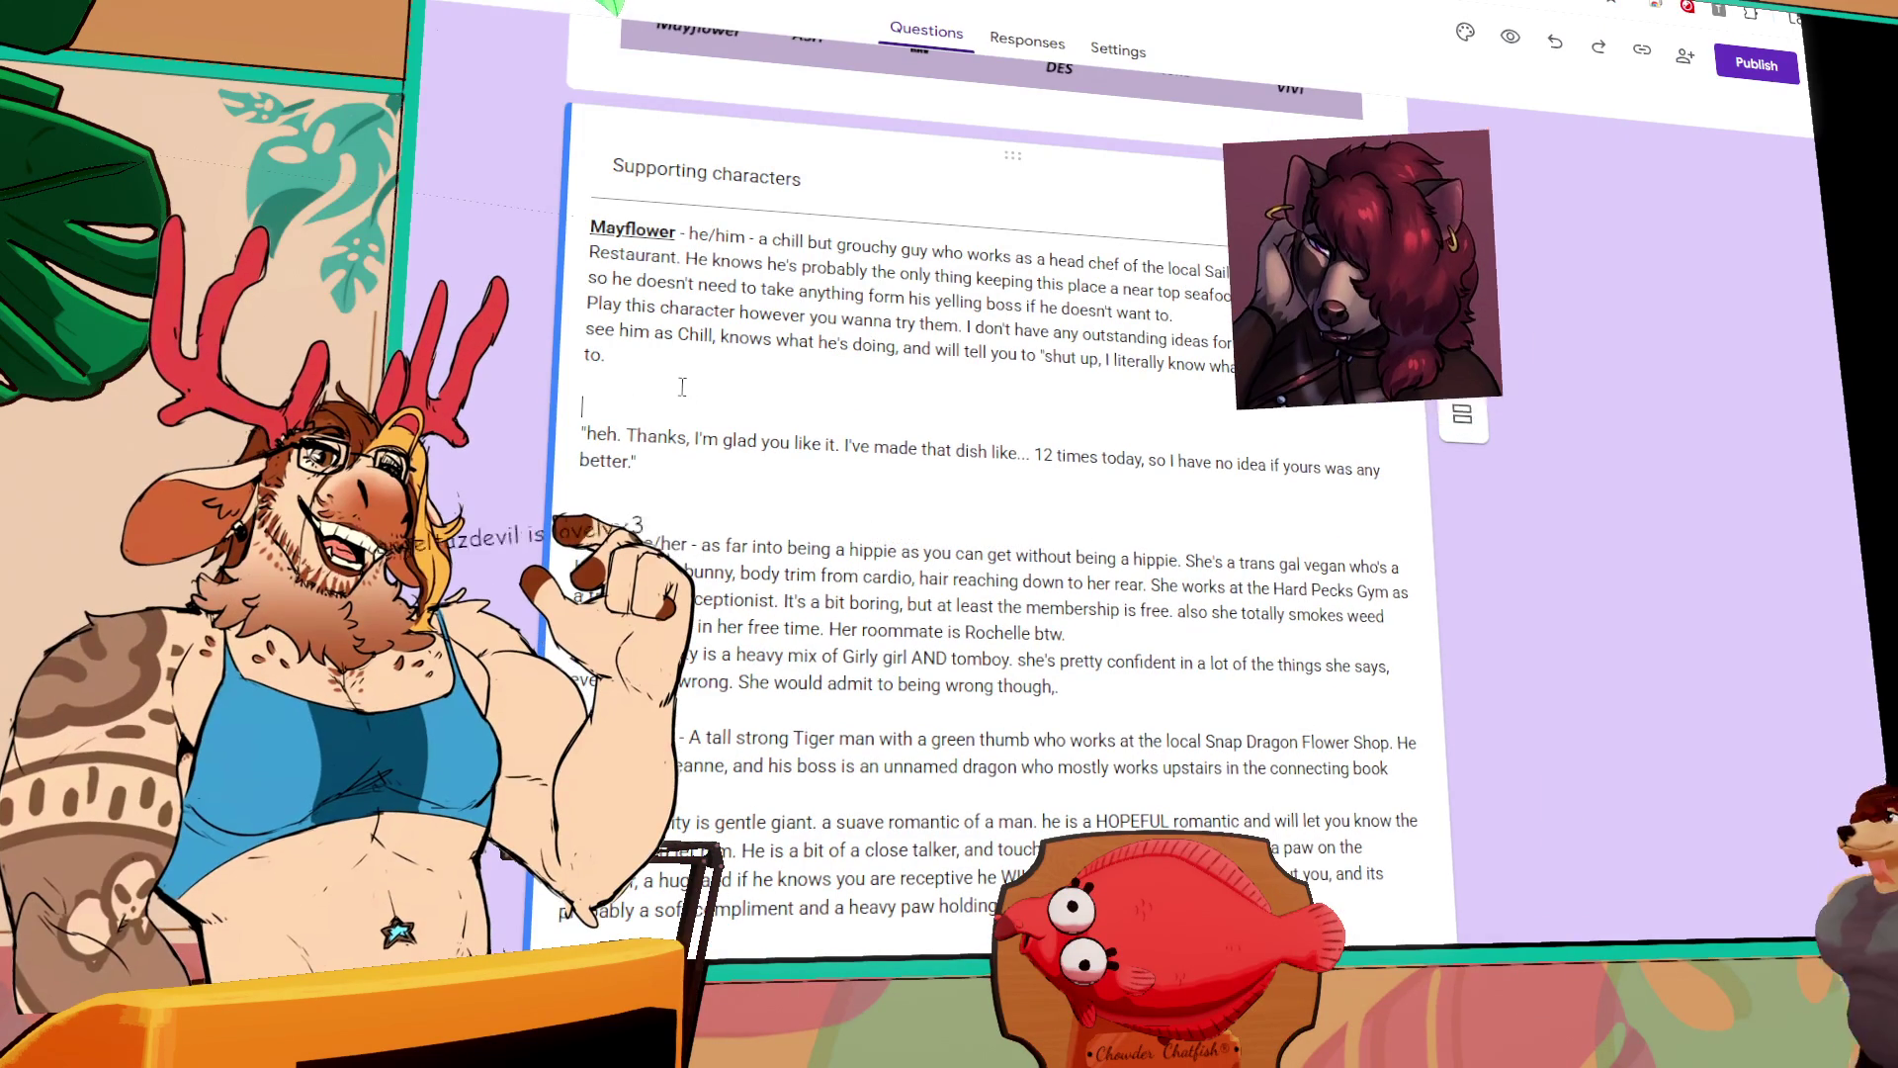
{"action": "key", "text": "ctrl+a"}
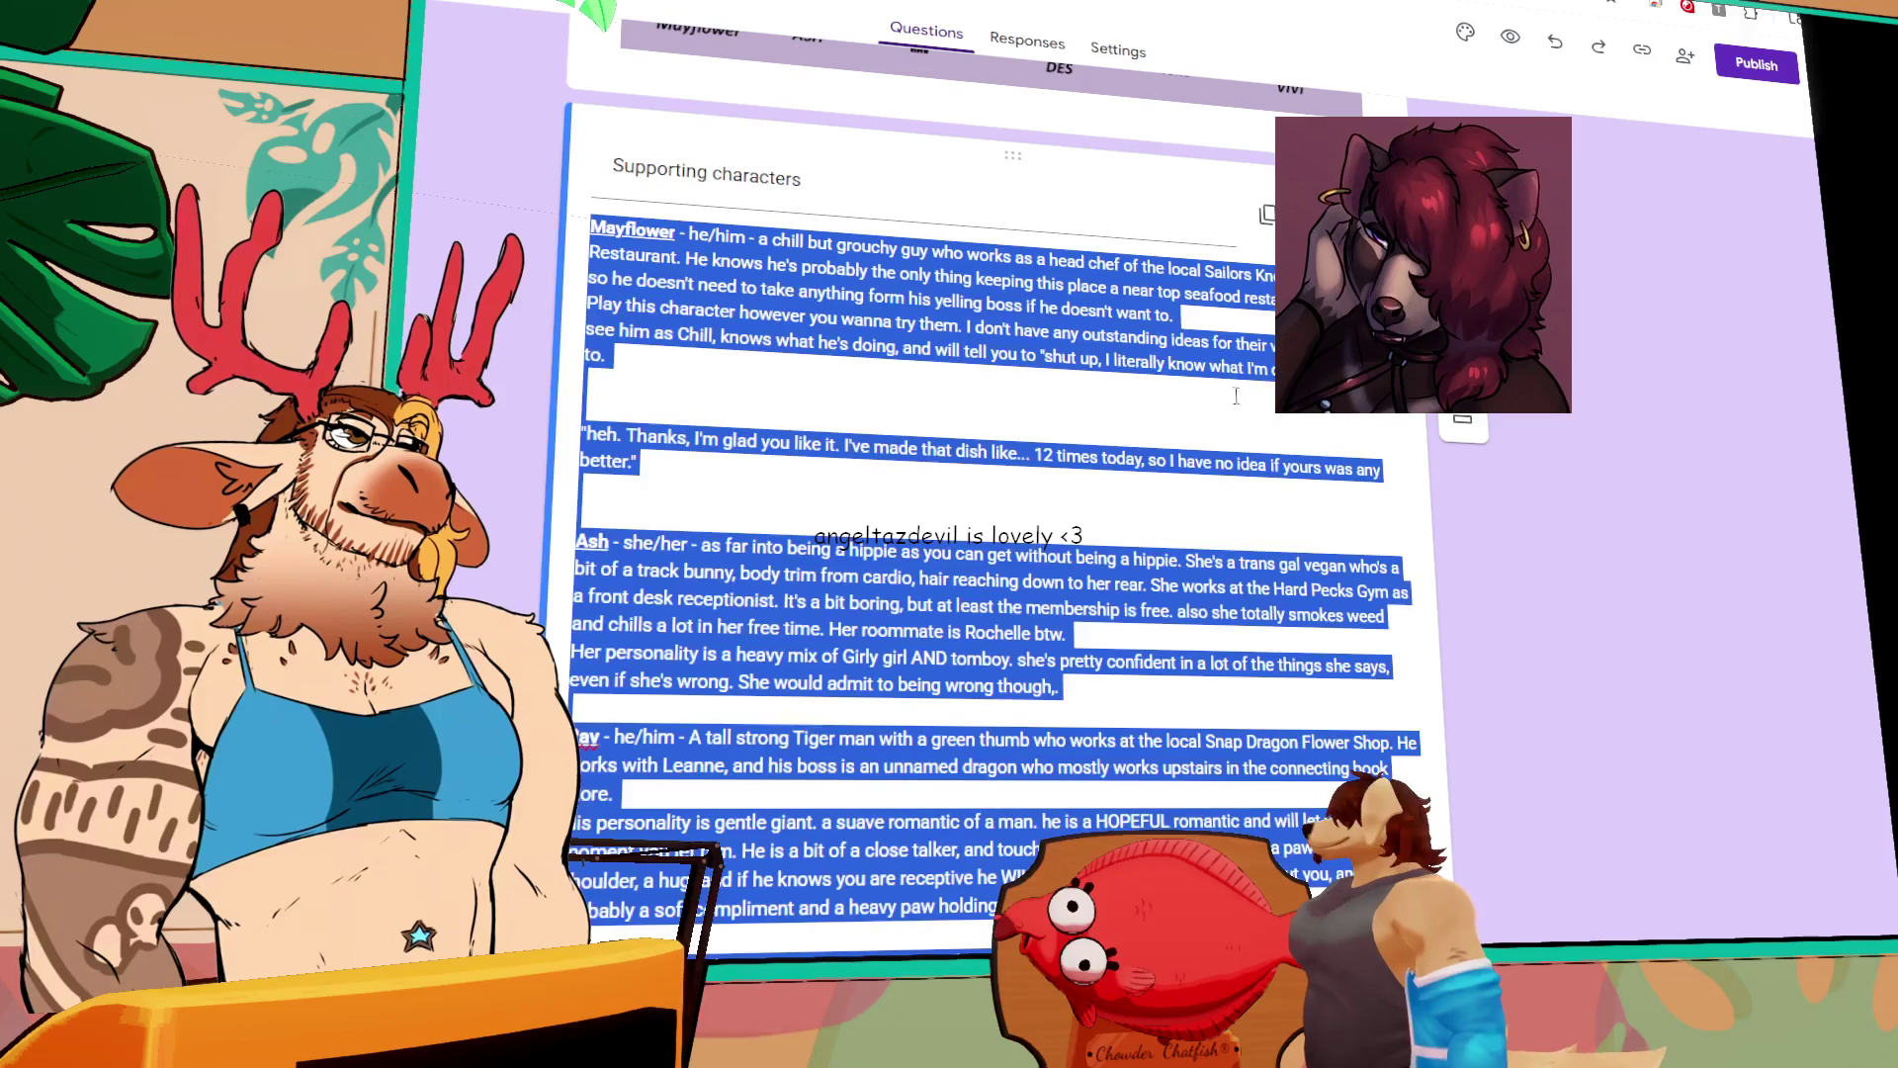
{"action": "left_click", "coordinate": [1039, 485]}
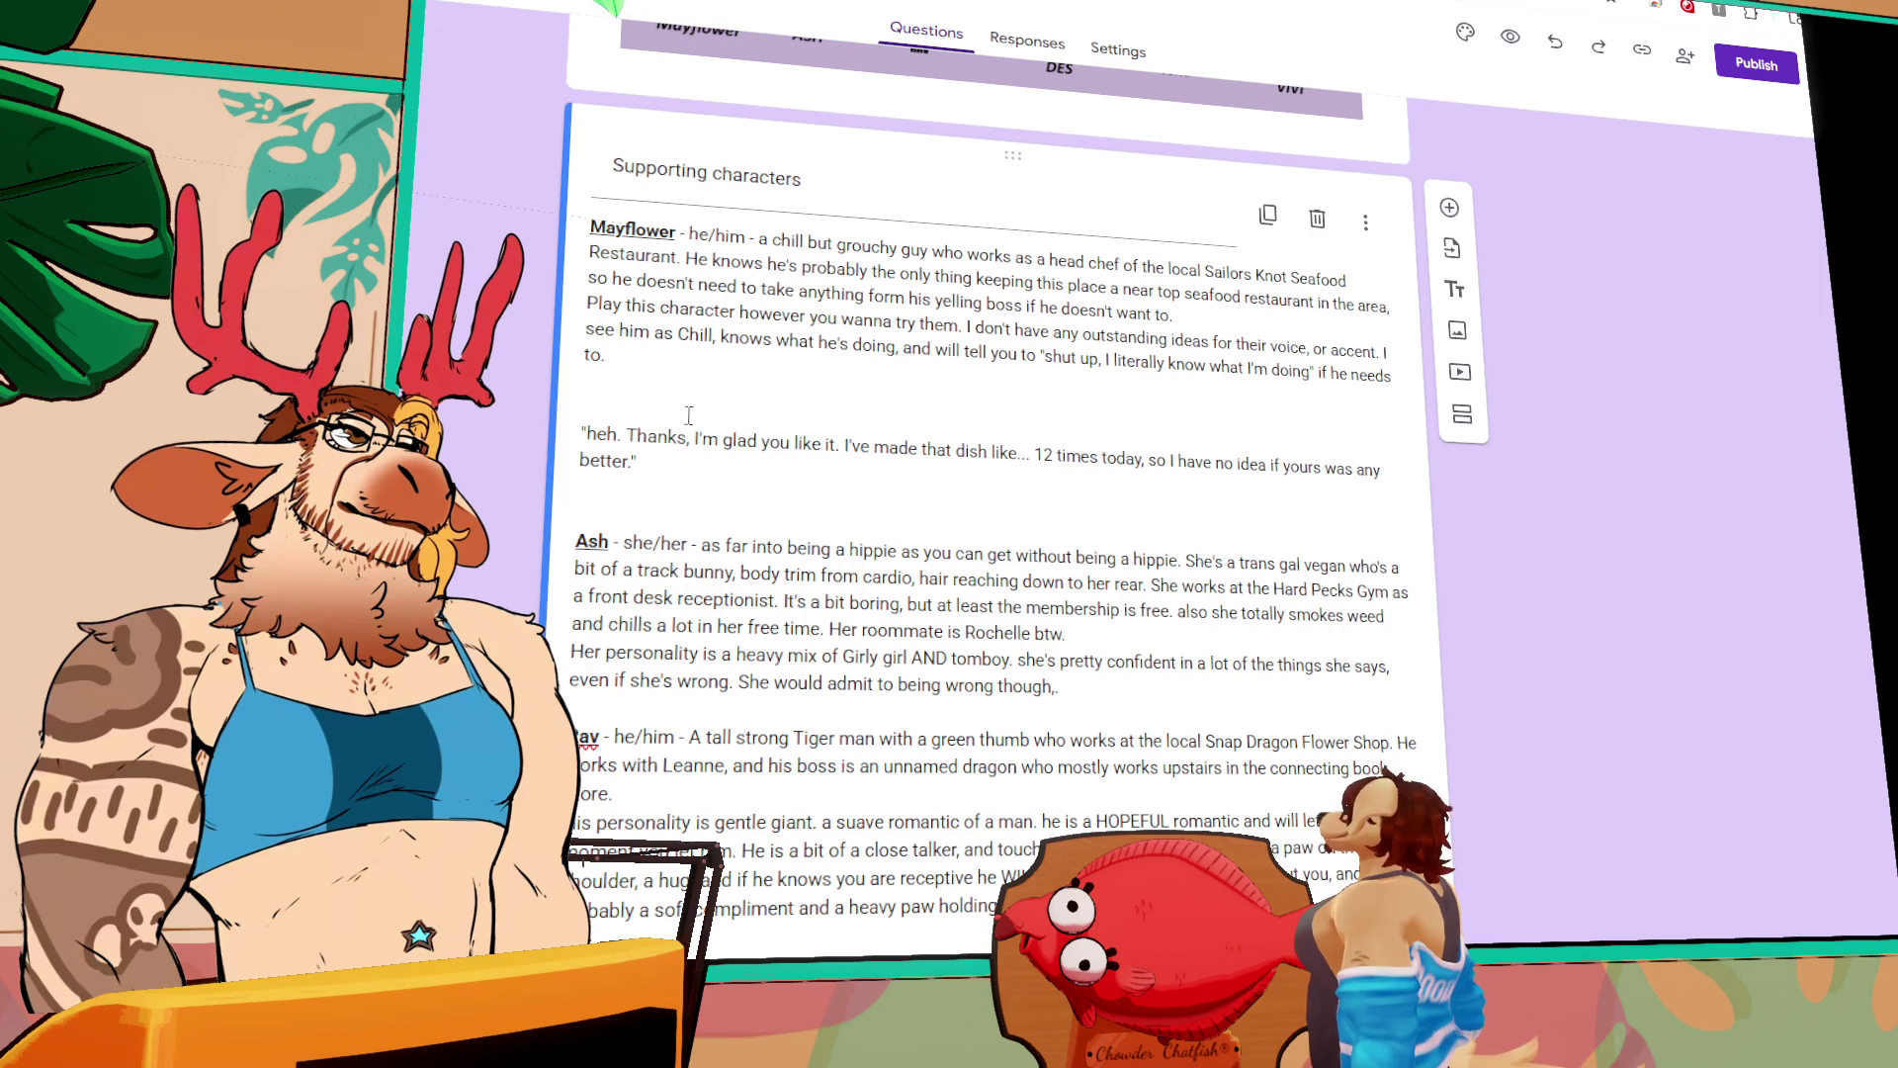
Step: Type Mayflower's delivery note 'Say this with a big HEH starting it…', fixing the HEN typo
{"action": "type", "text": "Say this "}
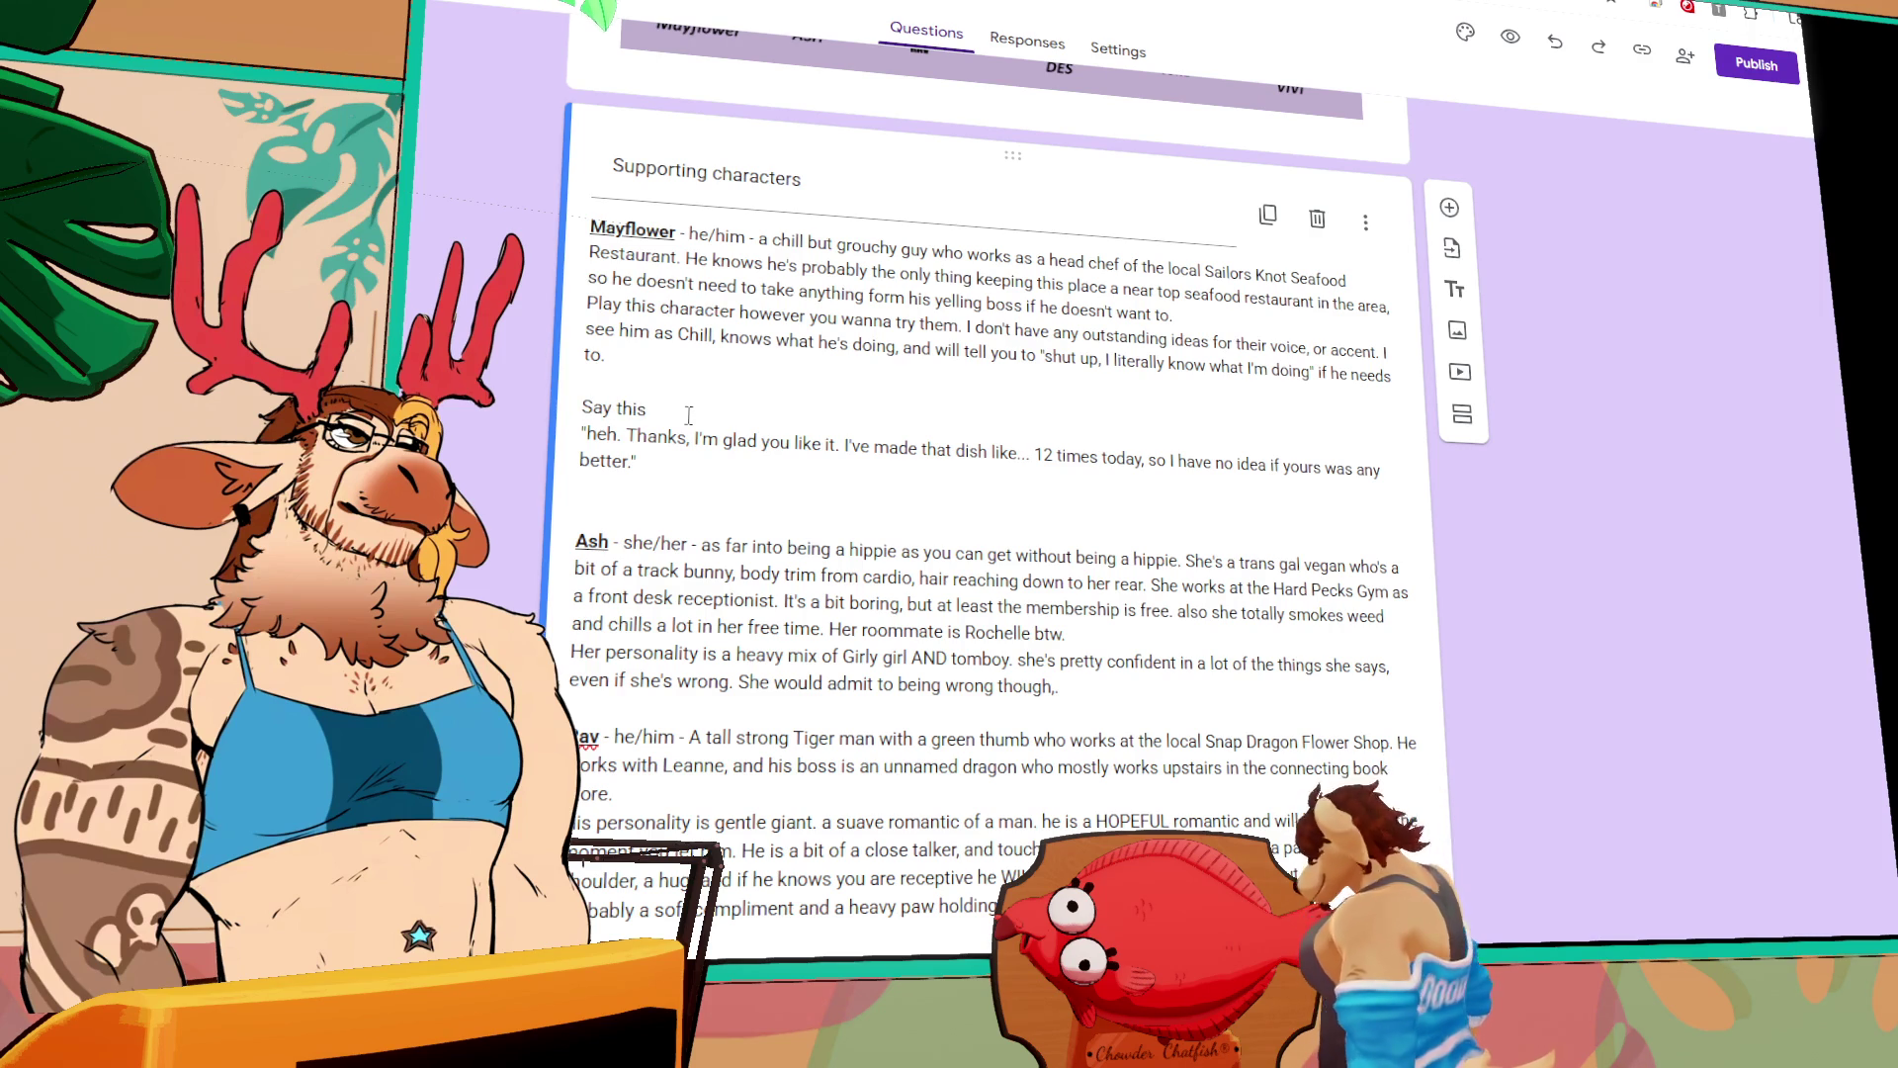
{"action": "type", "text": "with"}
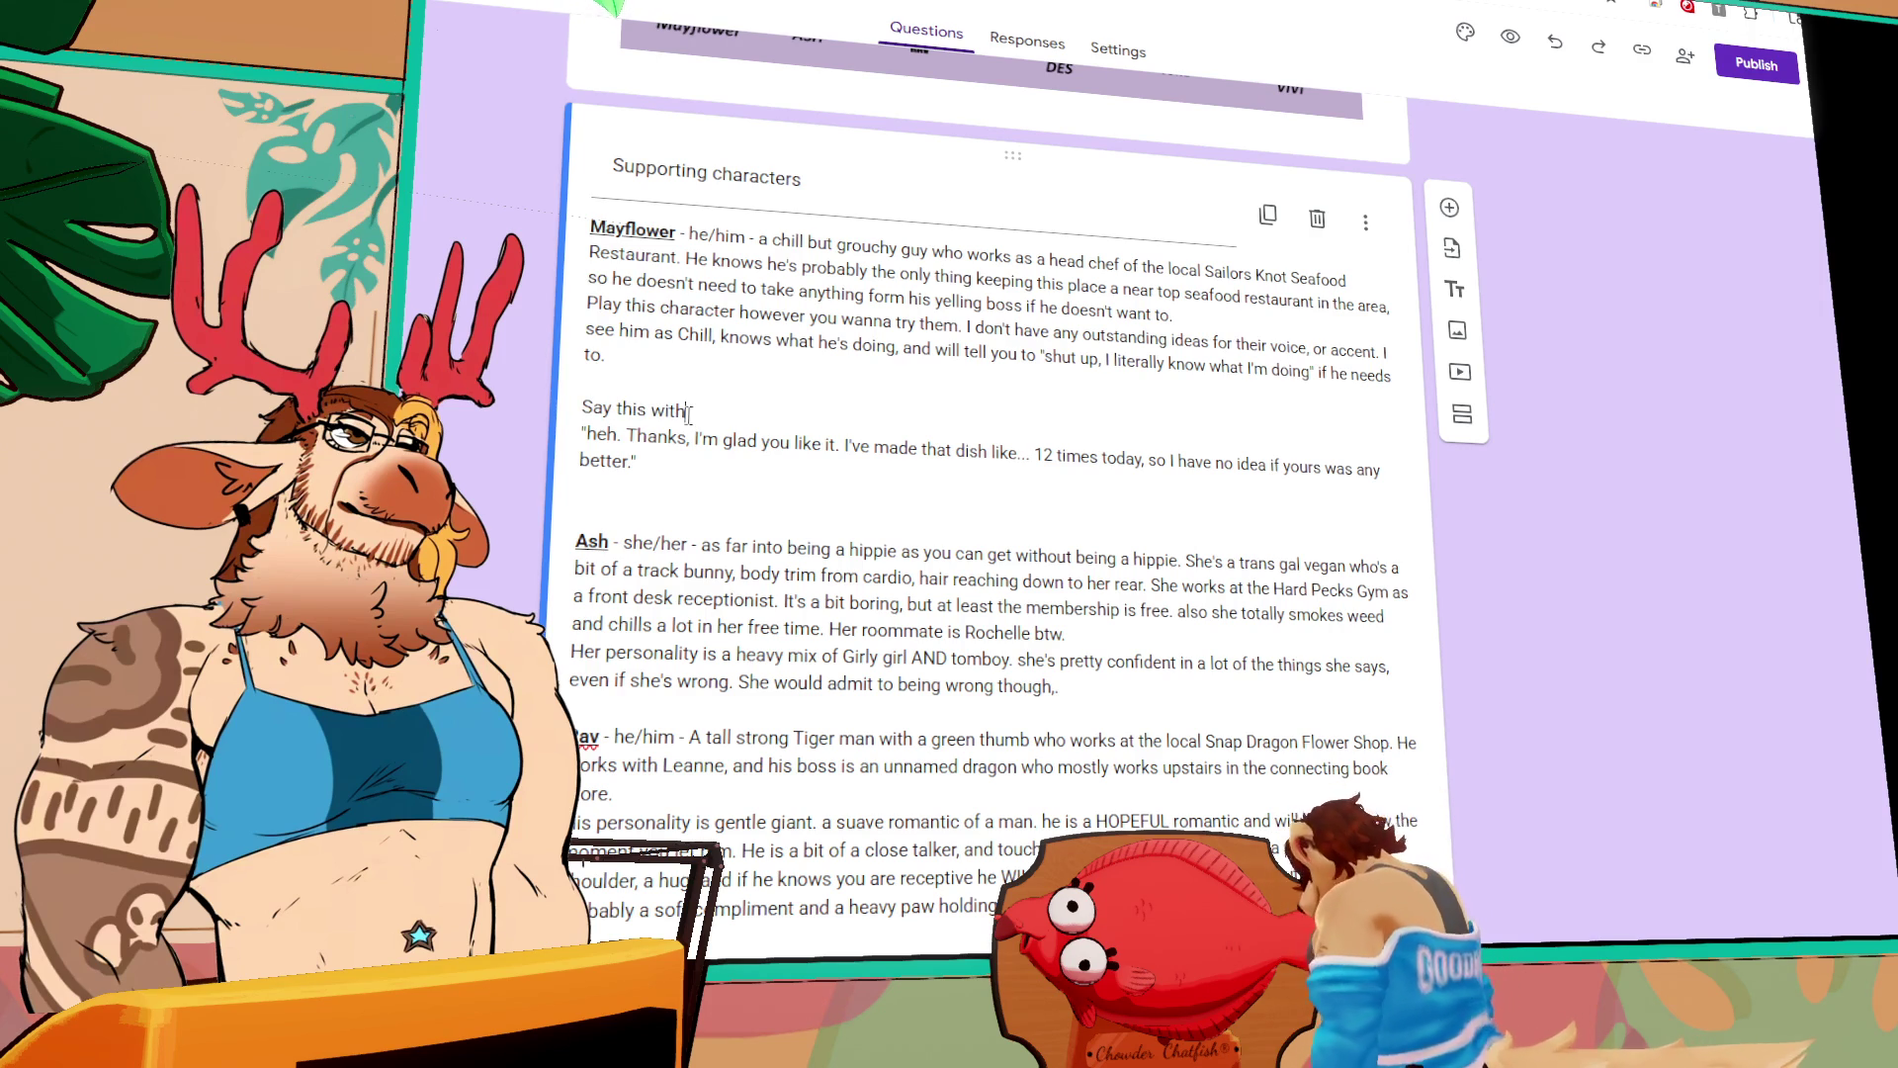
{"action": "type", "text": " a big HEN st"}
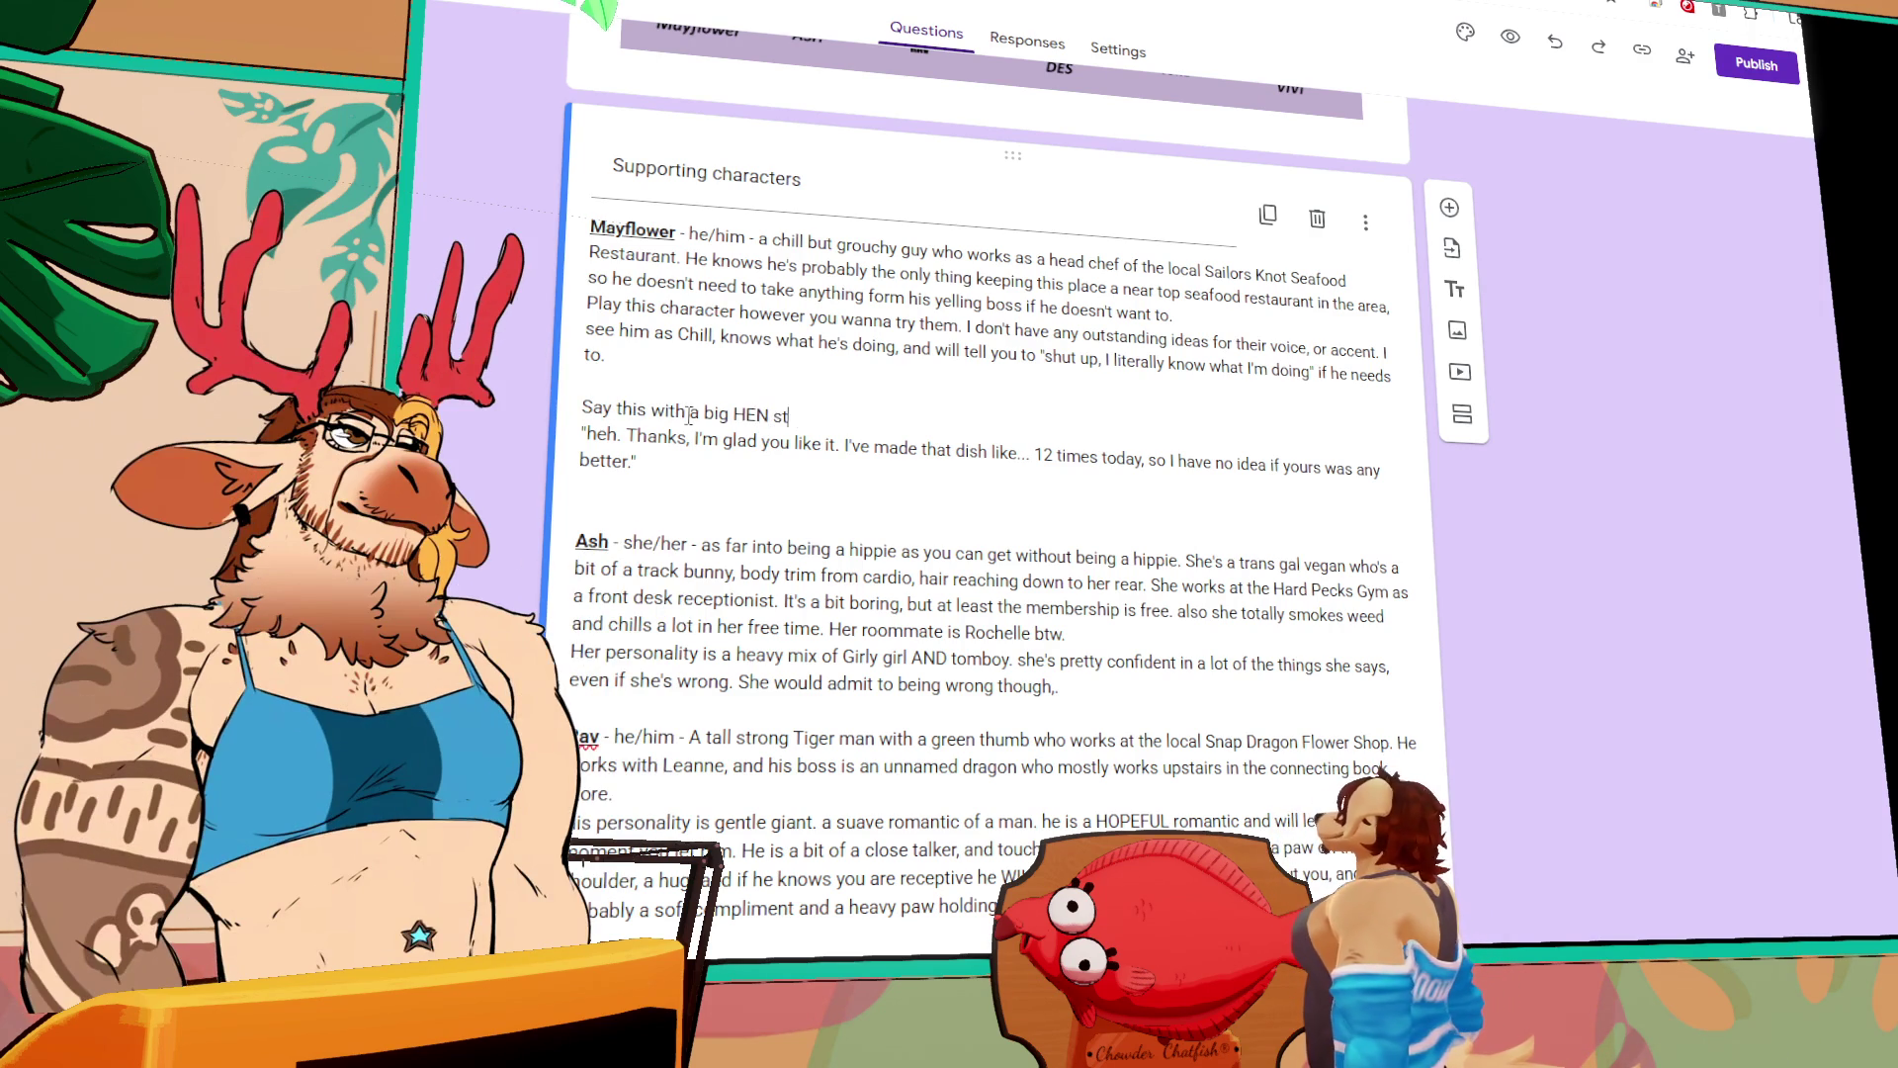
{"action": "key", "text": "BackSpace"}
{"action": "key", "text": "BackSpace"}
{"action": "key", "text": "BackSpace"}
{"action": "key", "text": "BackSpace"}
{"action": "type", "text": "H"}
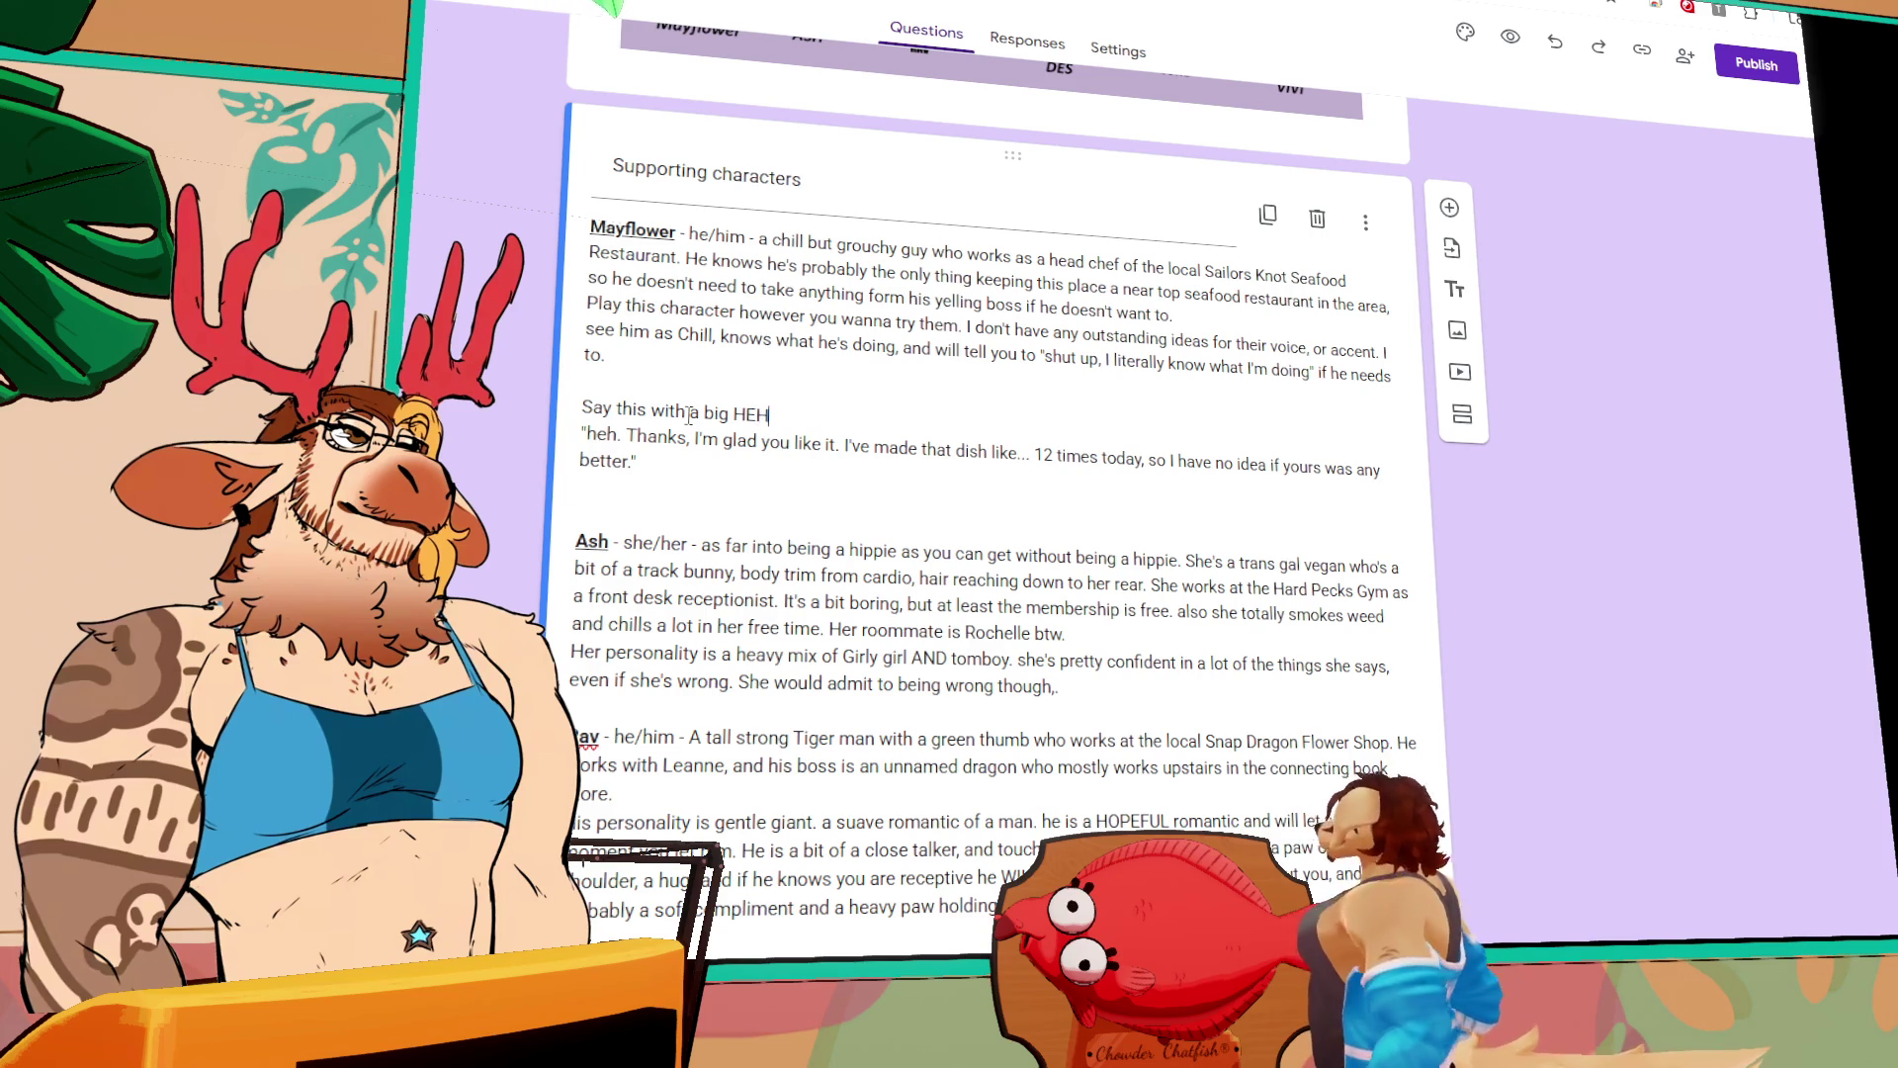
{"action": "type", "text": " starting it. "}
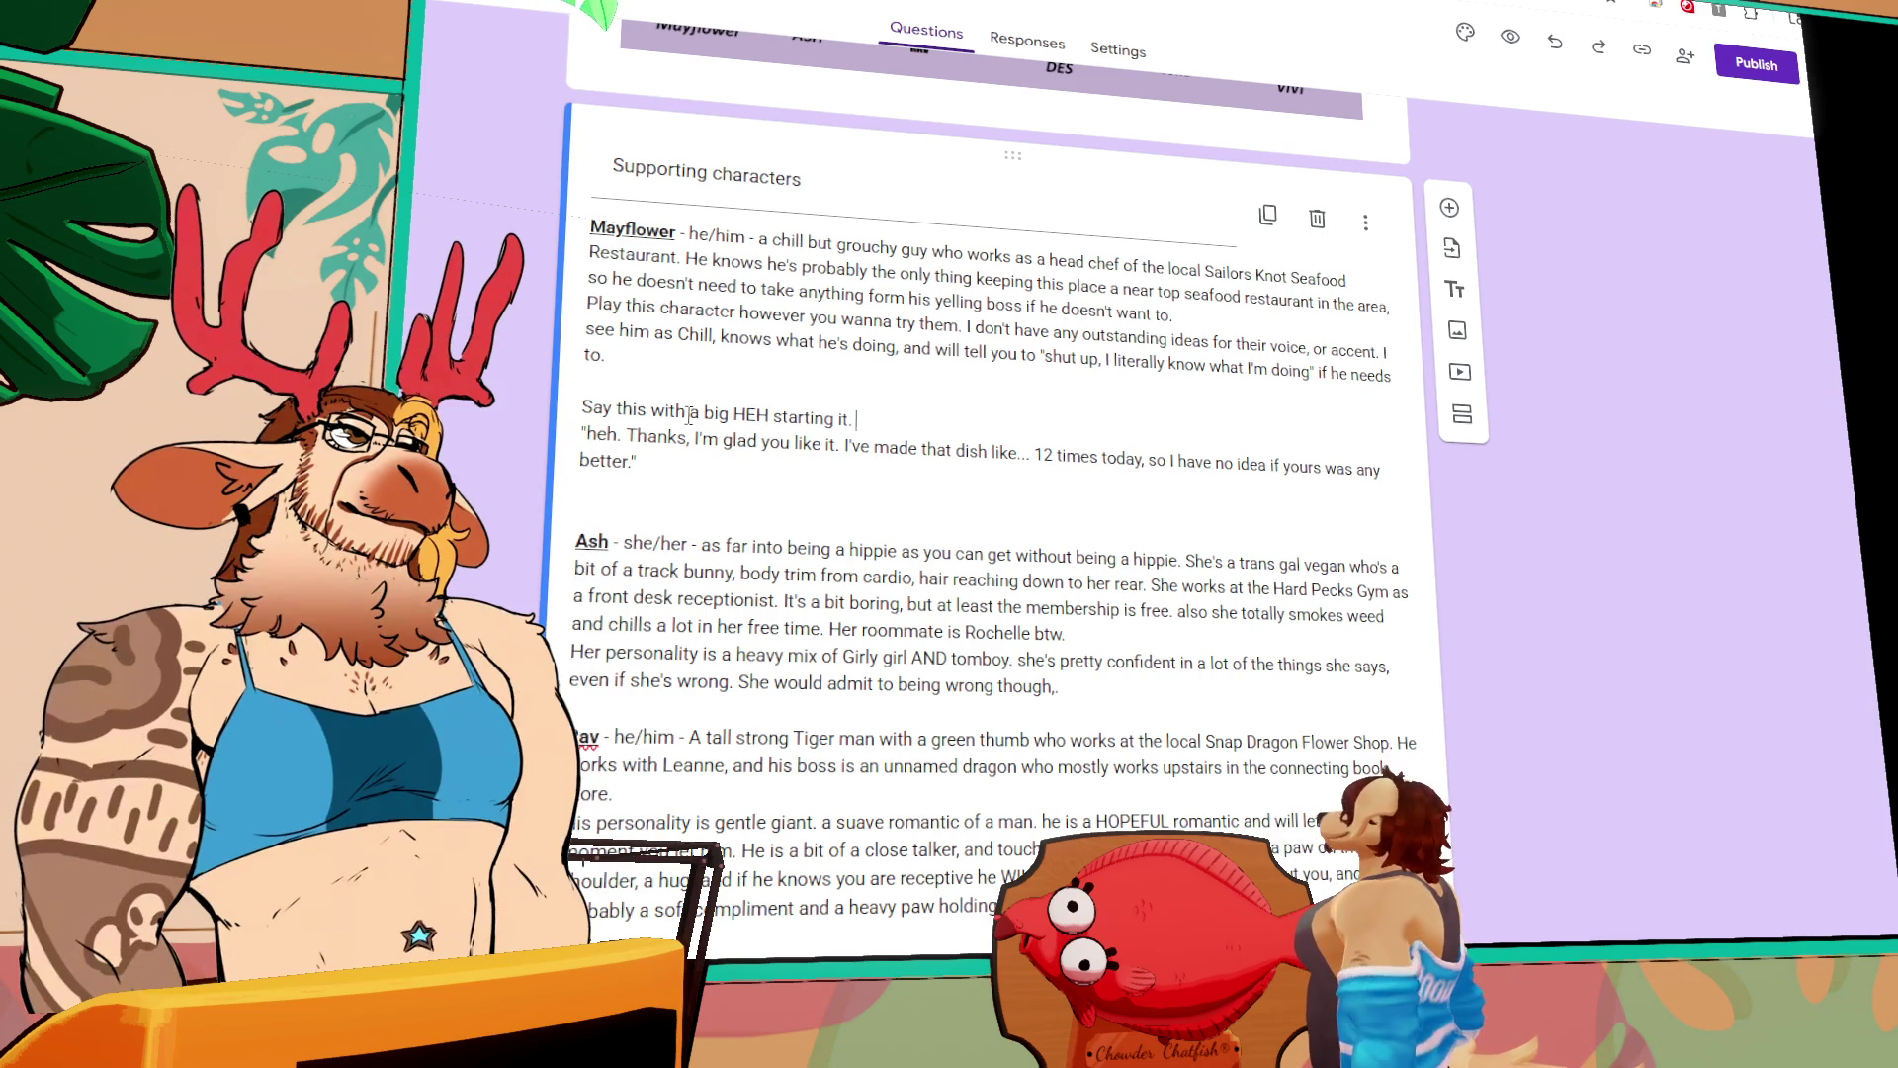
{"action": "type", "text": "like your kinda"}
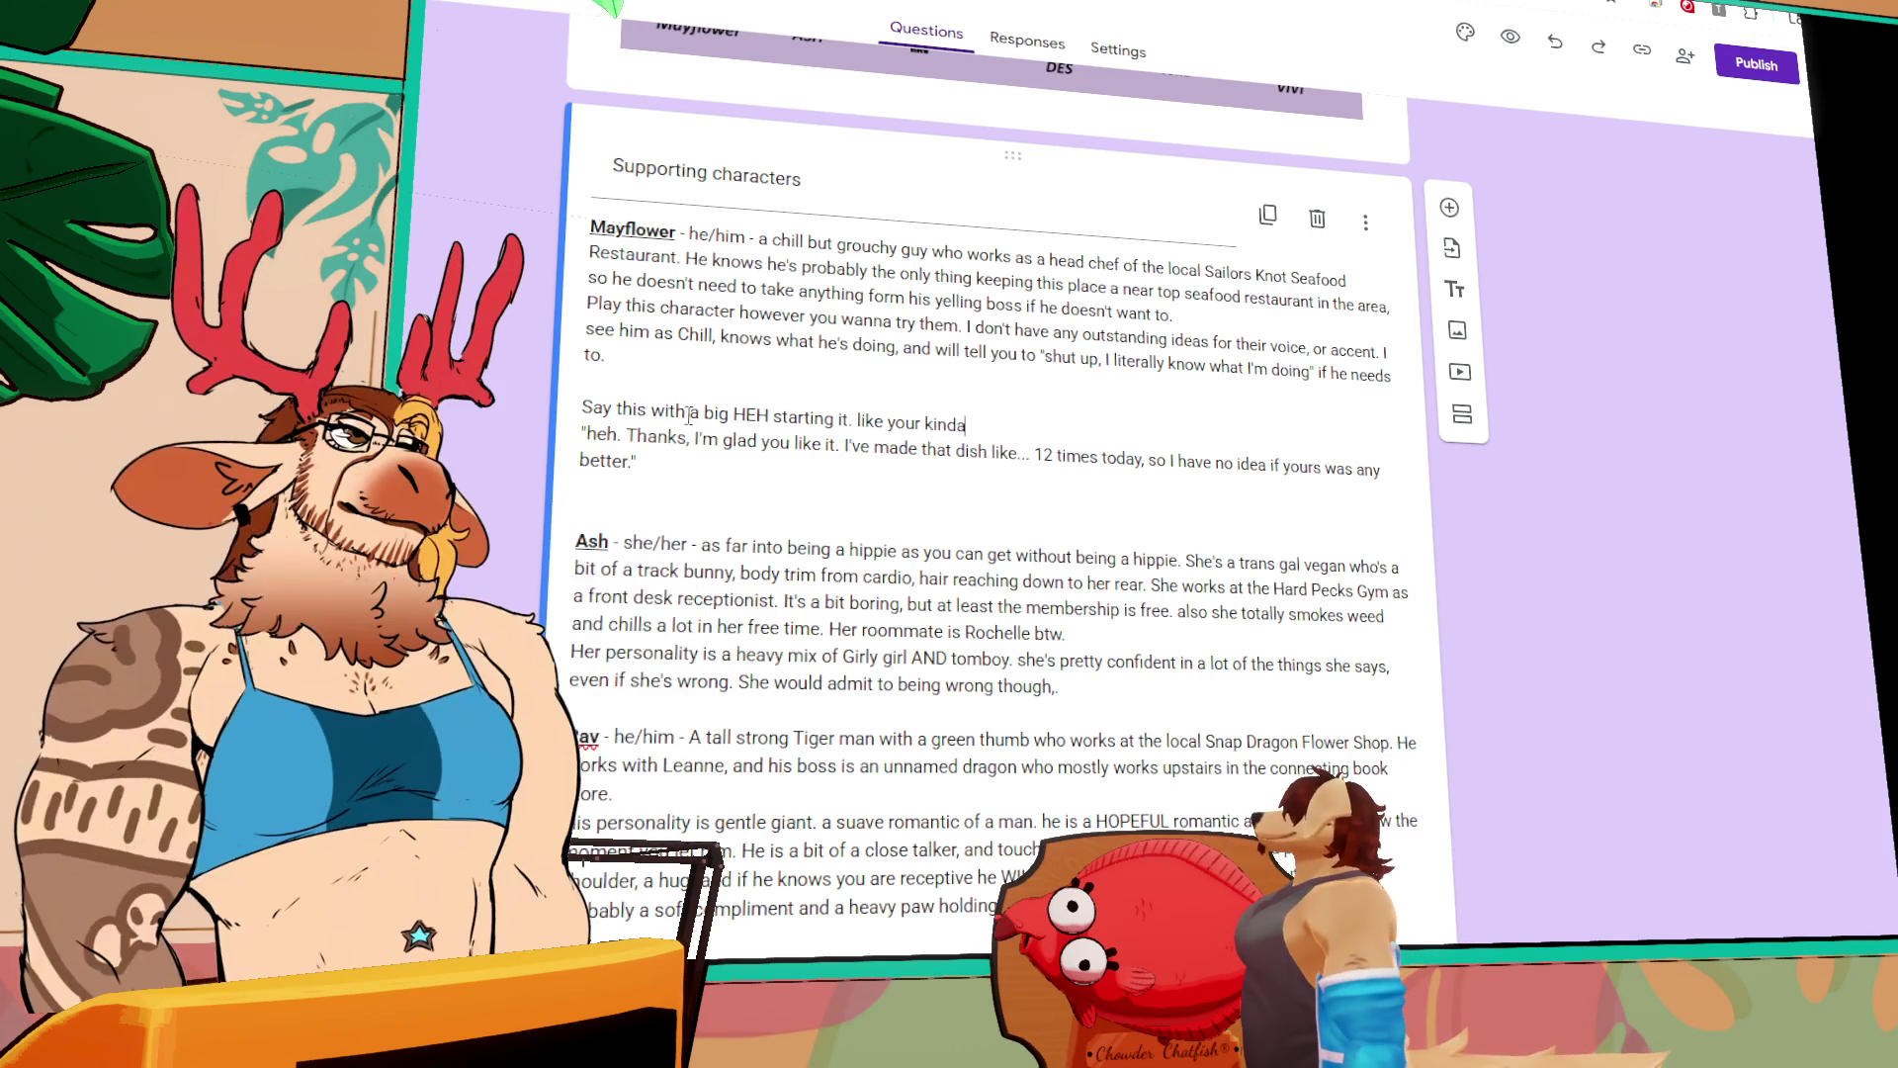
{"action": "type", "text": " suprised by the com"}
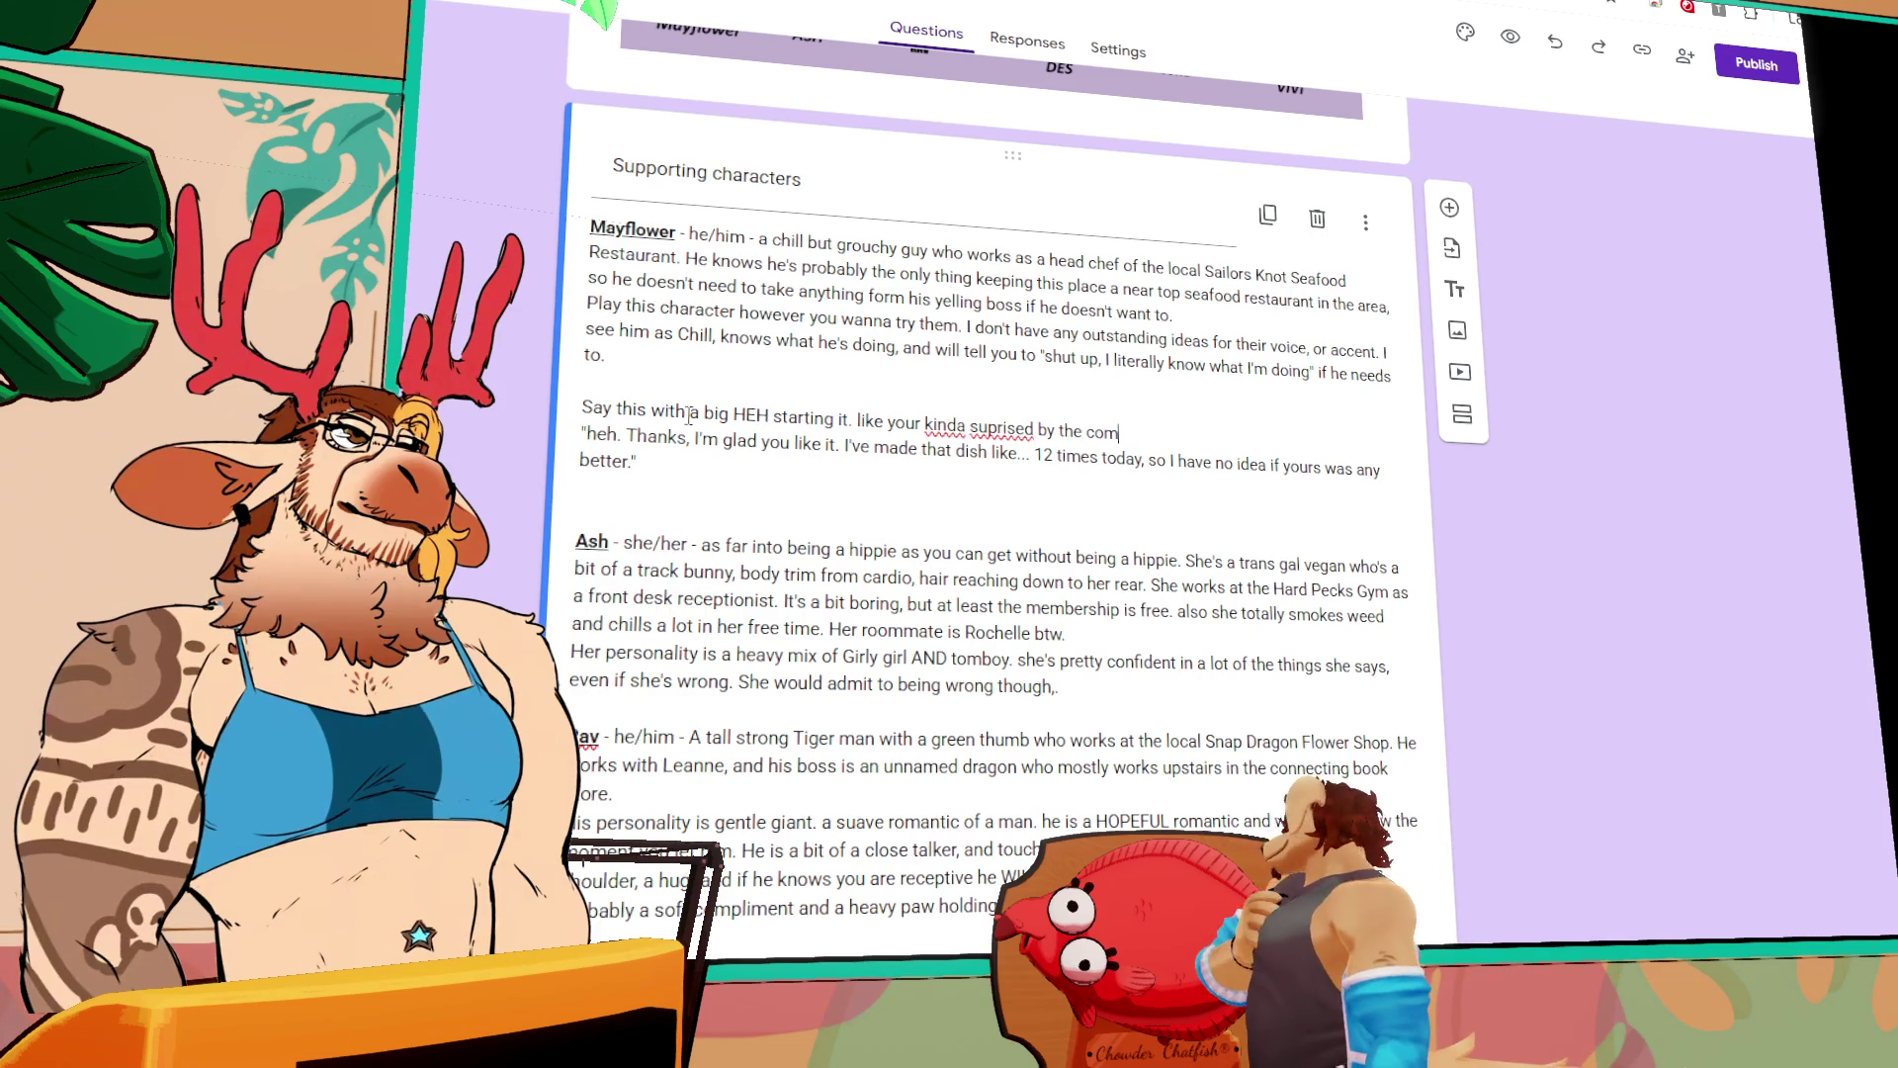
{"action": "type", "text": "pliment from the"}
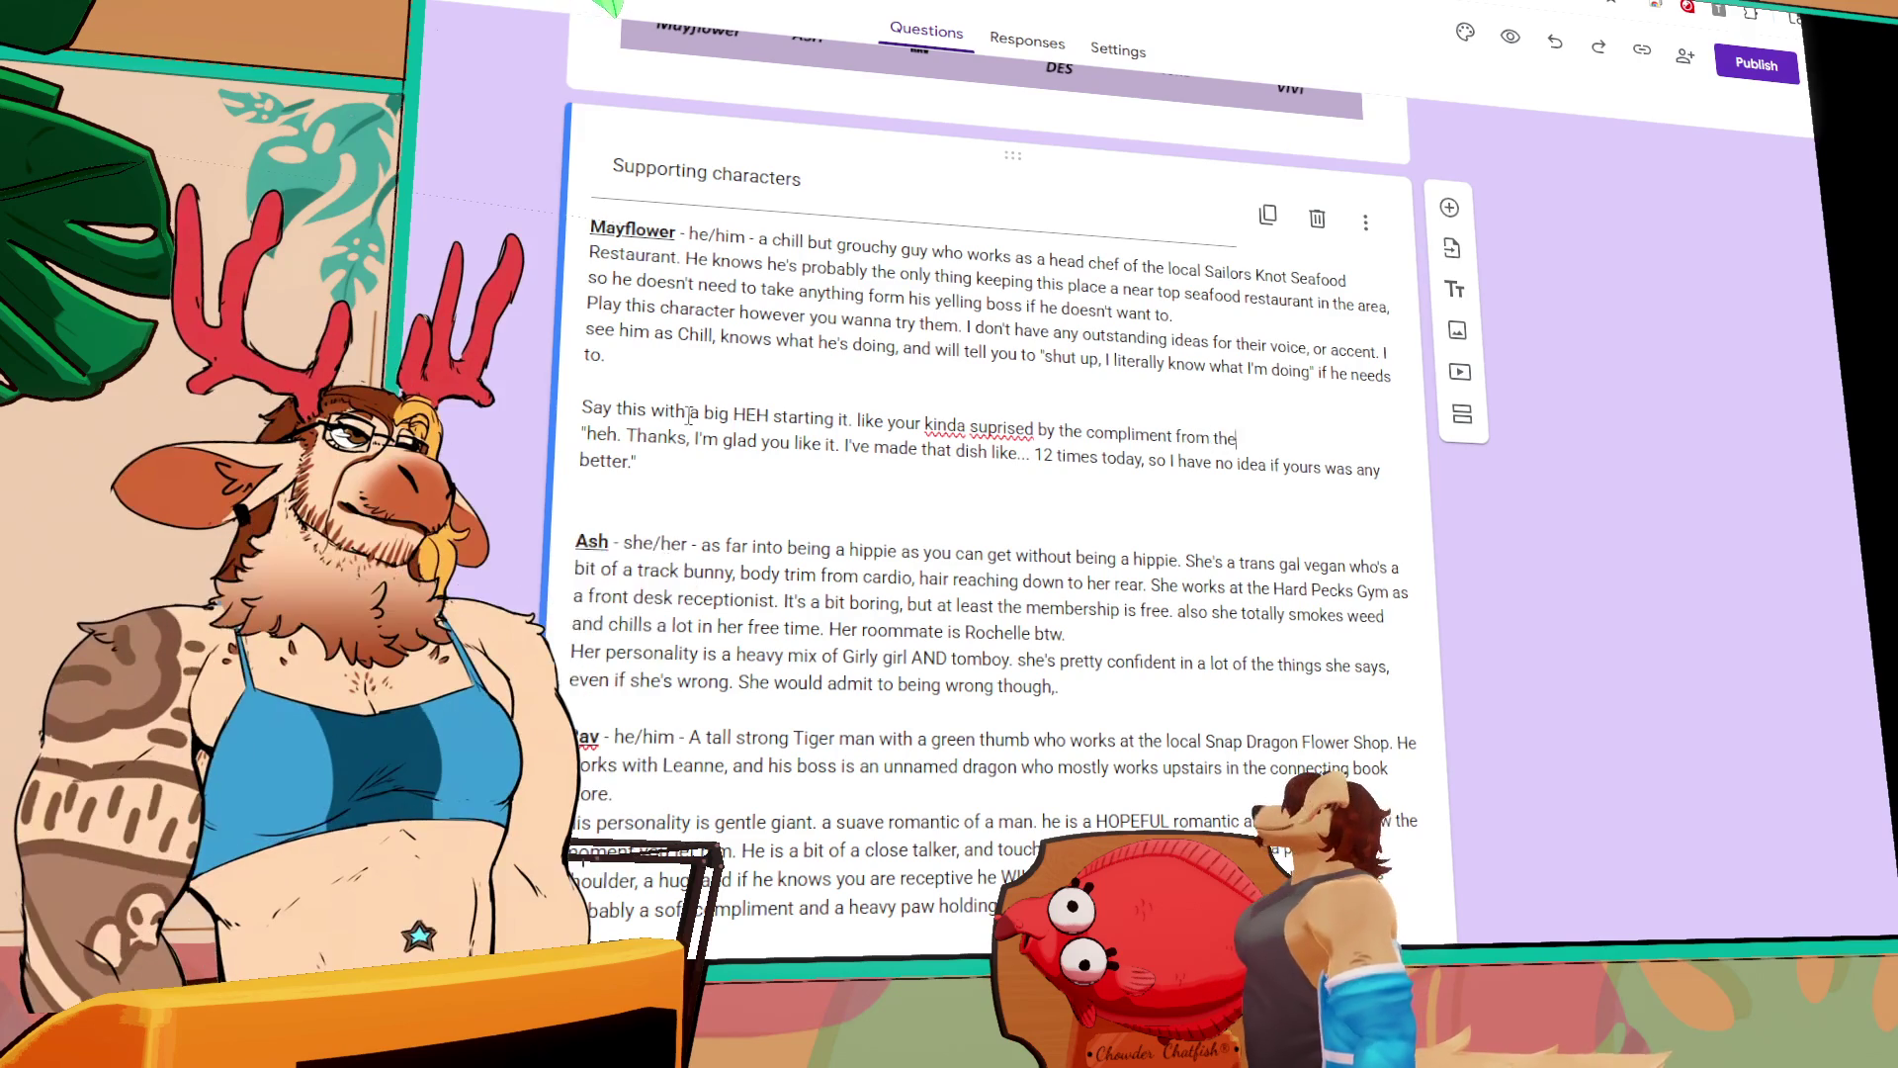
{"action": "type", "text": " guest who"}
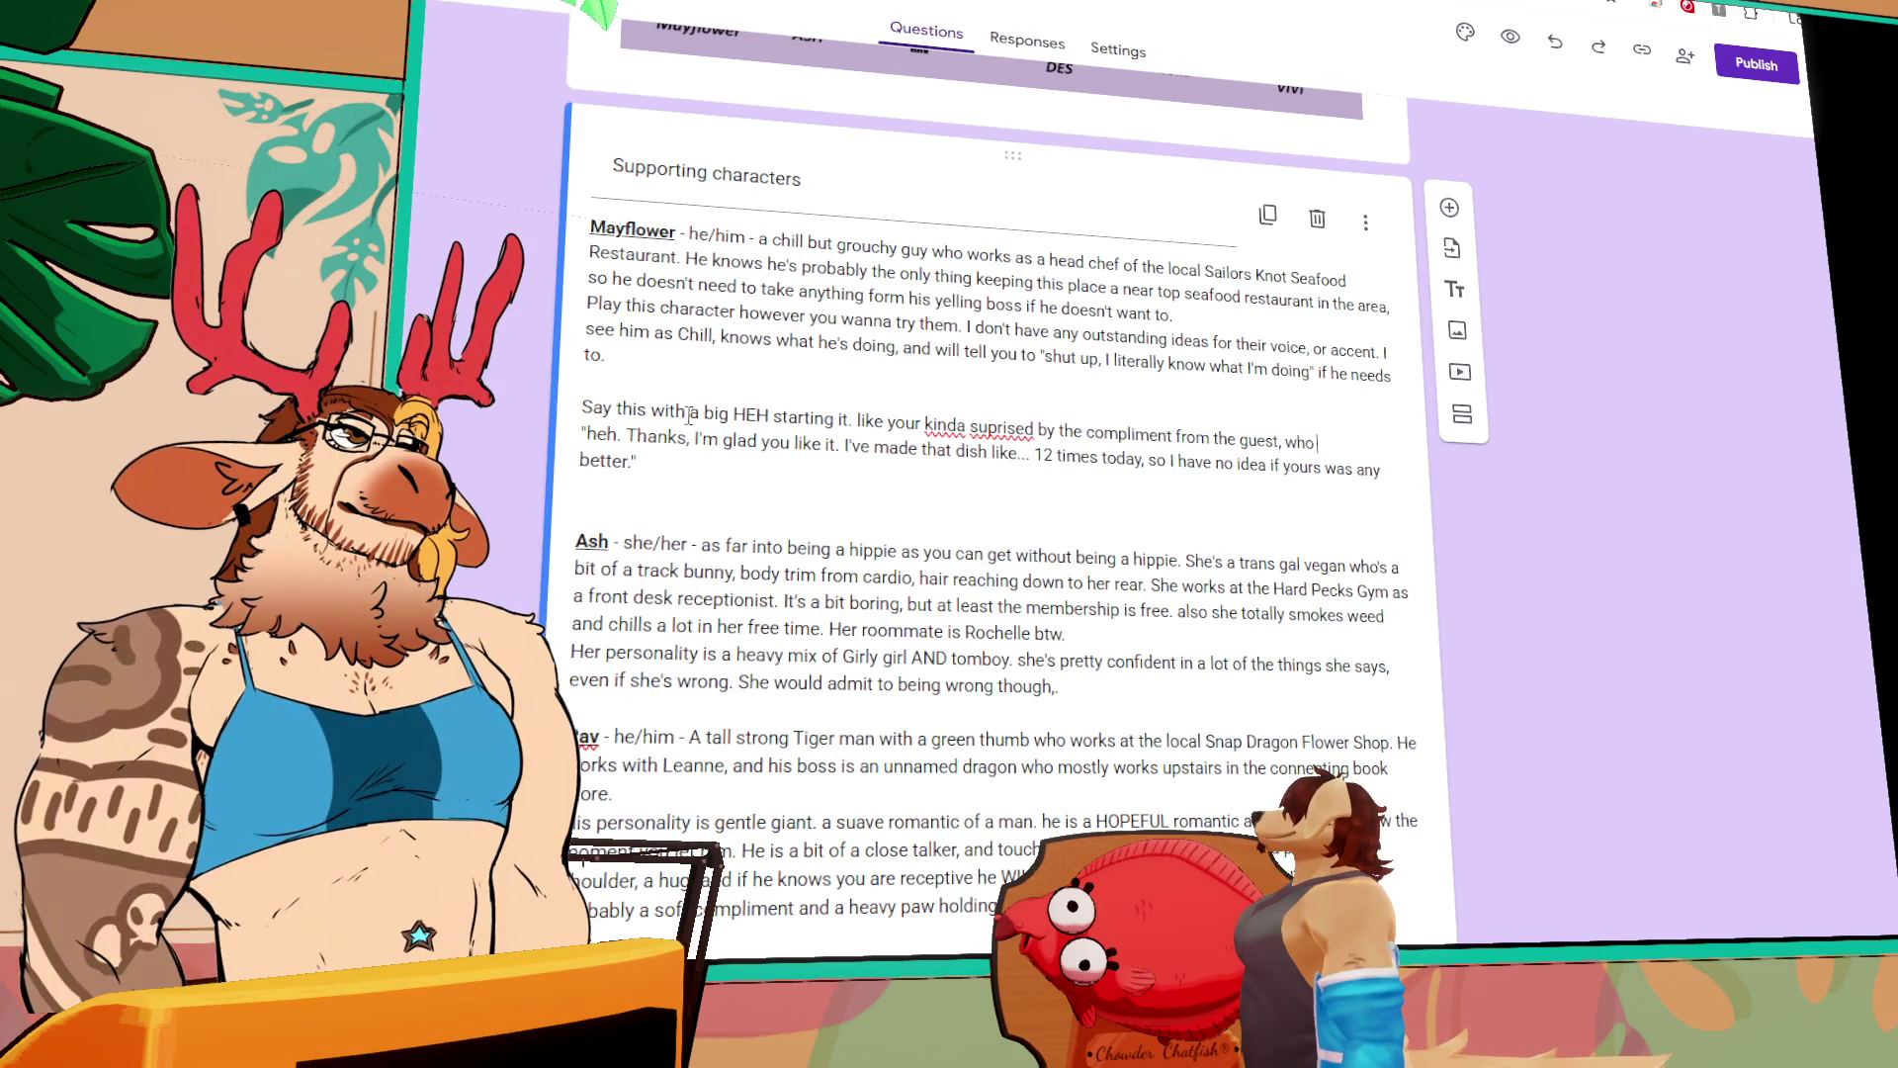
{"action": "type", "text": " is complimenting the dish"}
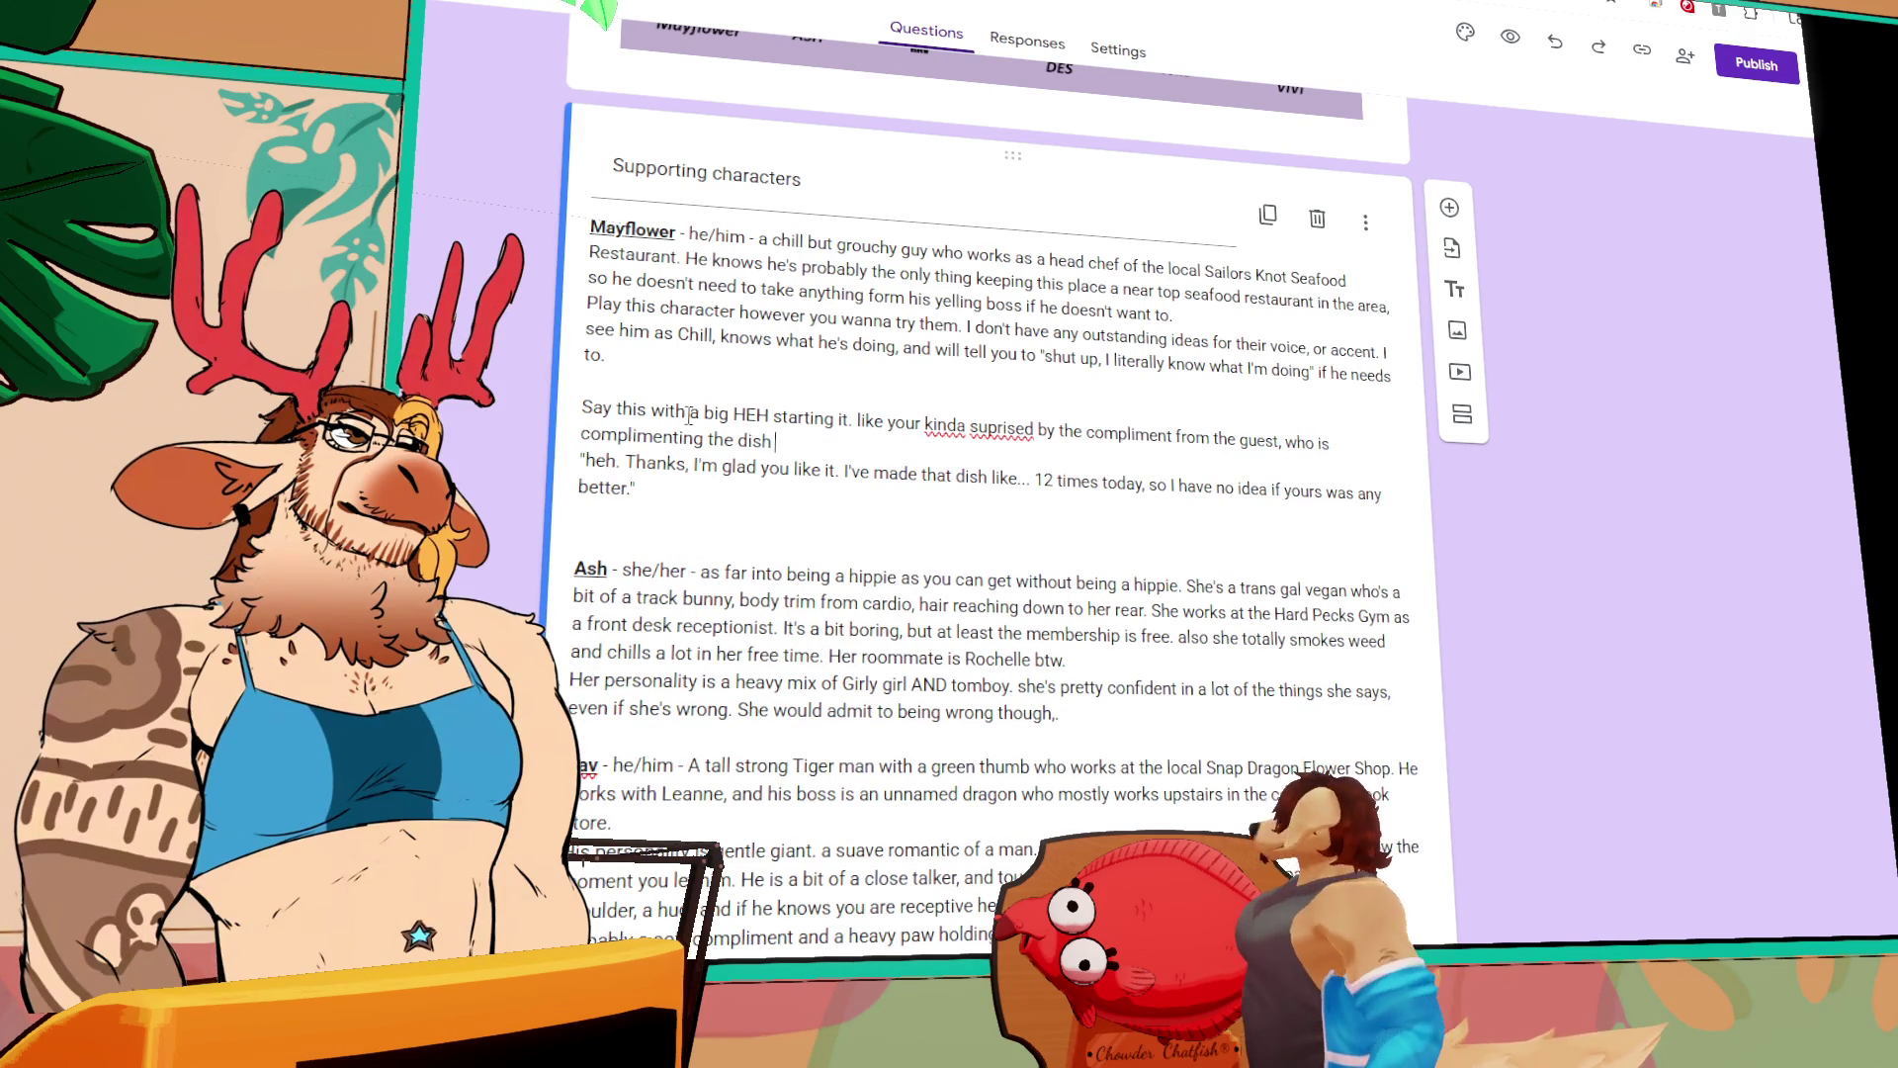
{"action": "type", "text": ". (com"}
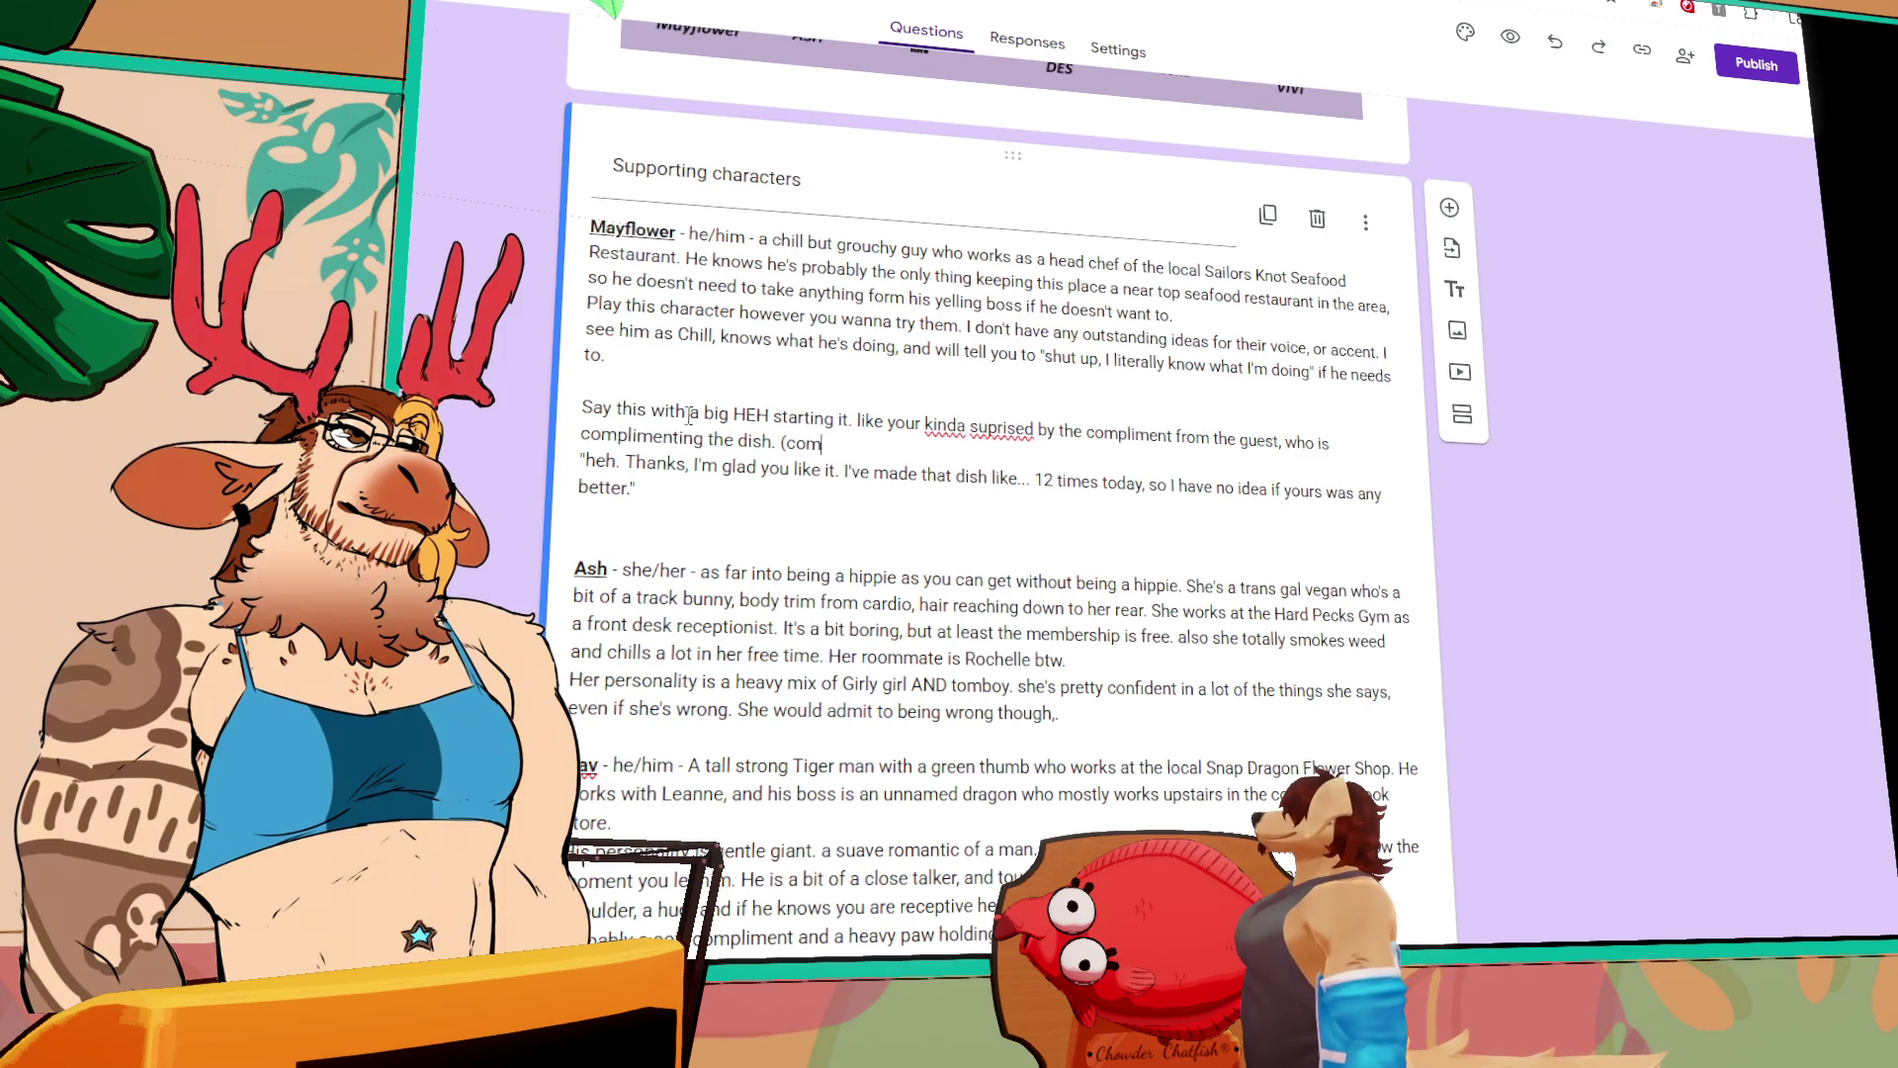
{"action": "type", "text": "pliments to the sh"}
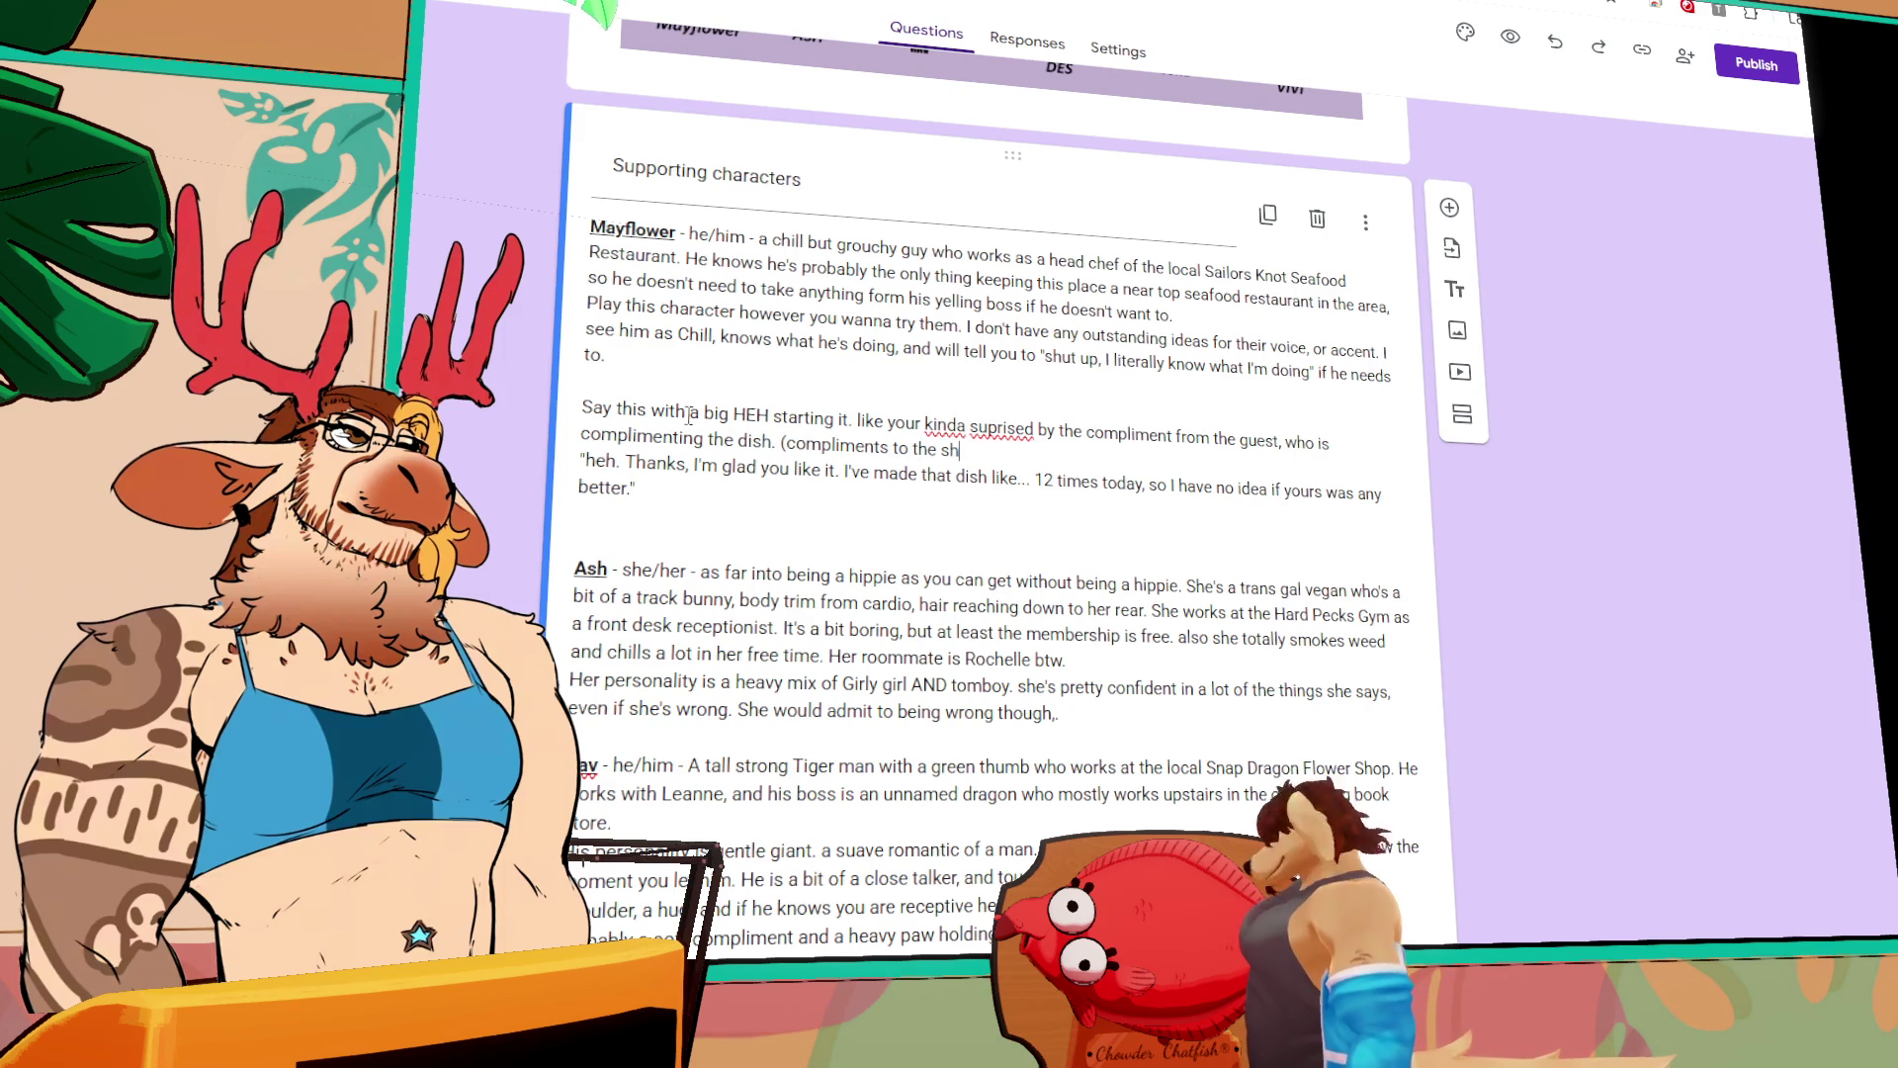
{"action": "key", "text": "BackSpace"}
{"action": "key", "text": "BackSpace"}
{"action": "type", "text": "chef."}
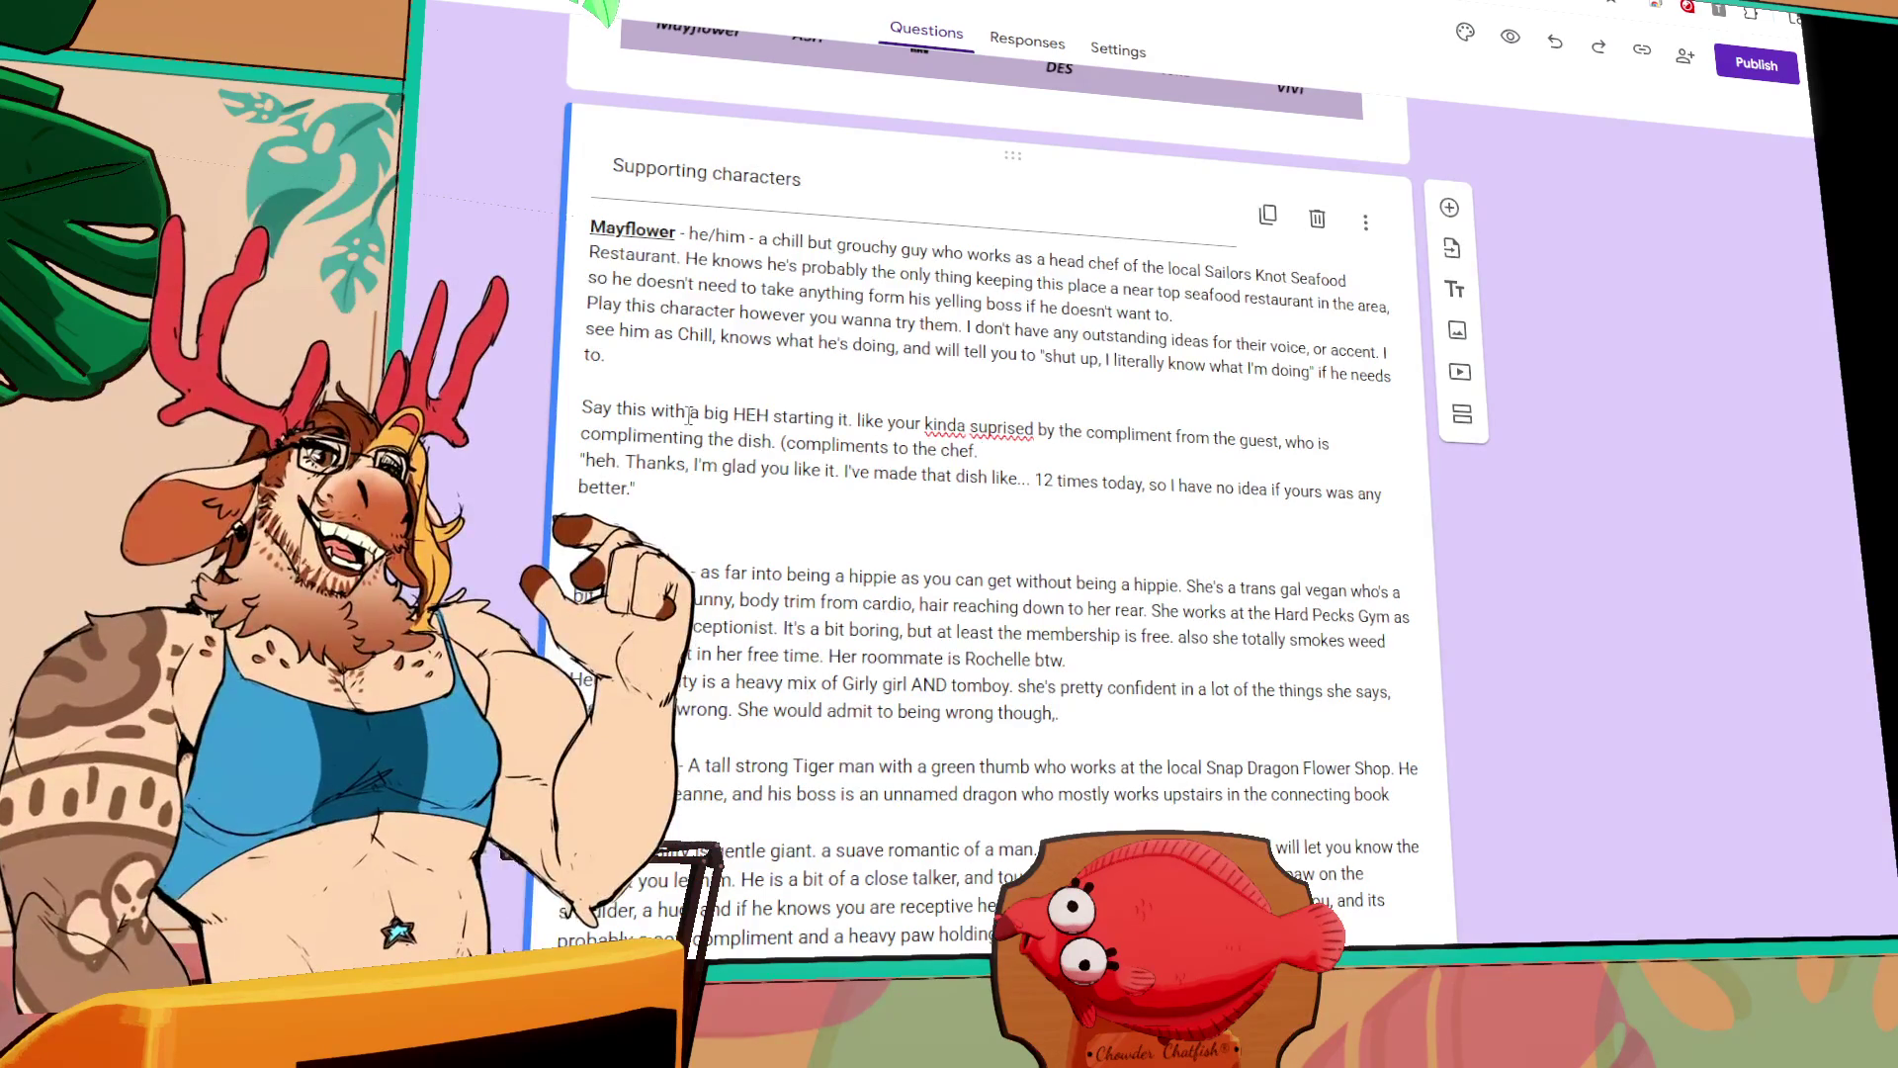
Step: Close the aside, correct 'suprised' to 'surprised', and add the chuckle-and-nonchalant delivery instruction
{"action": "type", "text": ")"}
{"action": "double_click", "coordinate": [1001, 428]}
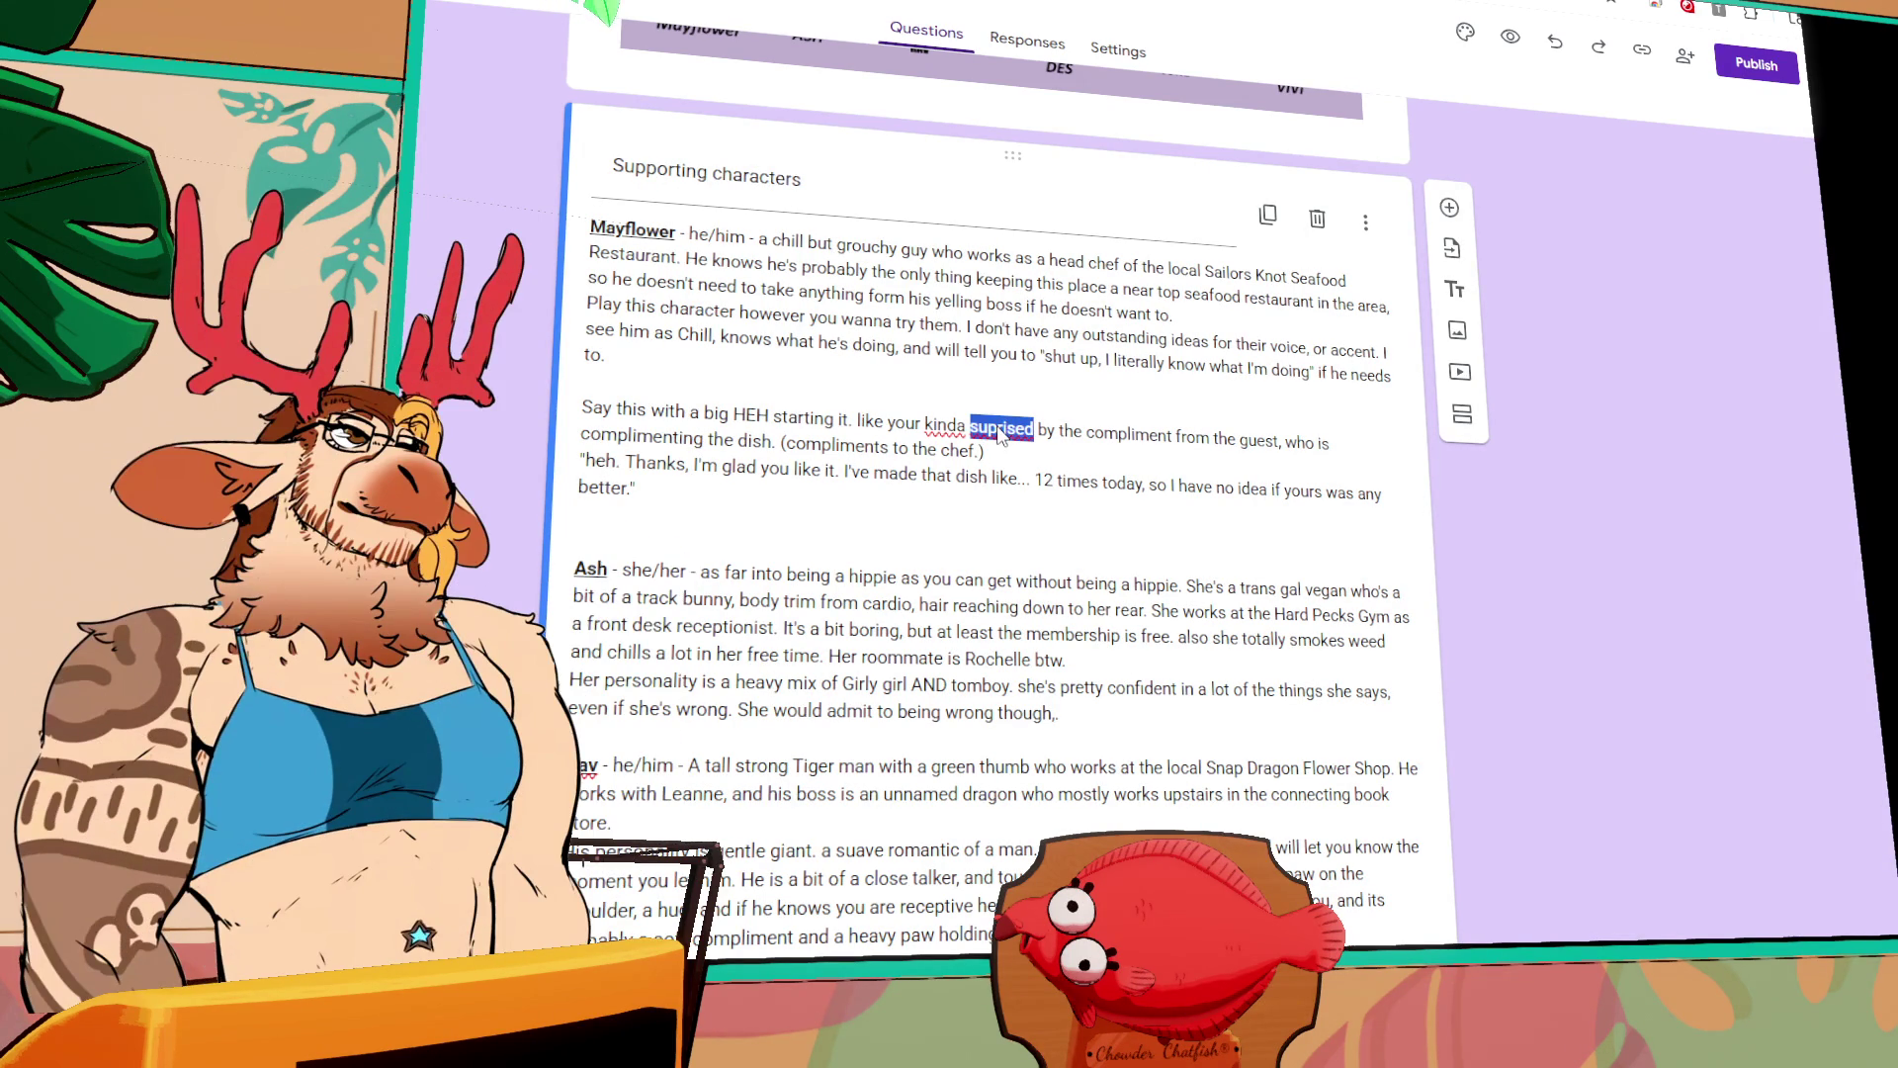
{"action": "type", "text": "surprised"}
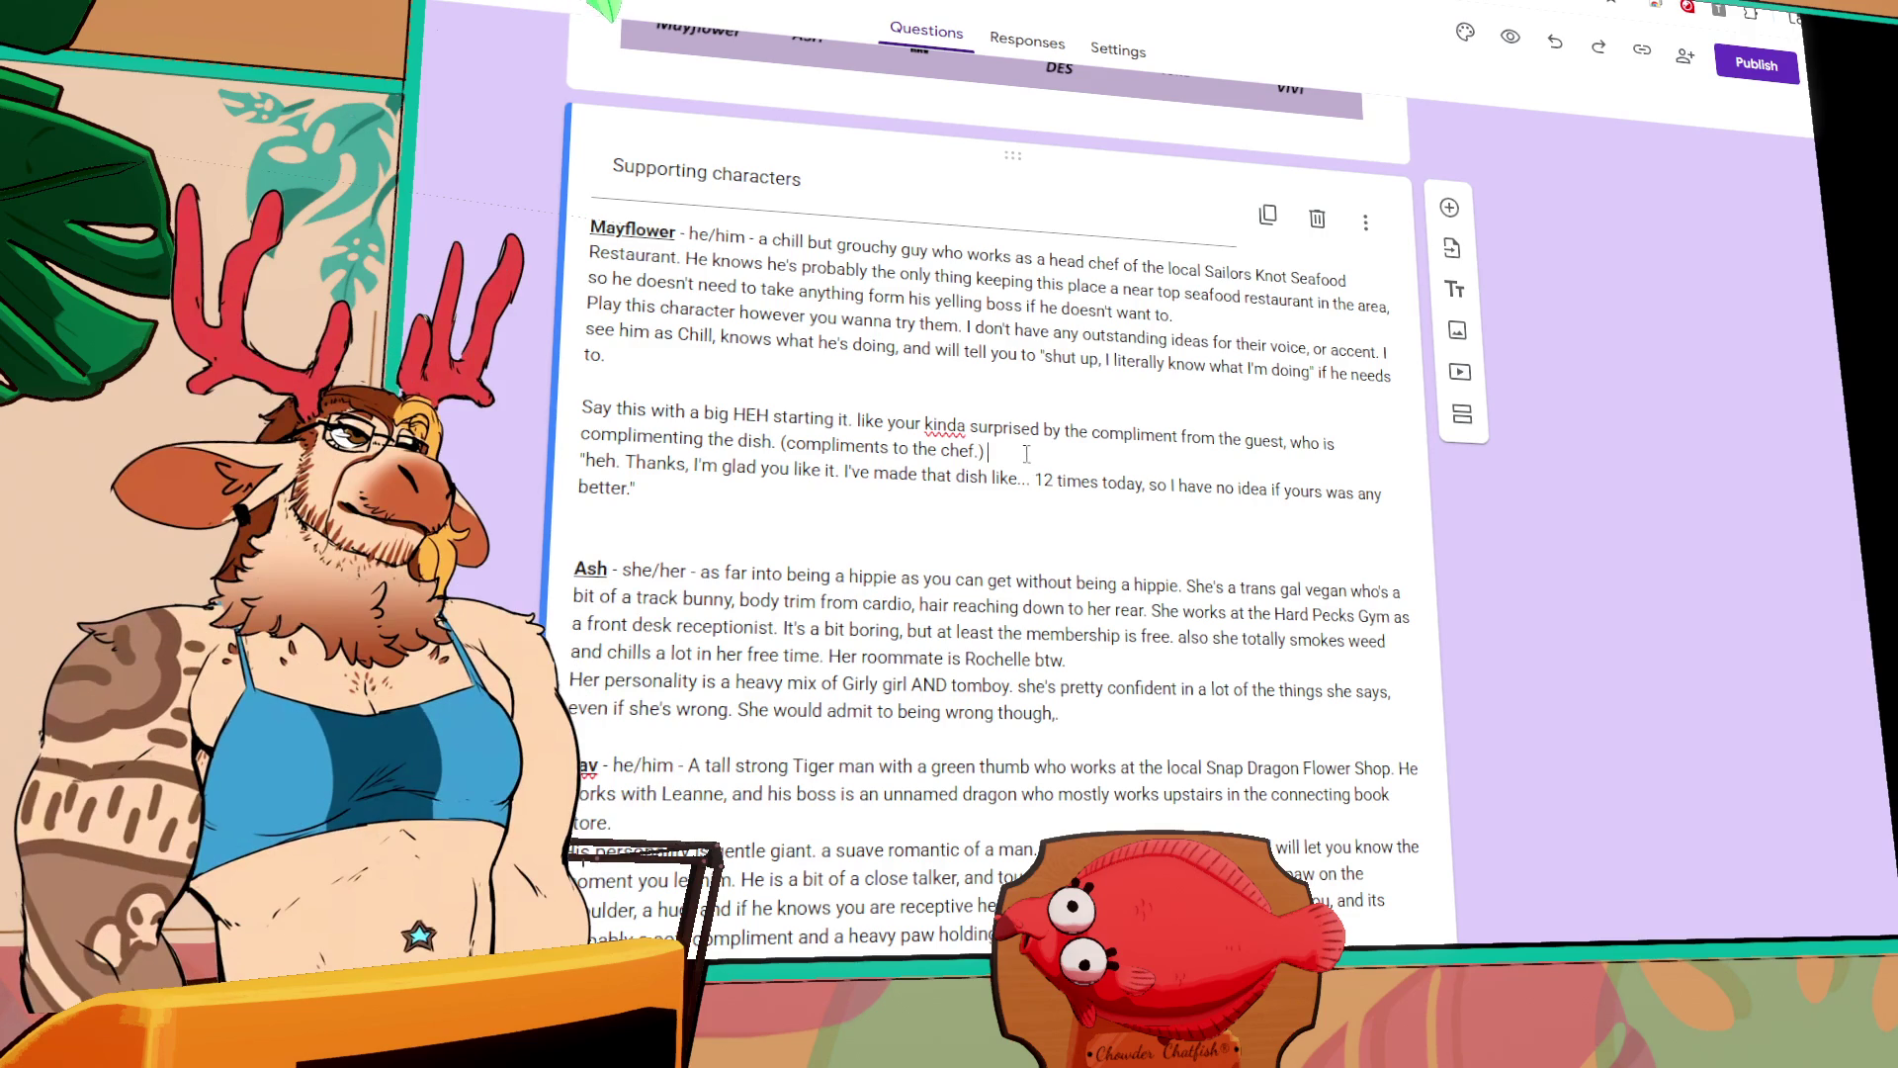
{"action": "type", "text": "deliver this with"}
{"action": "type", "text": " a chuckle and a"}
{"action": "type", "text": " noncha"}
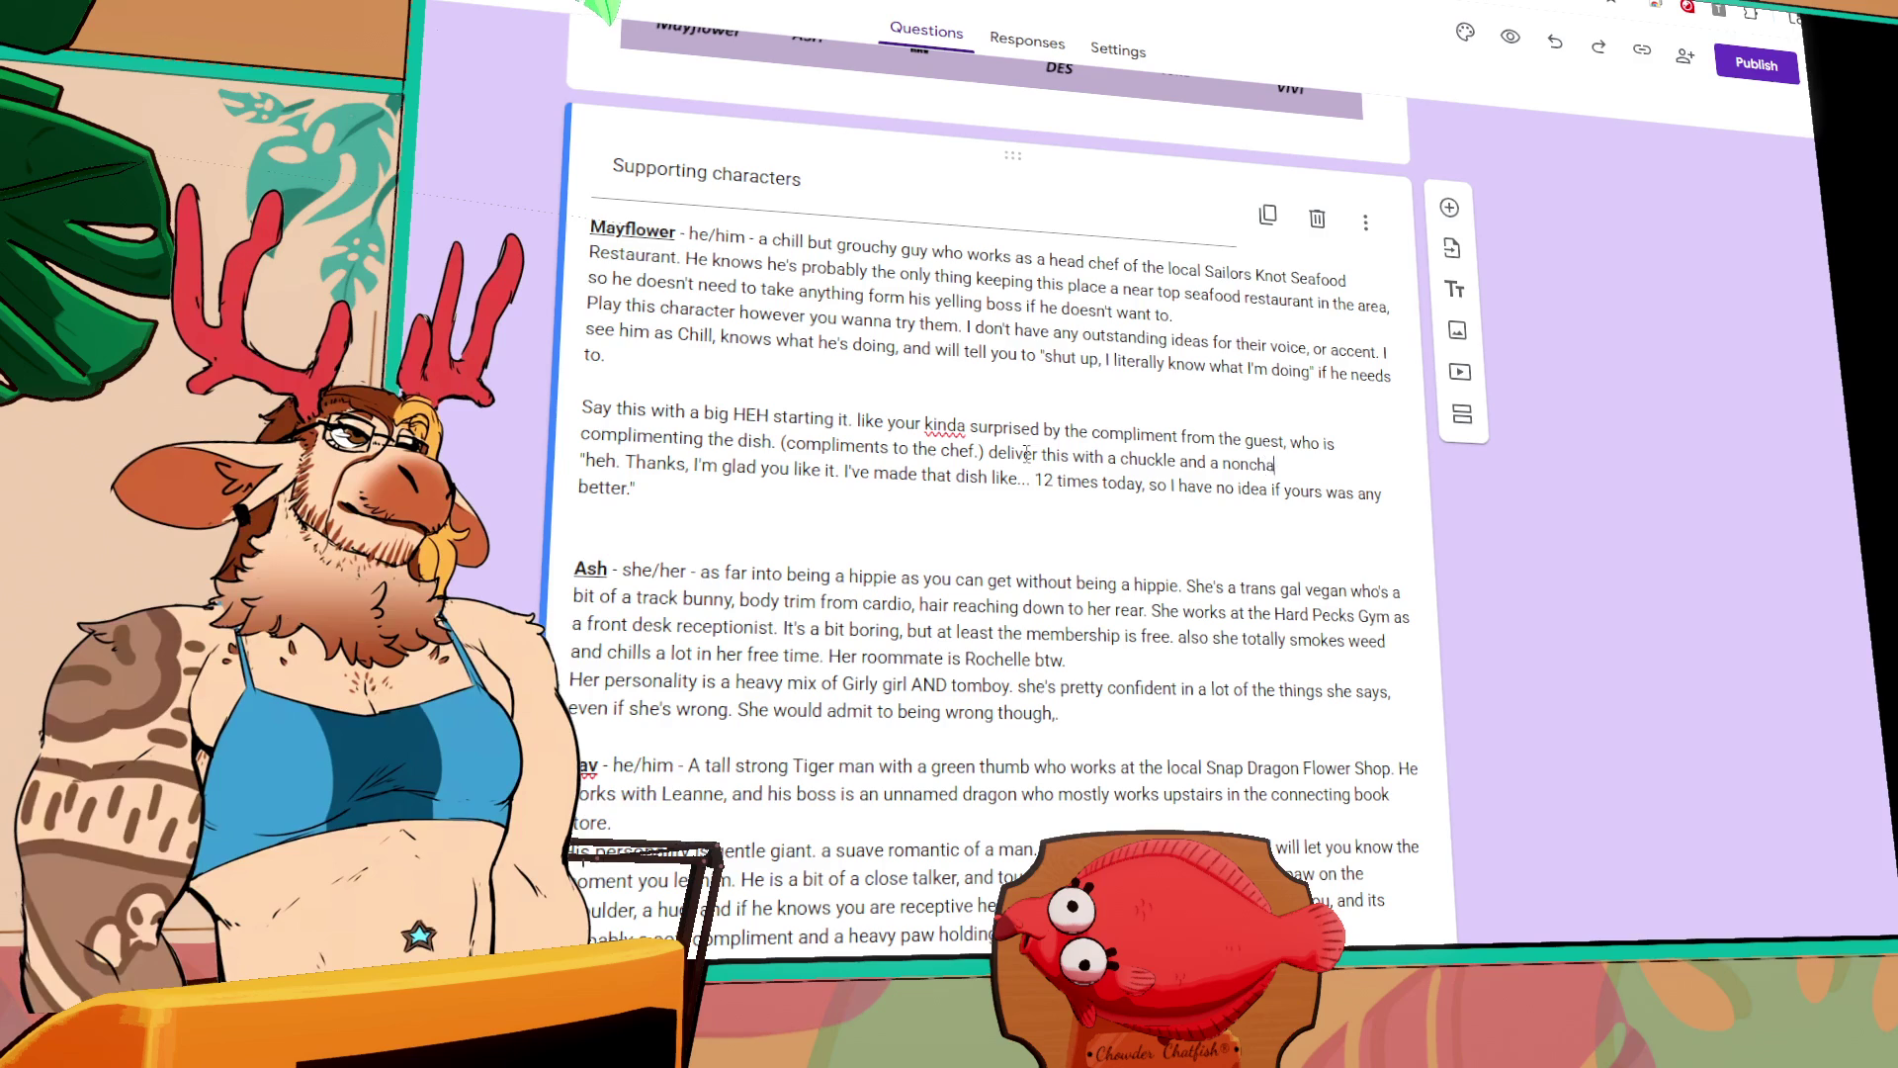
{"action": "type", "text": "lant attitude, but"}
{"action": "type", "text": " that your sti"}
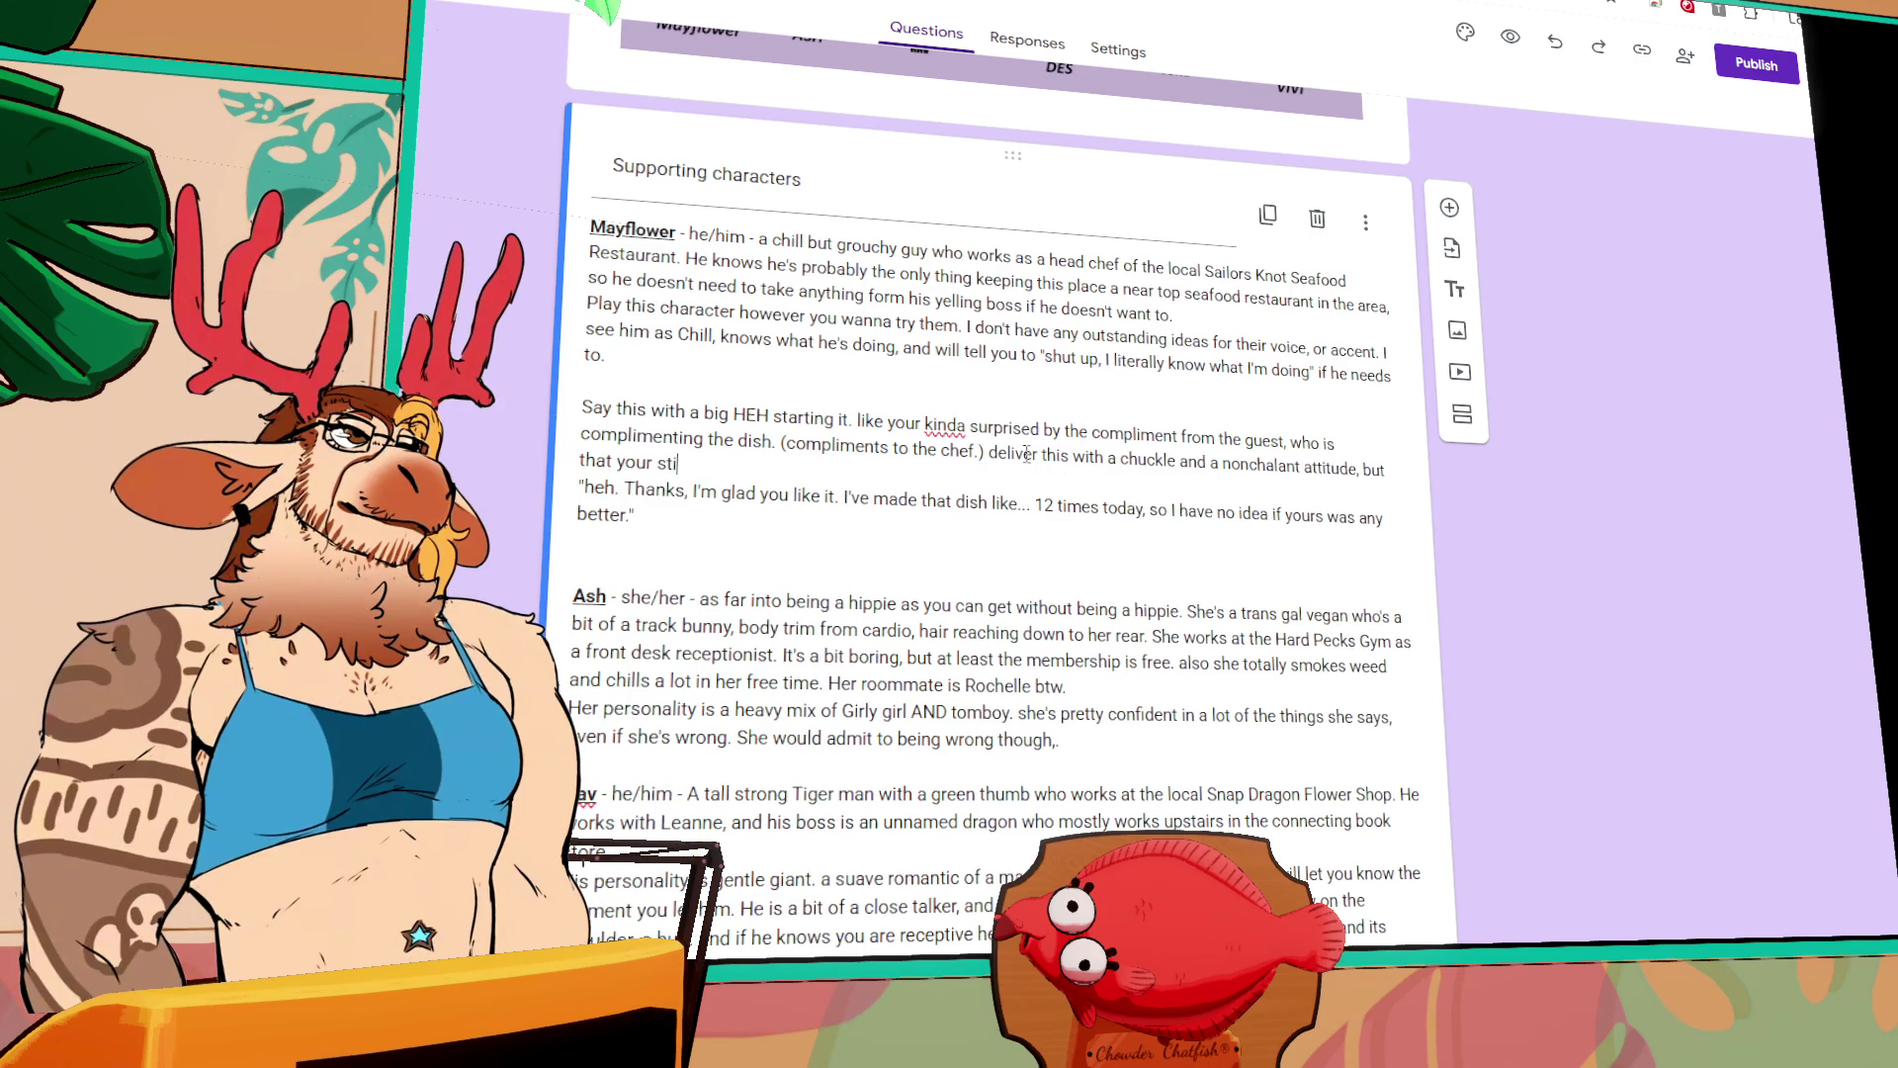
{"action": "type", "text": "ll legitimately t"}
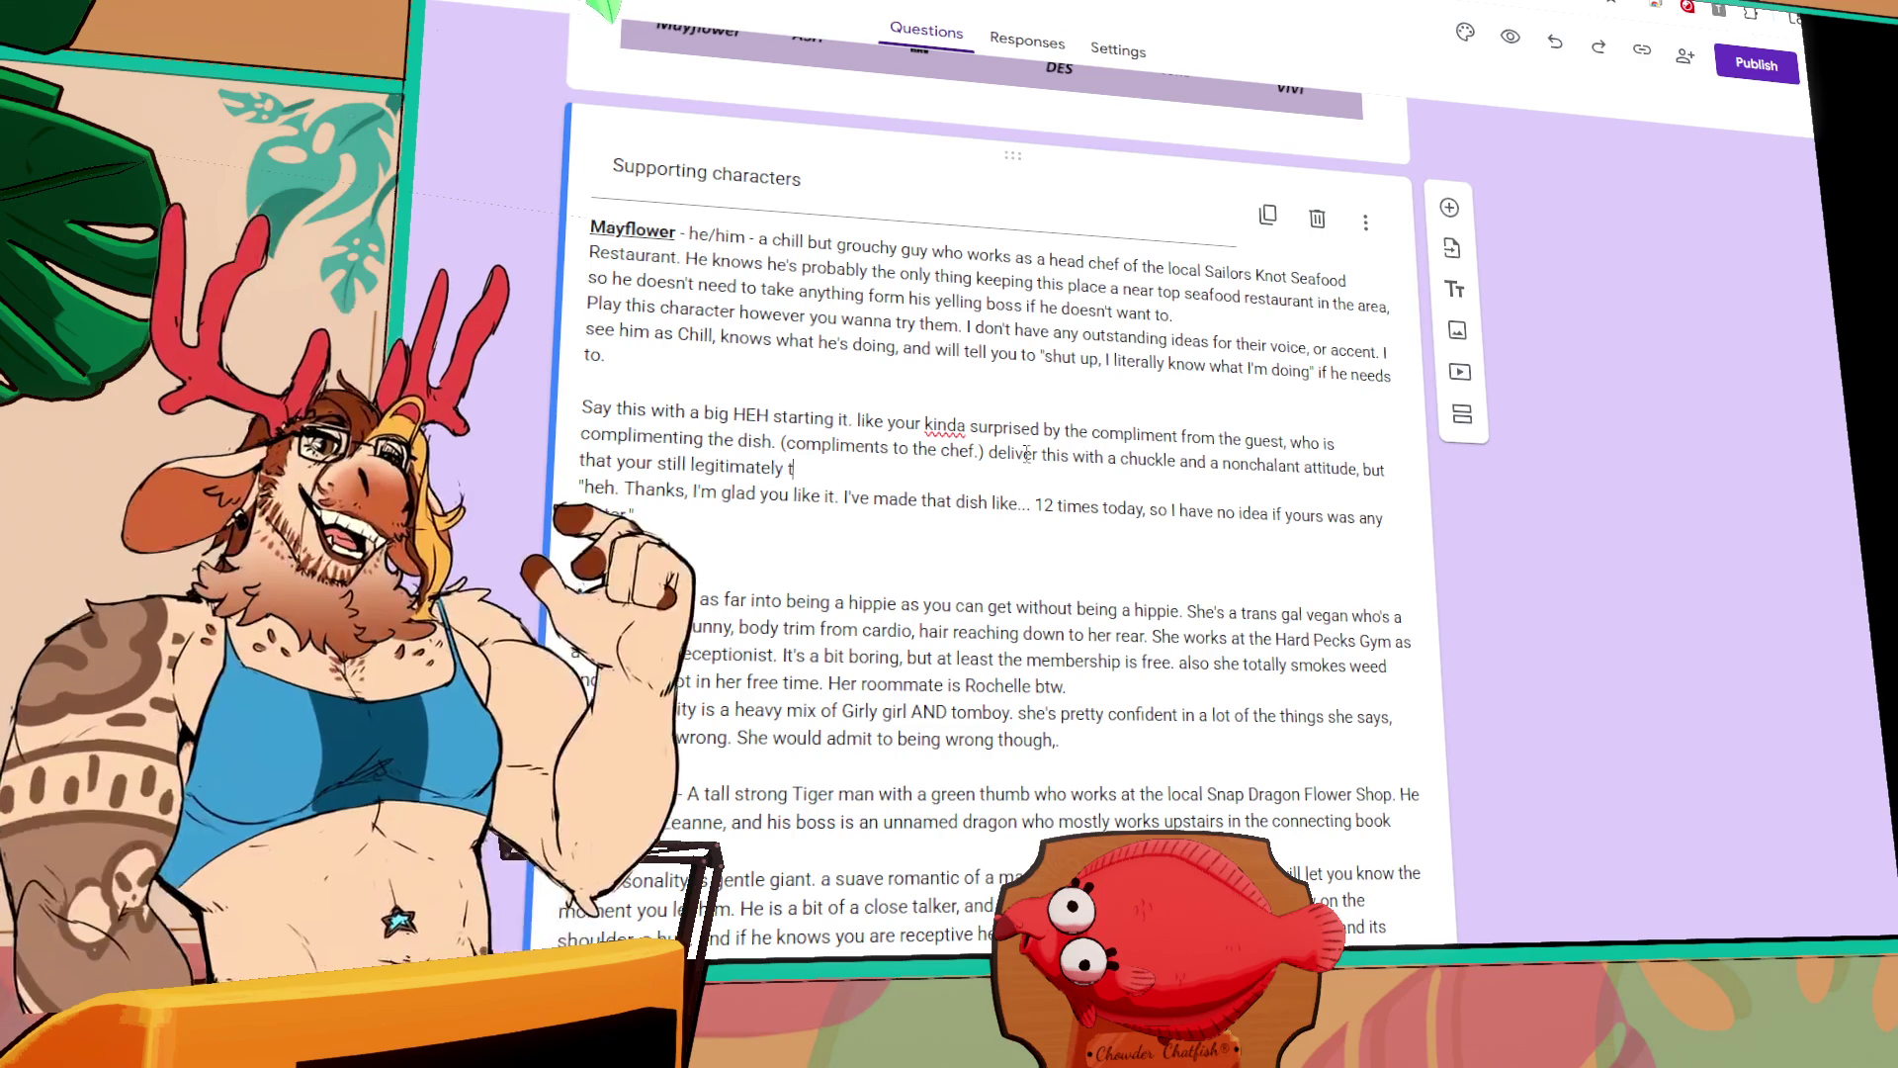
{"action": "type", "text": "hankful for their"}
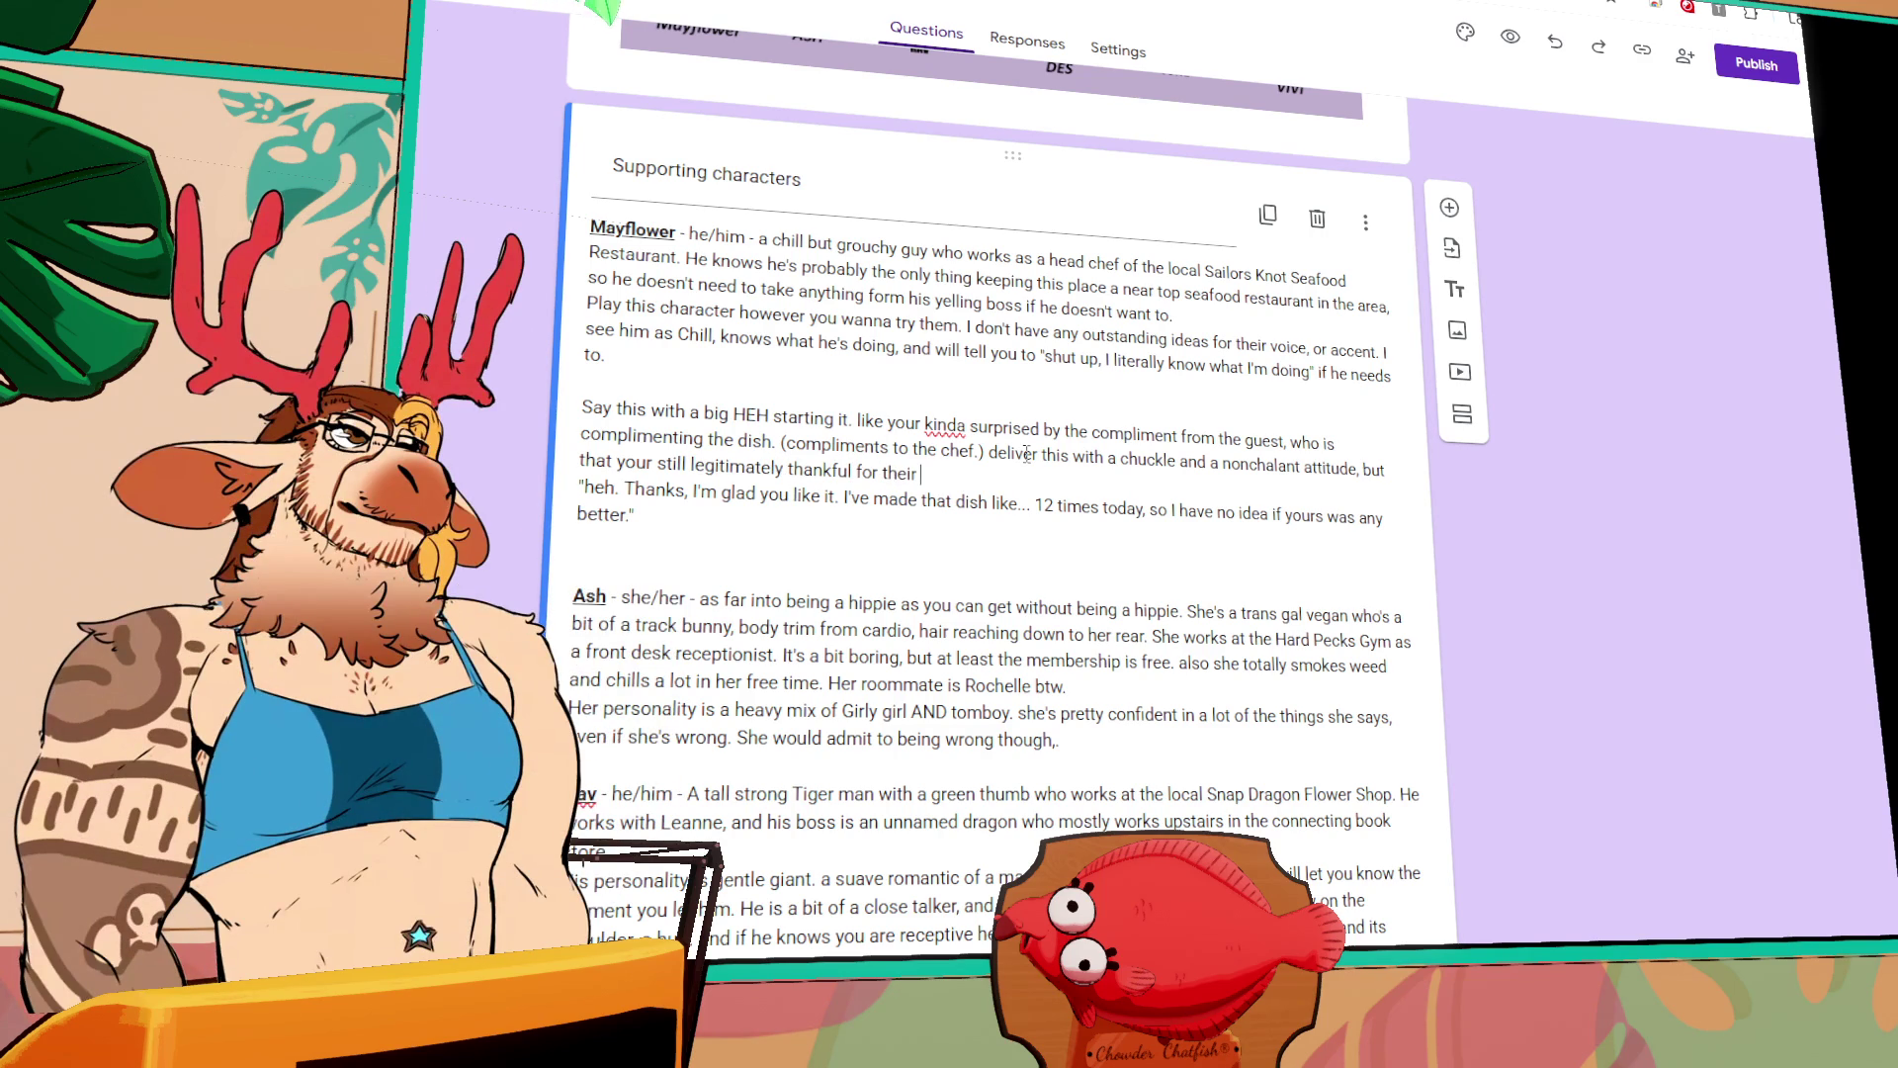
{"action": "type", "text": " words."}
Step: Bold Mayflower's sample line and italicize his 'Say this with' delivery note
{"action": "triple_click", "coordinate": [659, 491]}
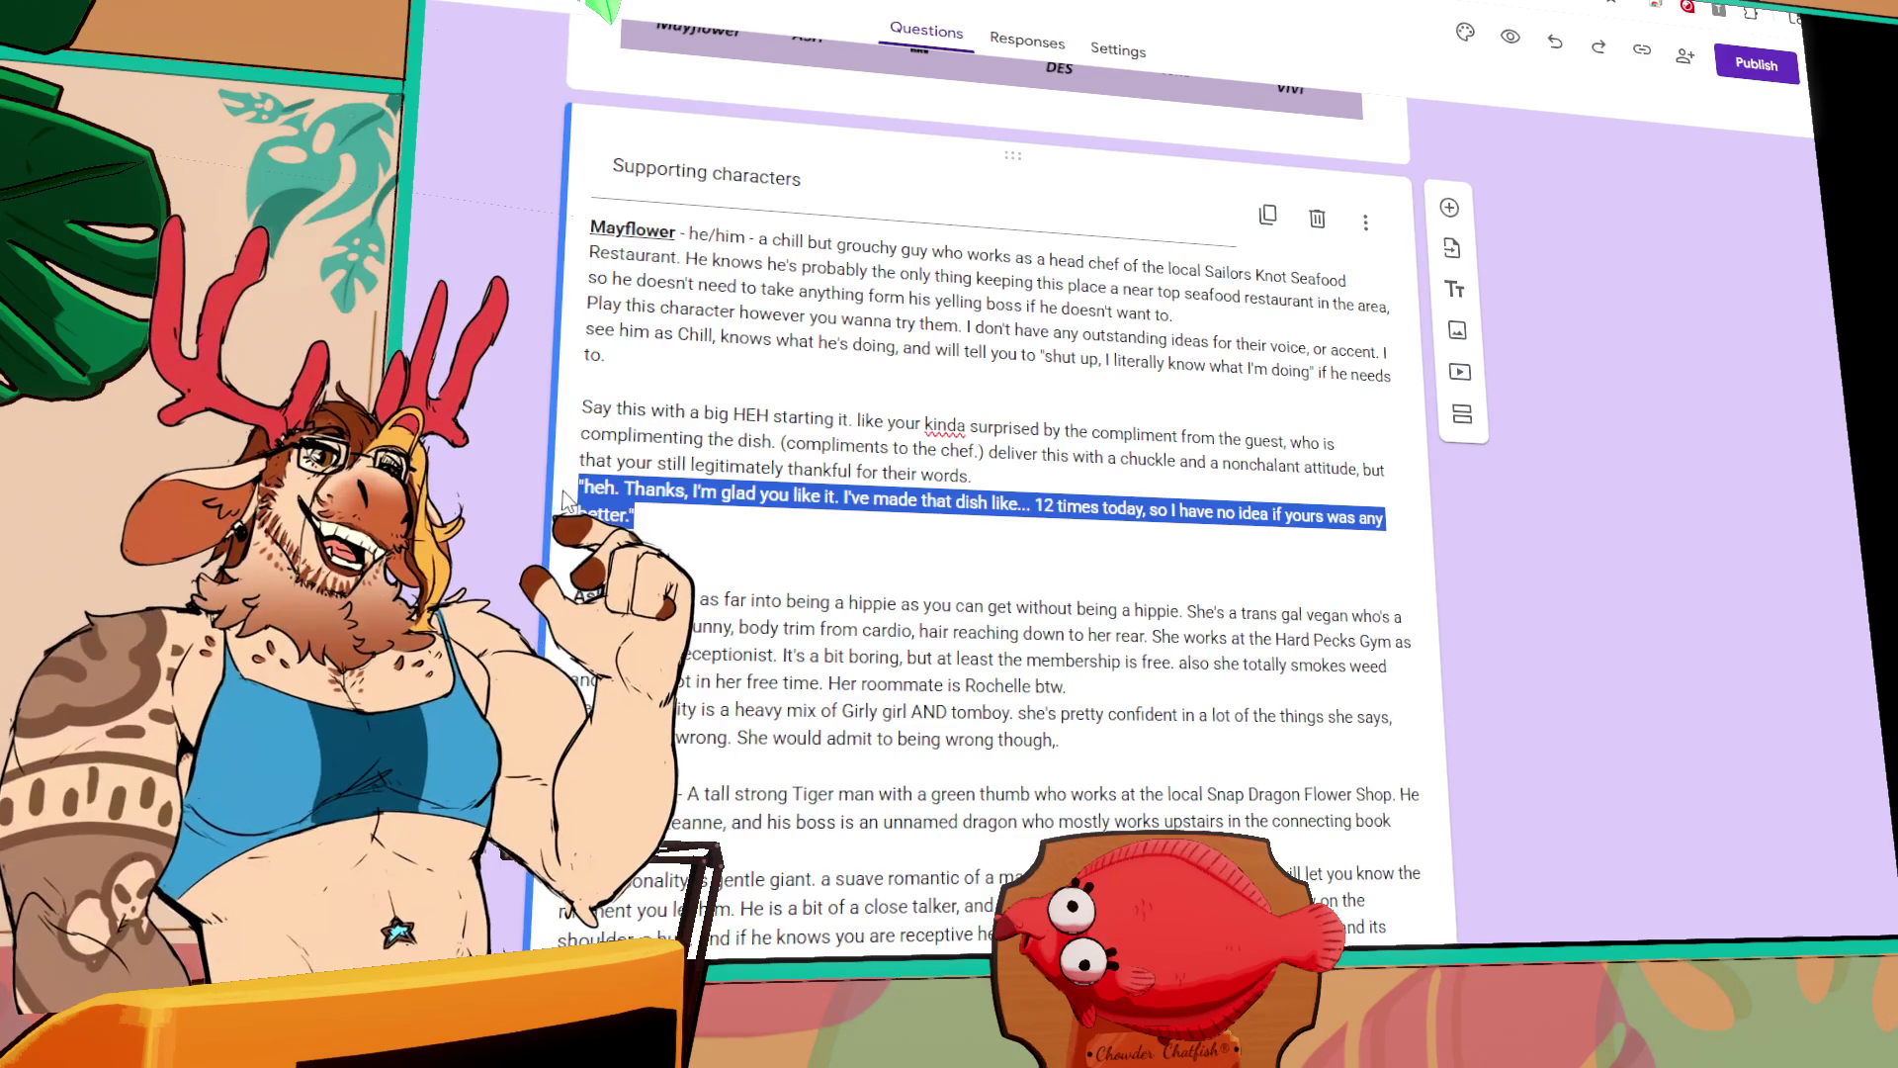
{"action": "key", "text": "Right"}
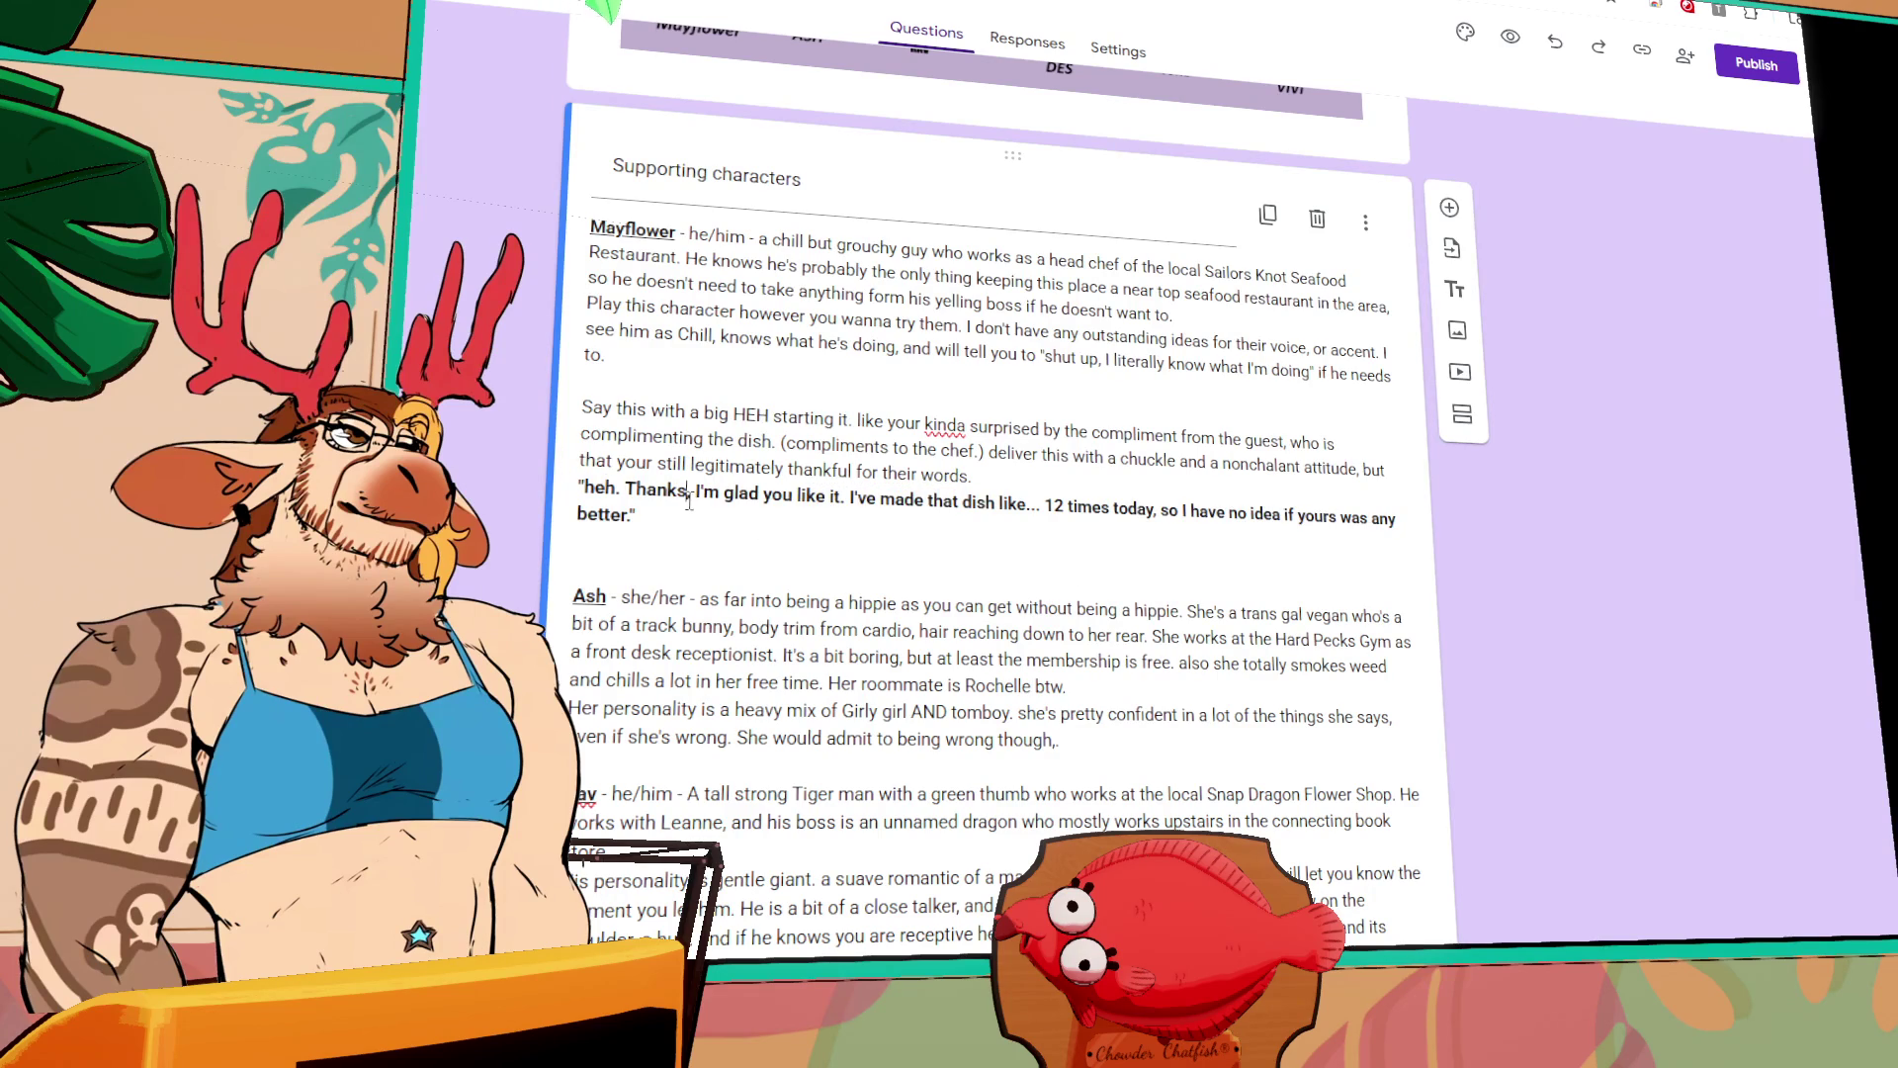
{"action": "key", "text": "ctrl+a"}
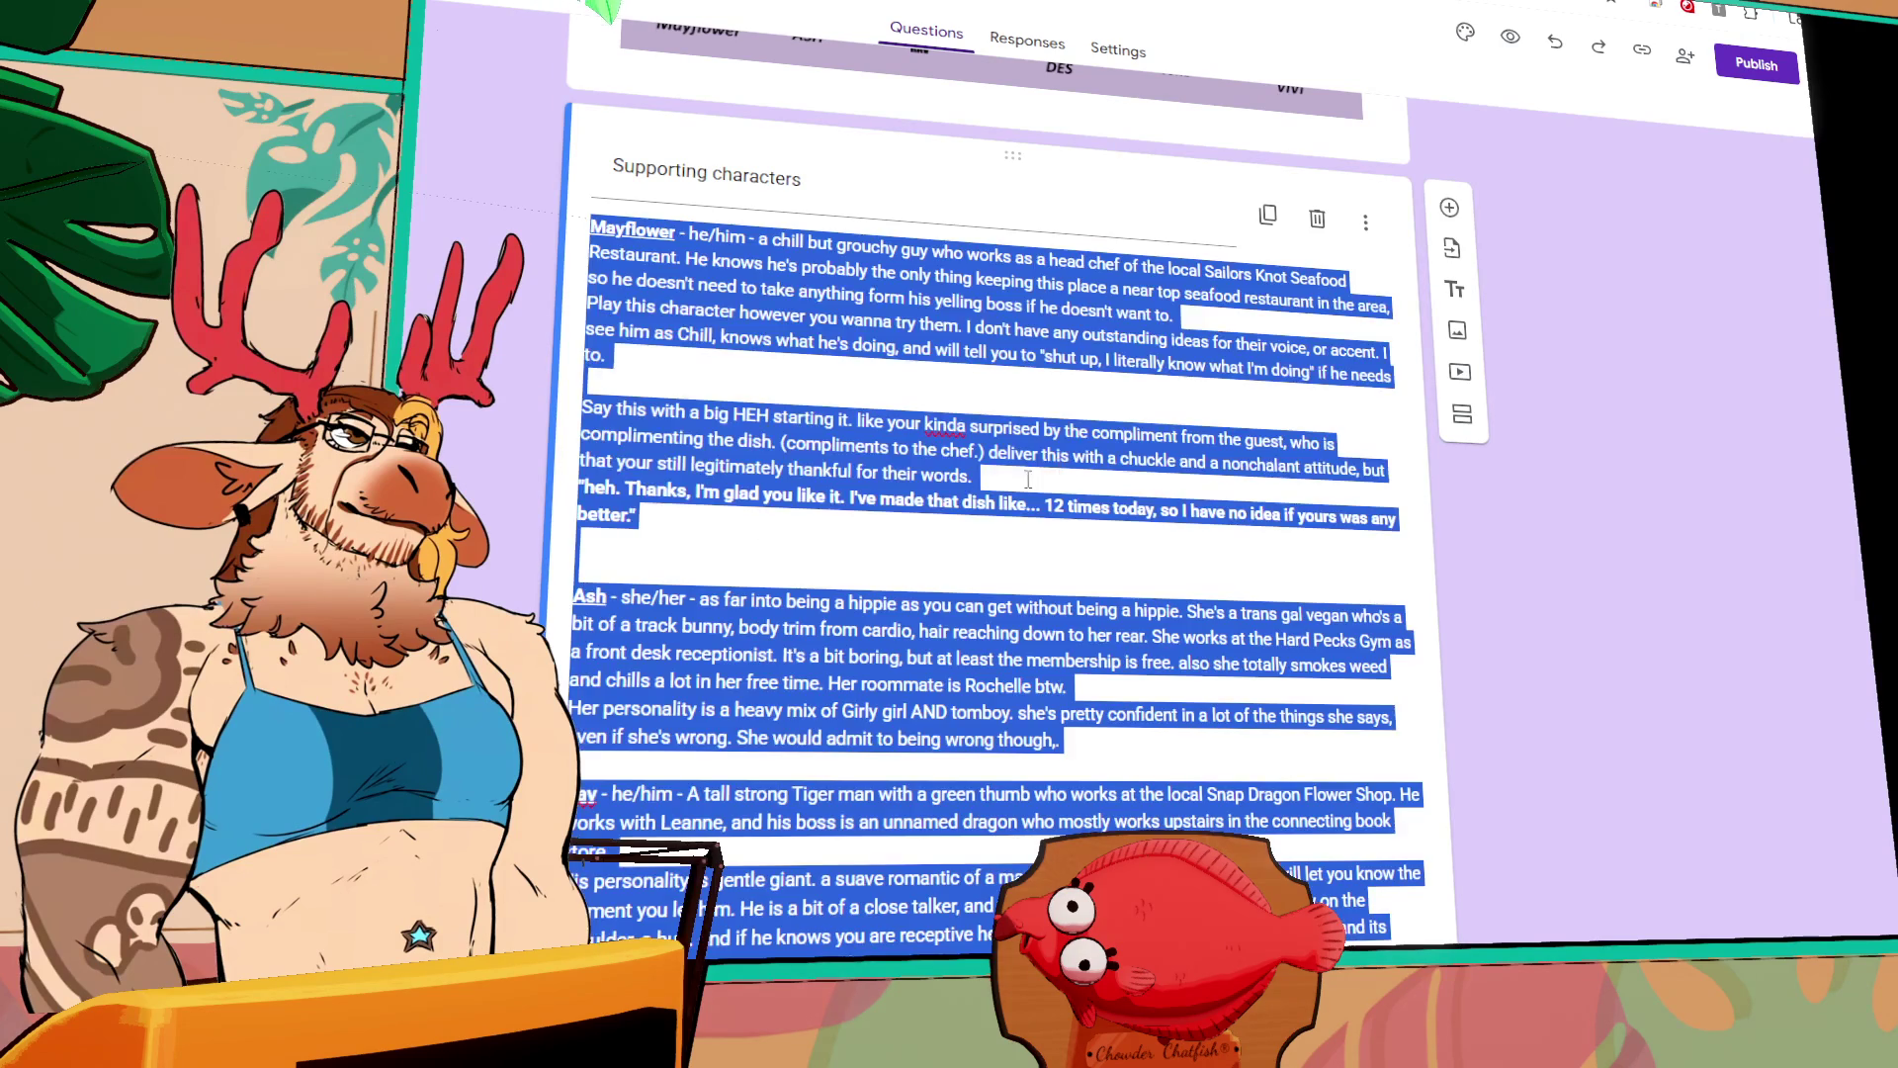
{"action": "left_click", "coordinate": [578, 410]}
{"action": "triple_click", "coordinate": [577, 411]}
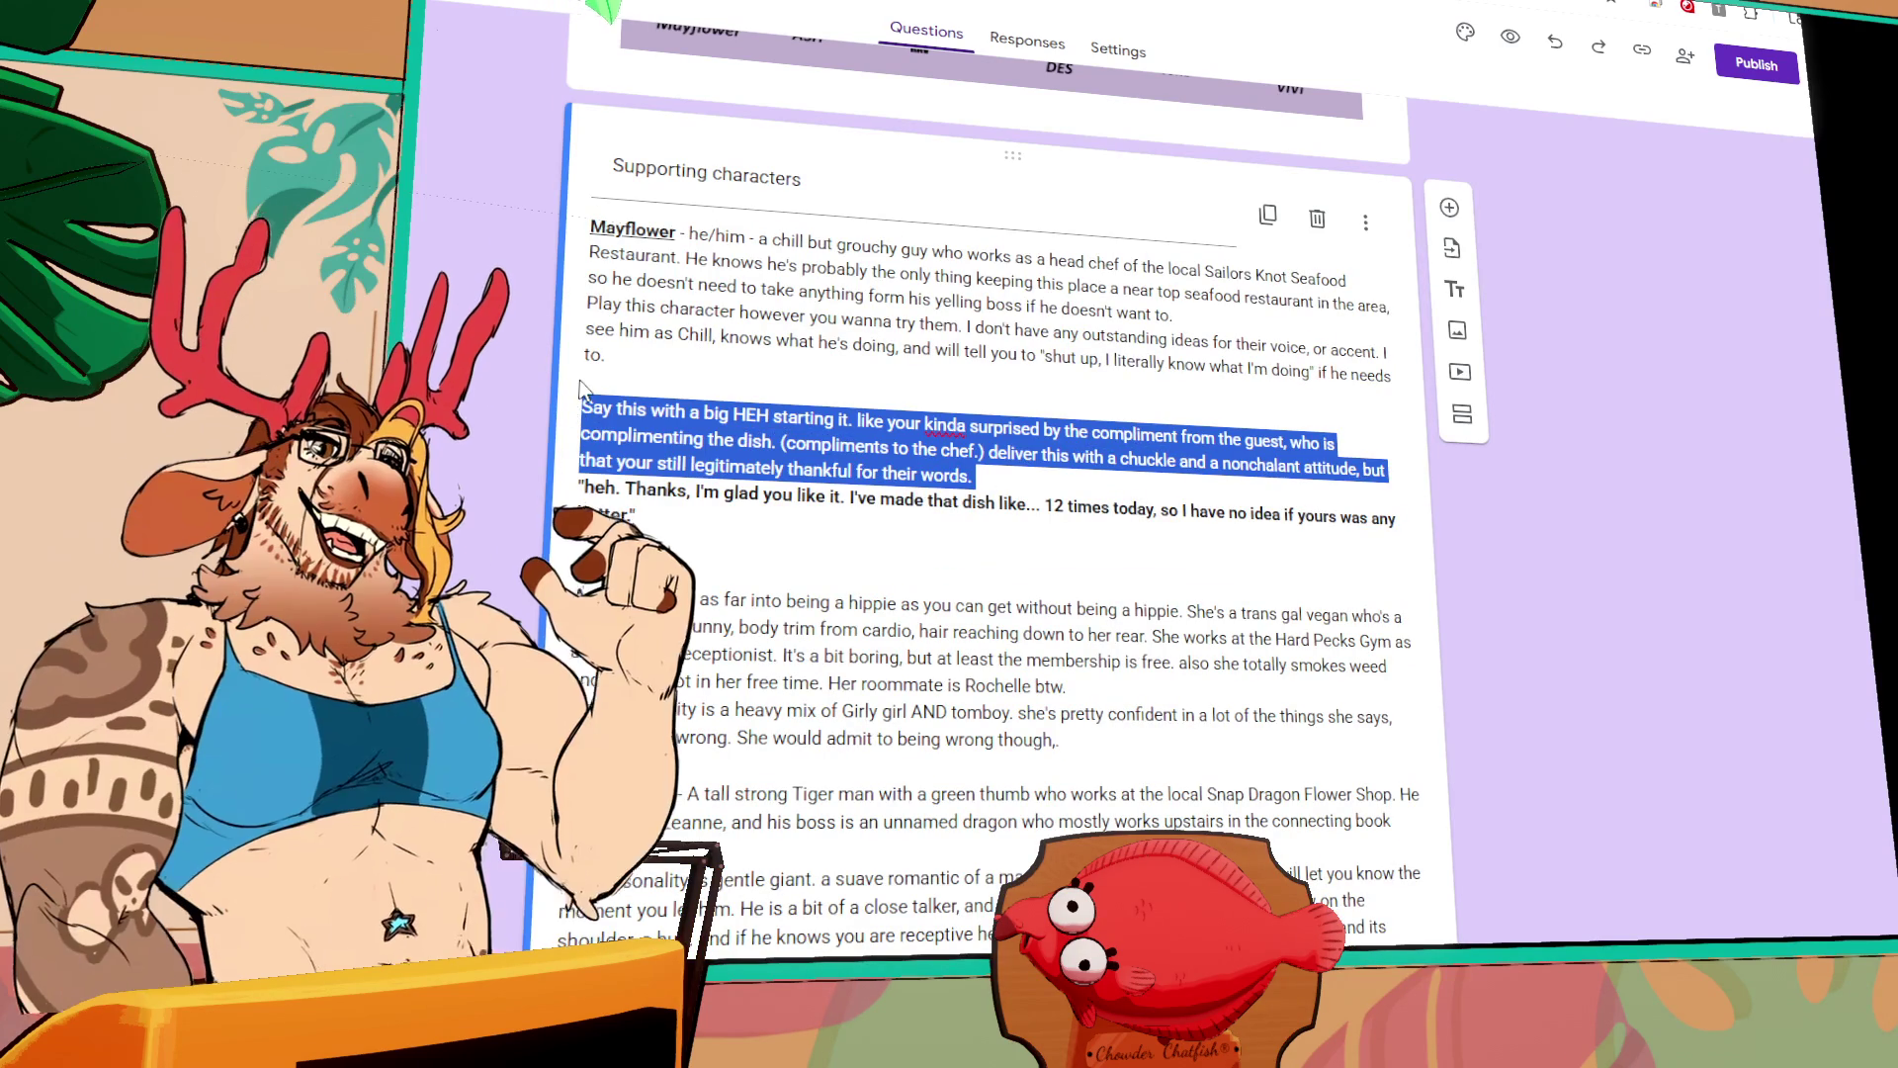
{"action": "key", "text": "ctrl+i"}
{"action": "left_click", "coordinate": [954, 501]}
{"action": "key", "text": "Down"}
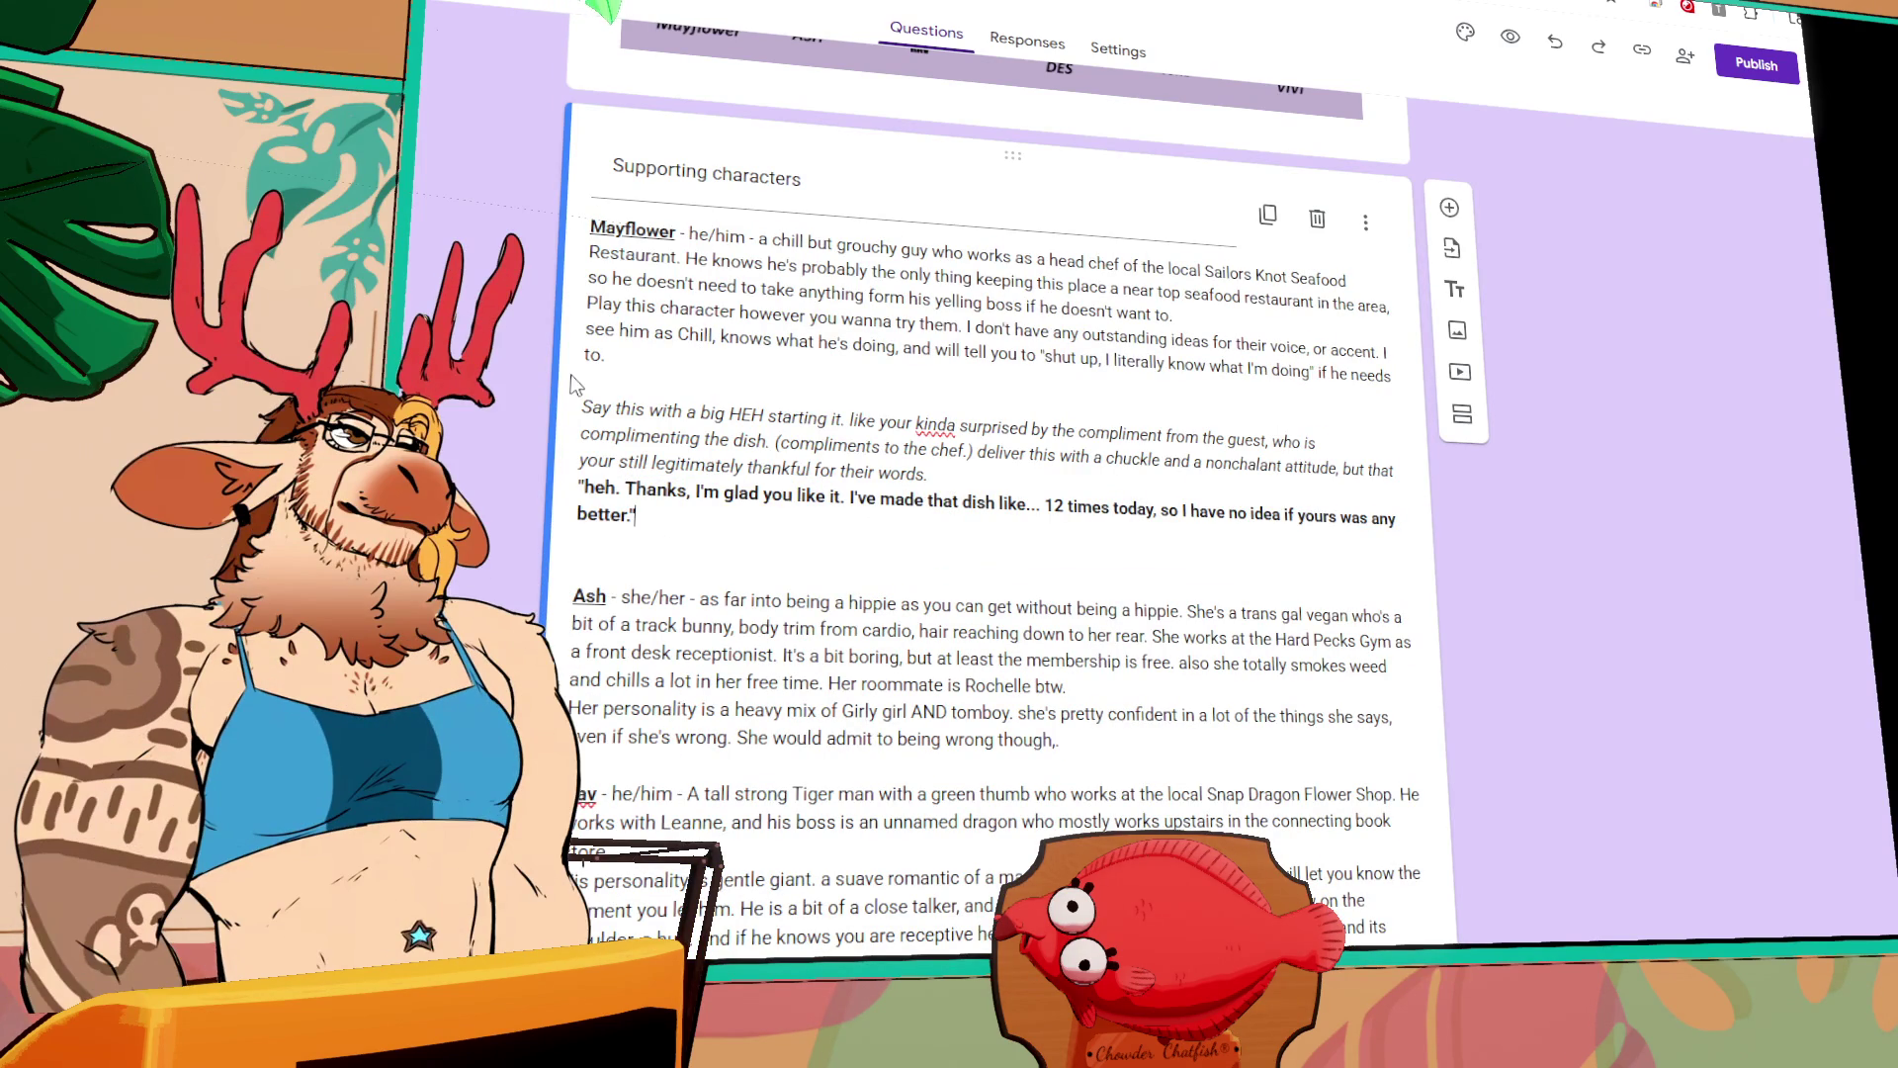
Step: Add dashed separator lines above the delivery note and below the sample line
{"action": "left_click", "coordinate": [600, 377]}
{"action": "type", "text": "--------------"}
{"action": "left_click", "coordinate": [600, 540]}
{"action": "type", "text": "---------------"}
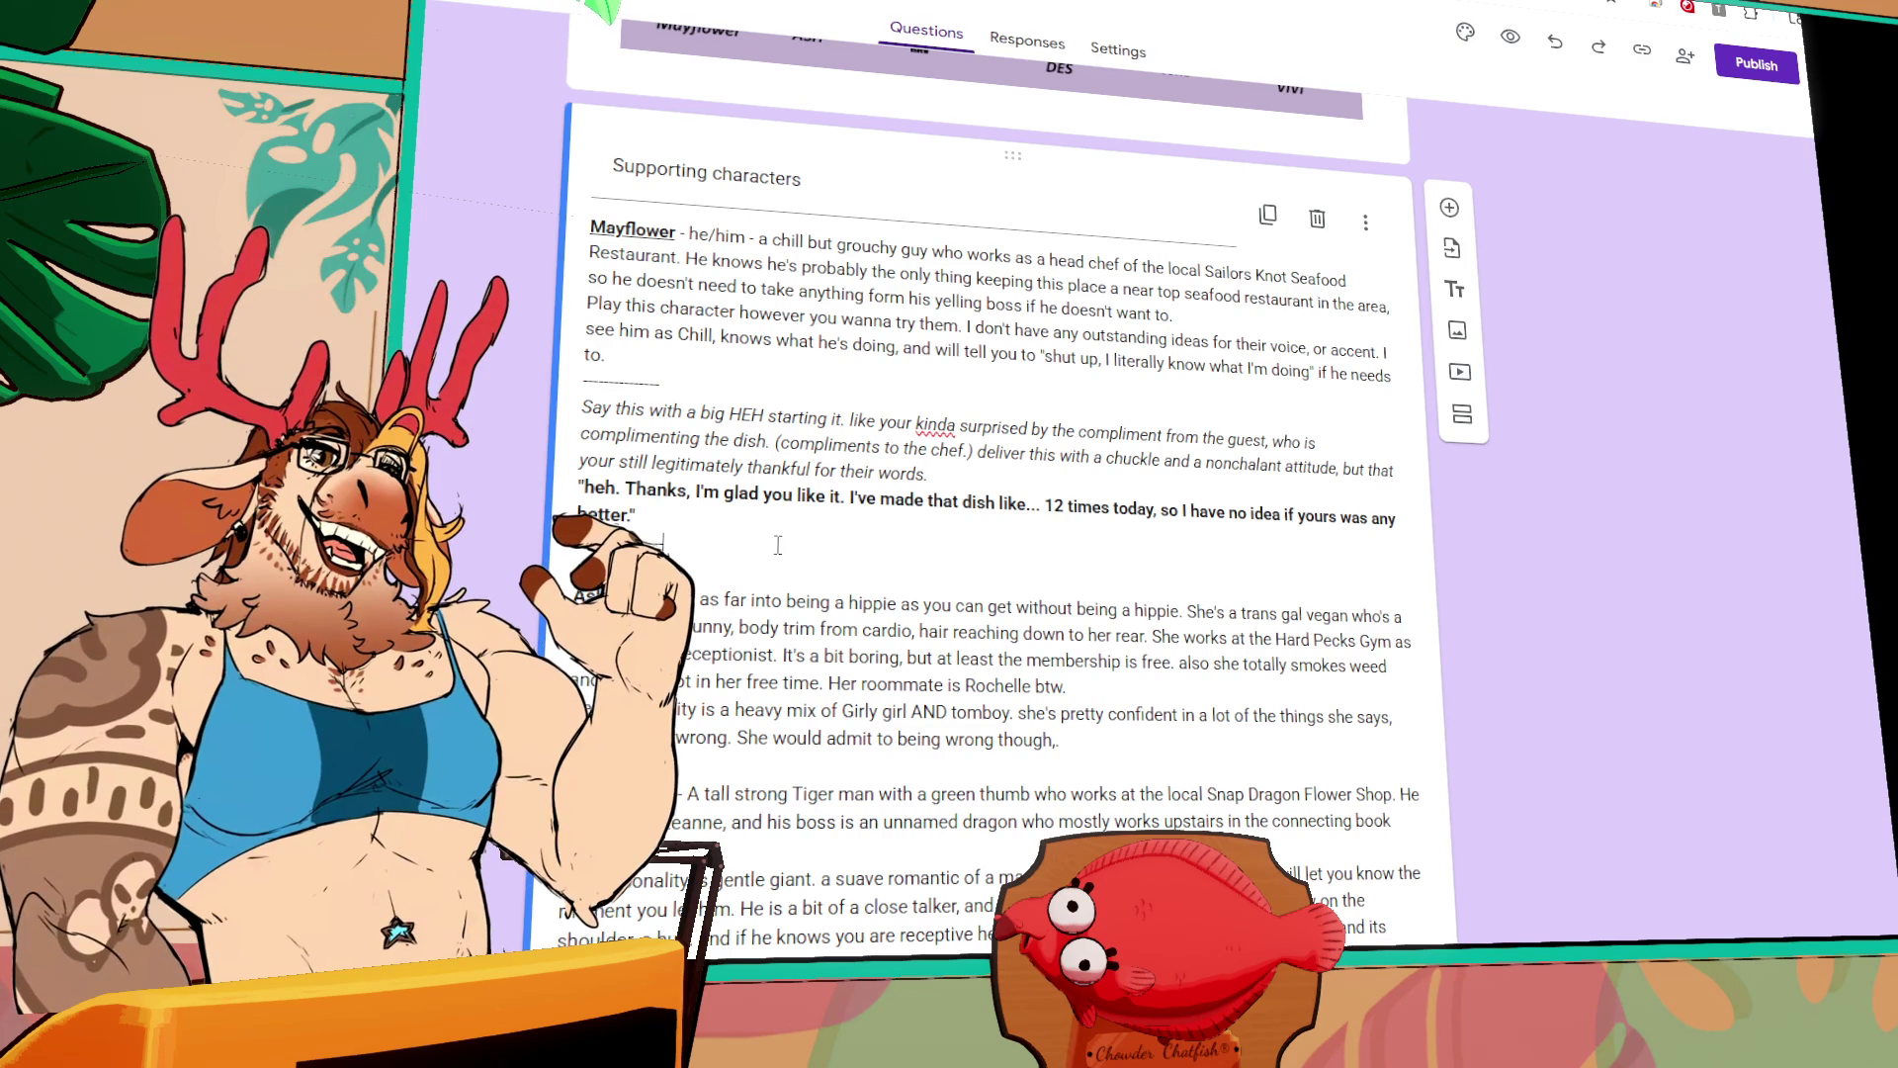
Step: Replace the comma ending Ash's description with a period
{"action": "scroll", "coordinate": [778, 545], "scroll_direction": "down", "scroll_amount": 3}
{"action": "left_click", "coordinate": [1082, 502]}
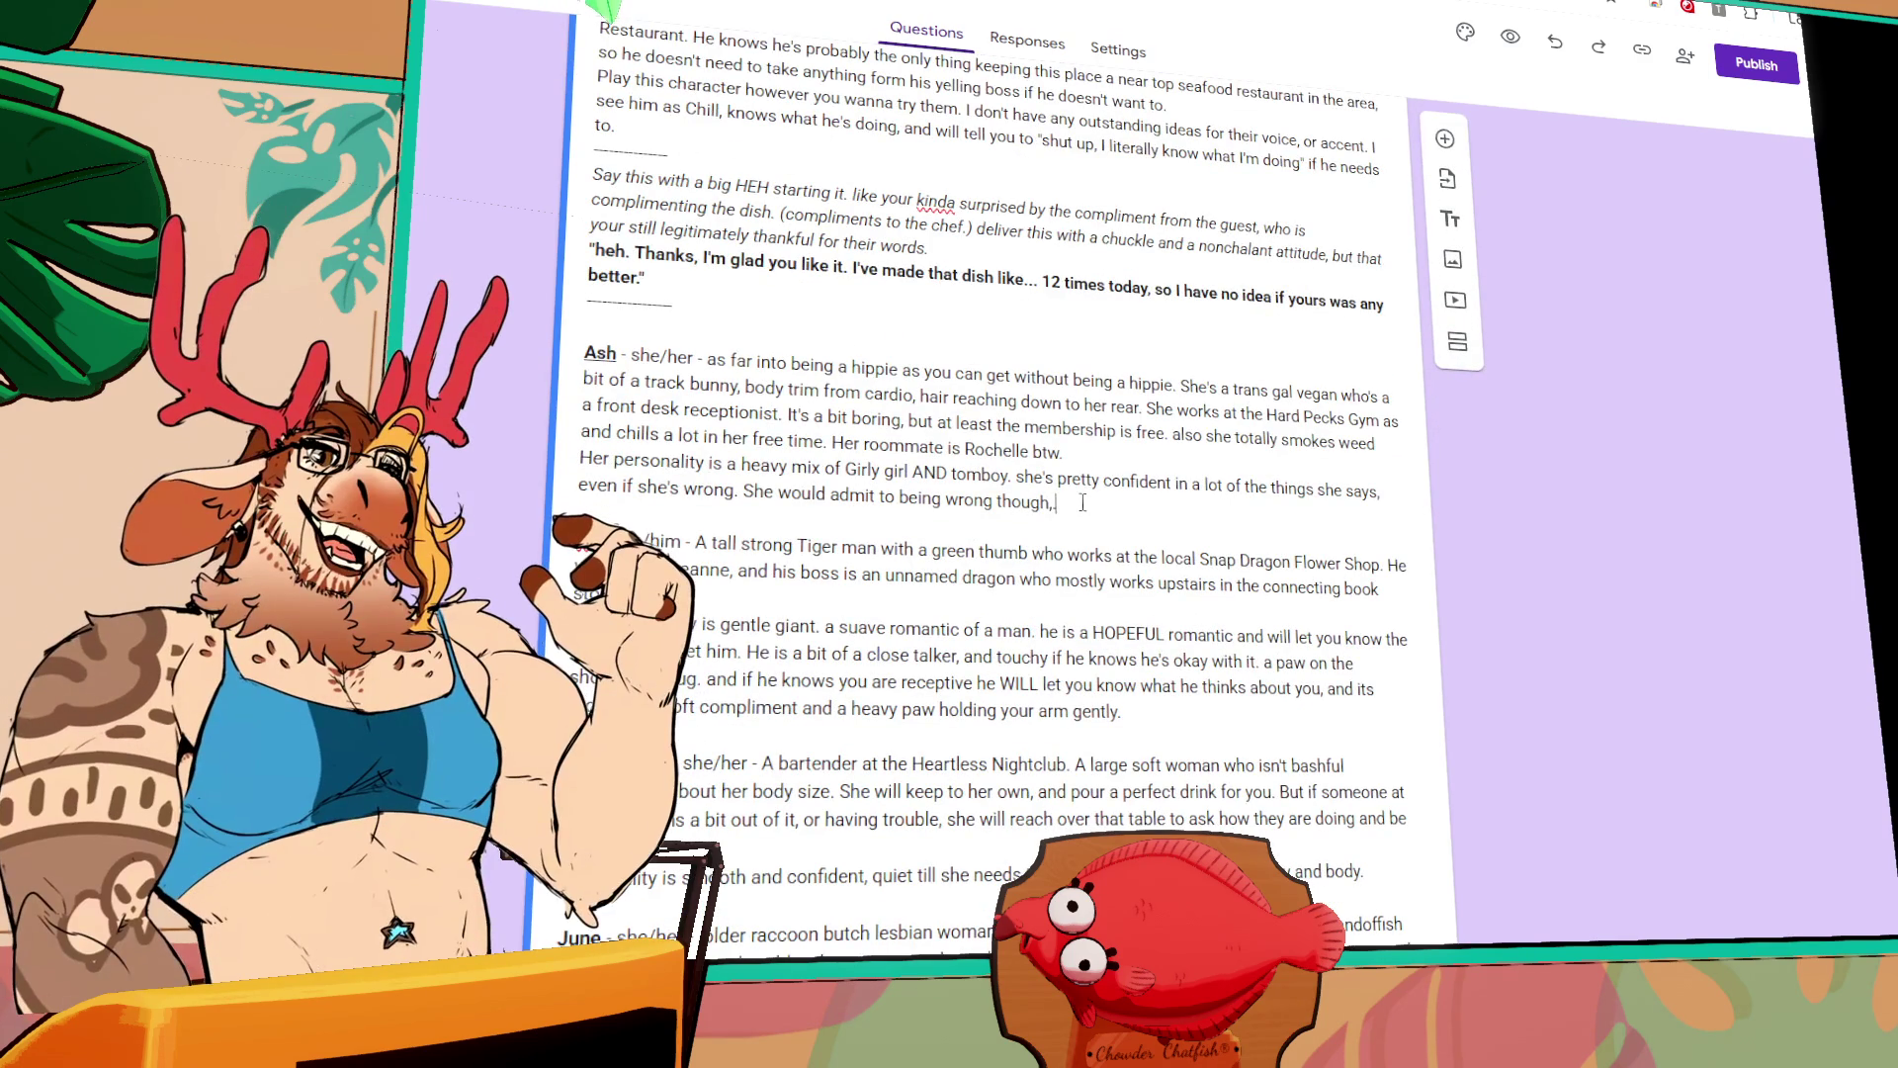
{"action": "key", "text": "BackSpace"}
{"action": "type", "text": "."}
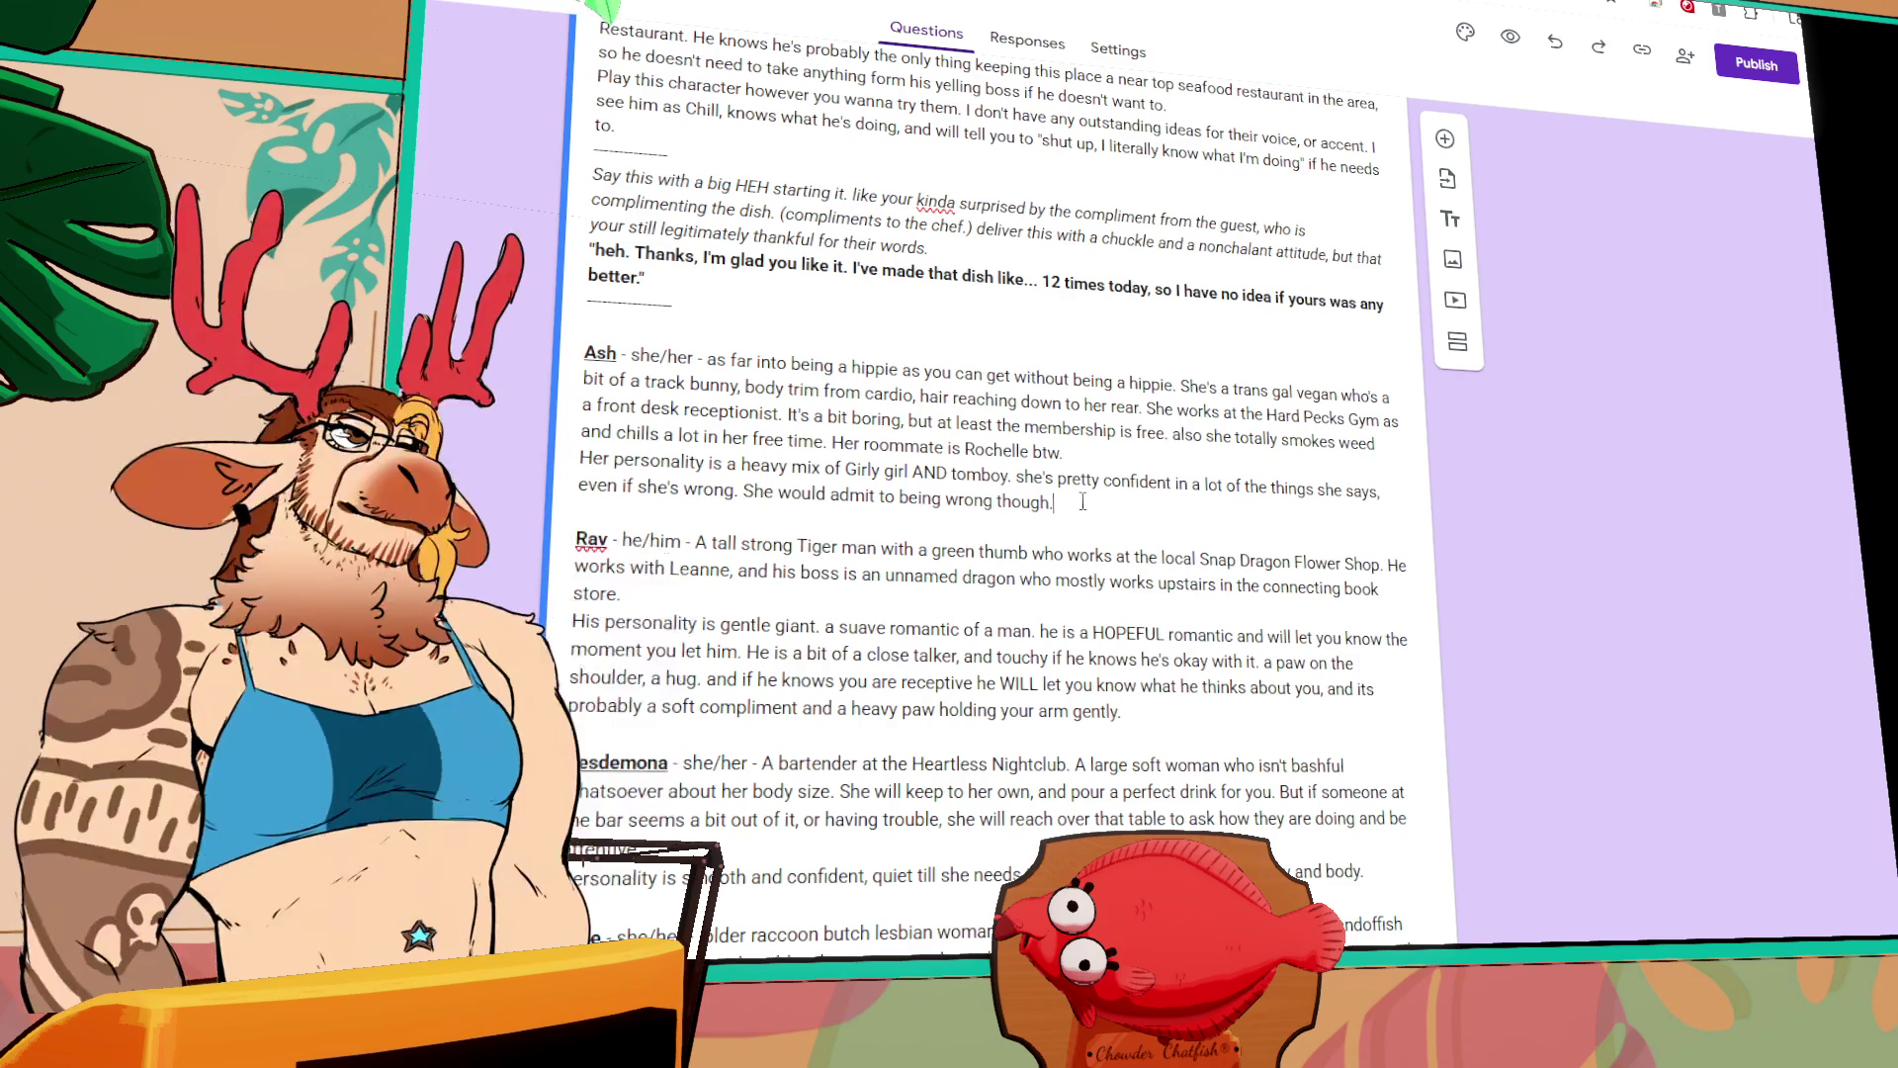
Step: Add blank lines below Ash's description
{"action": "scroll", "coordinate": [1083, 502], "scroll_direction": "up", "scroll_amount": 3}
{"action": "scroll", "coordinate": [989, 514], "scroll_direction": "down", "scroll_amount": 3}
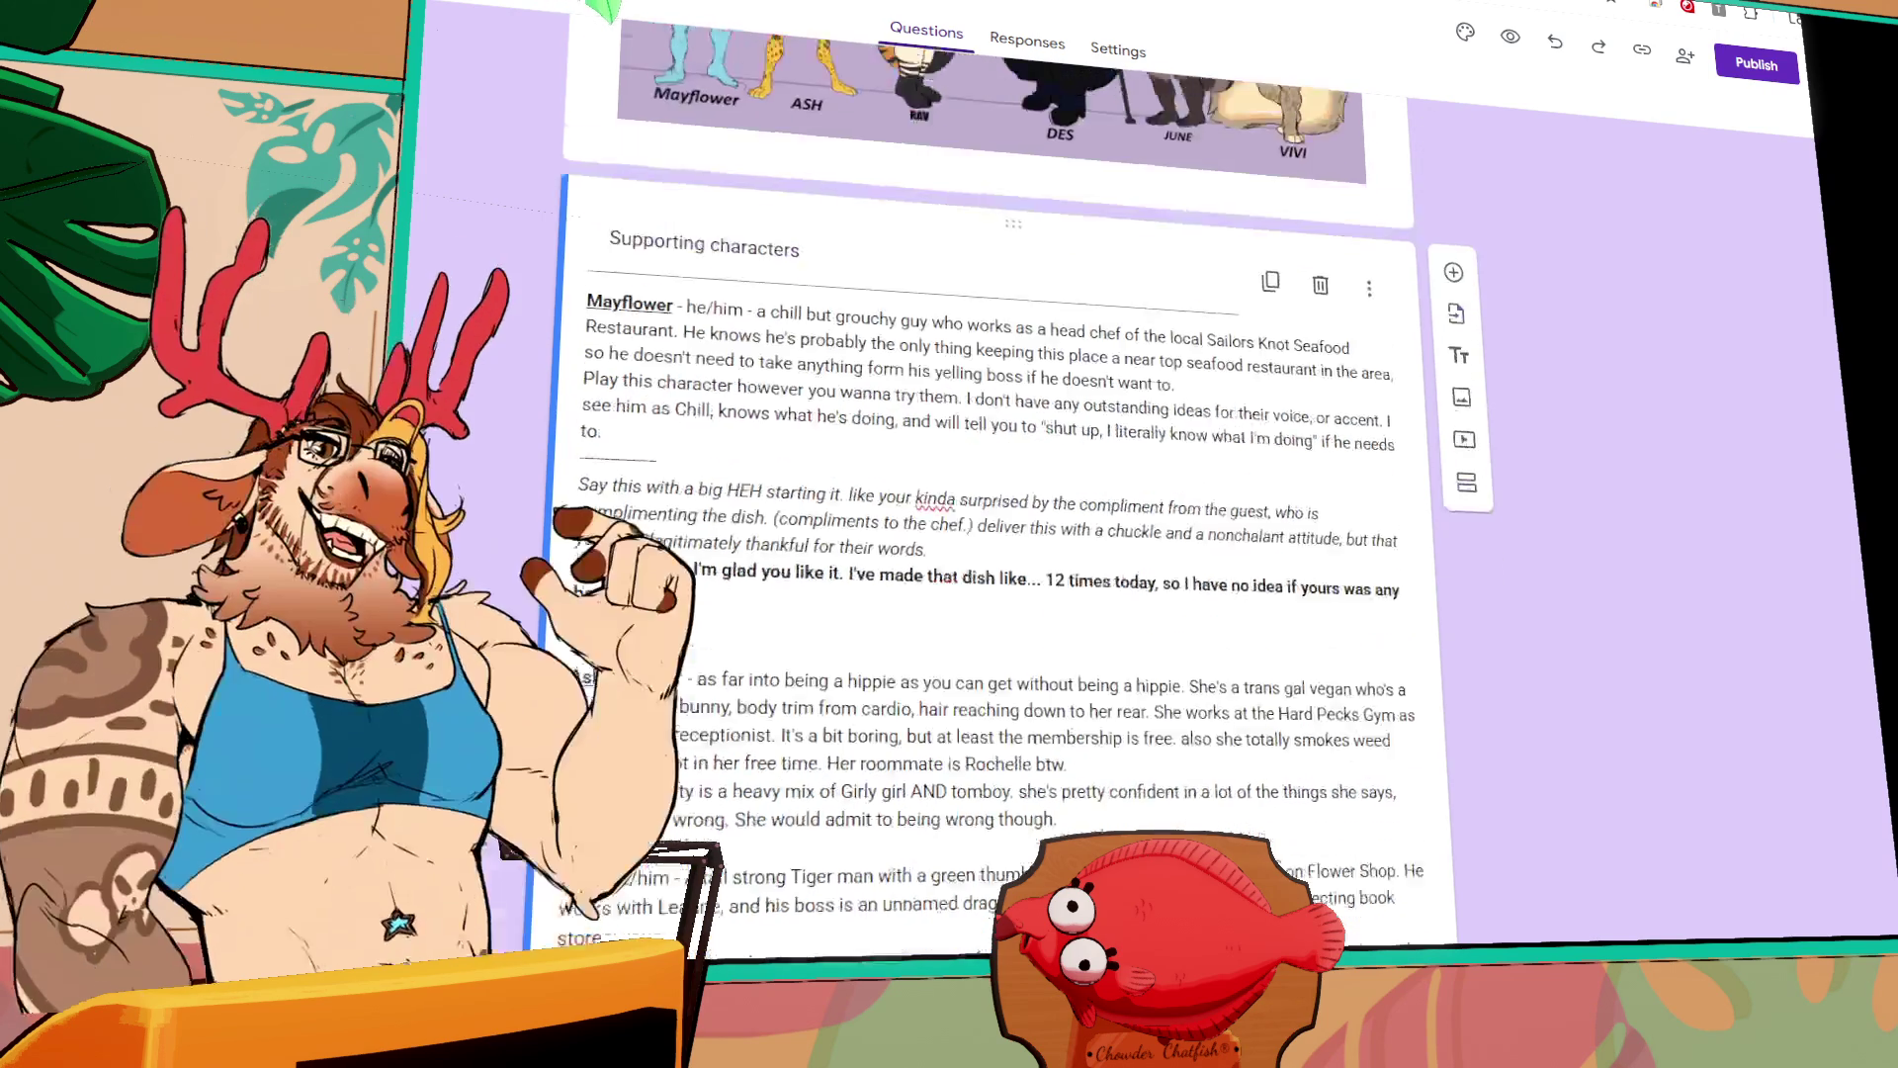
{"action": "left_click", "coordinate": [665, 422]}
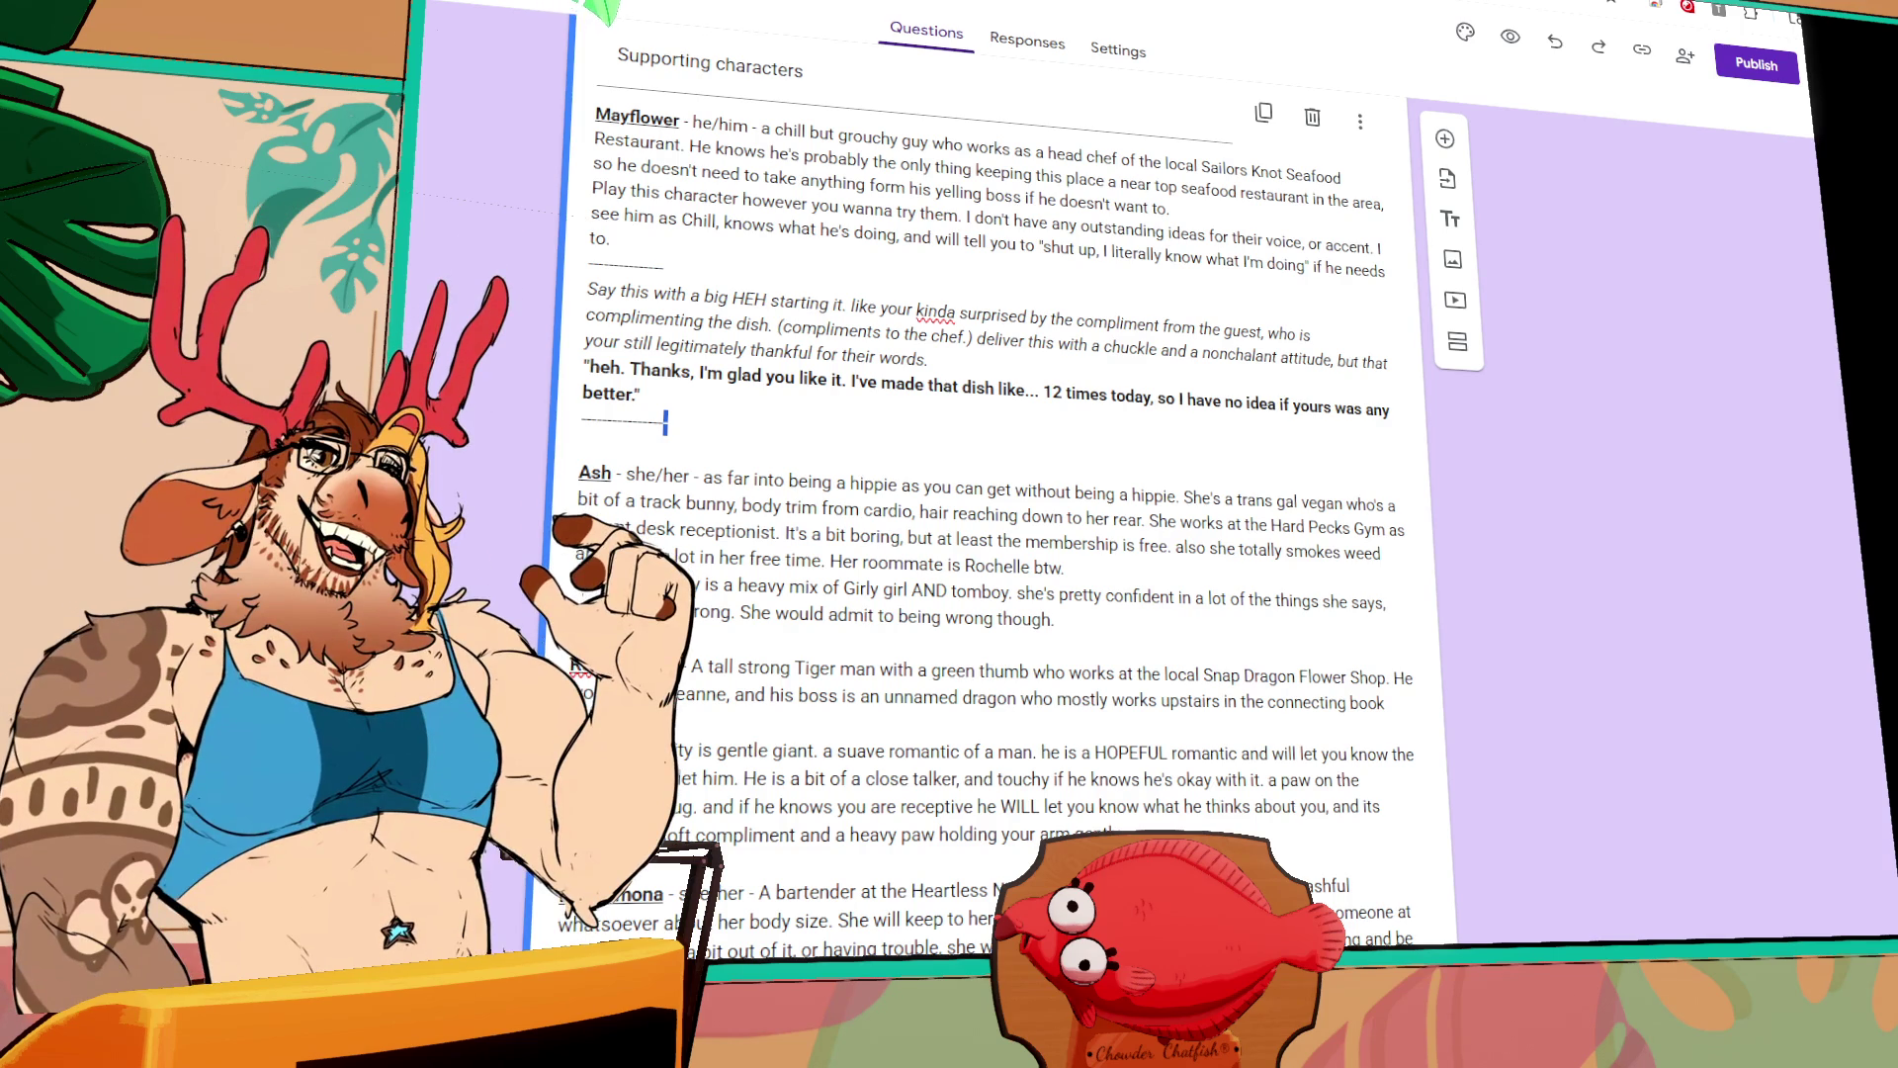
{"action": "left_click", "coordinate": [1152, 620]}
{"action": "key", "text": "Return"}
{"action": "key", "text": "Return"}
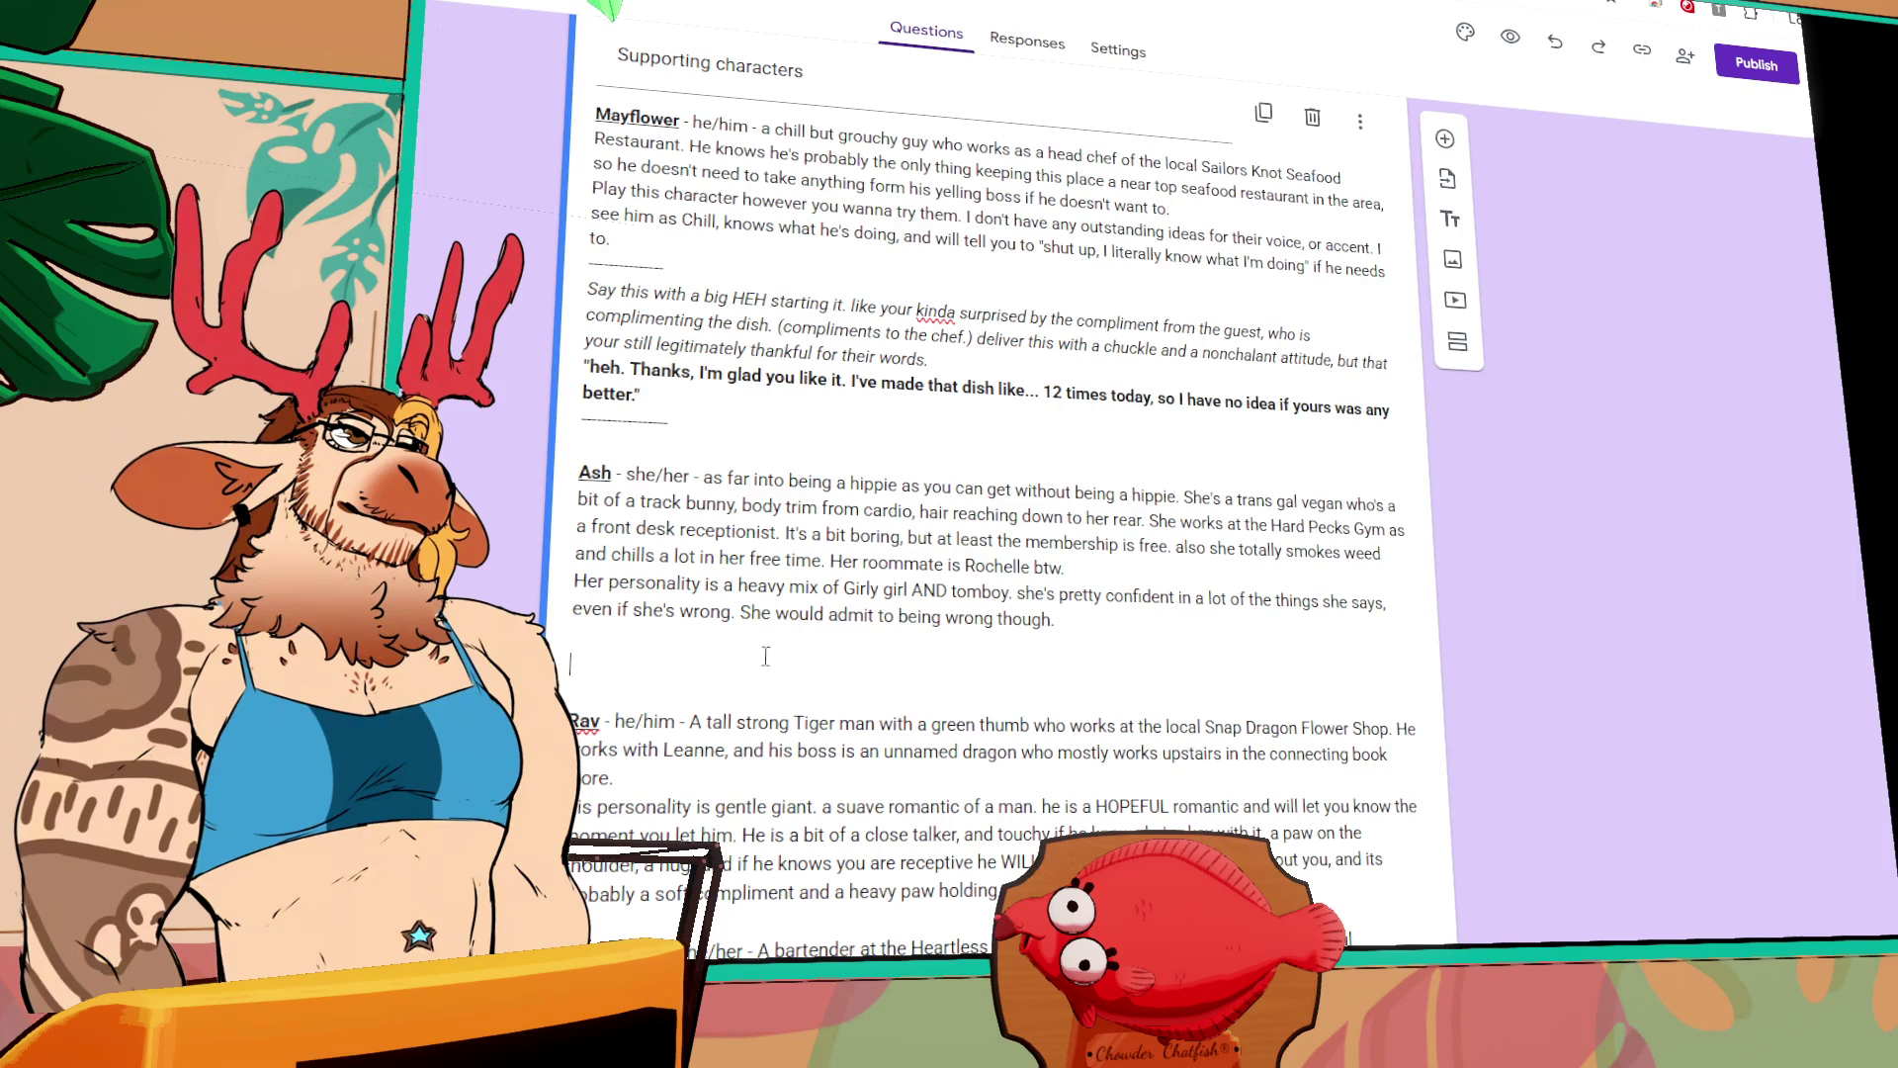
{"action": "left_click", "coordinate": [758, 649]}
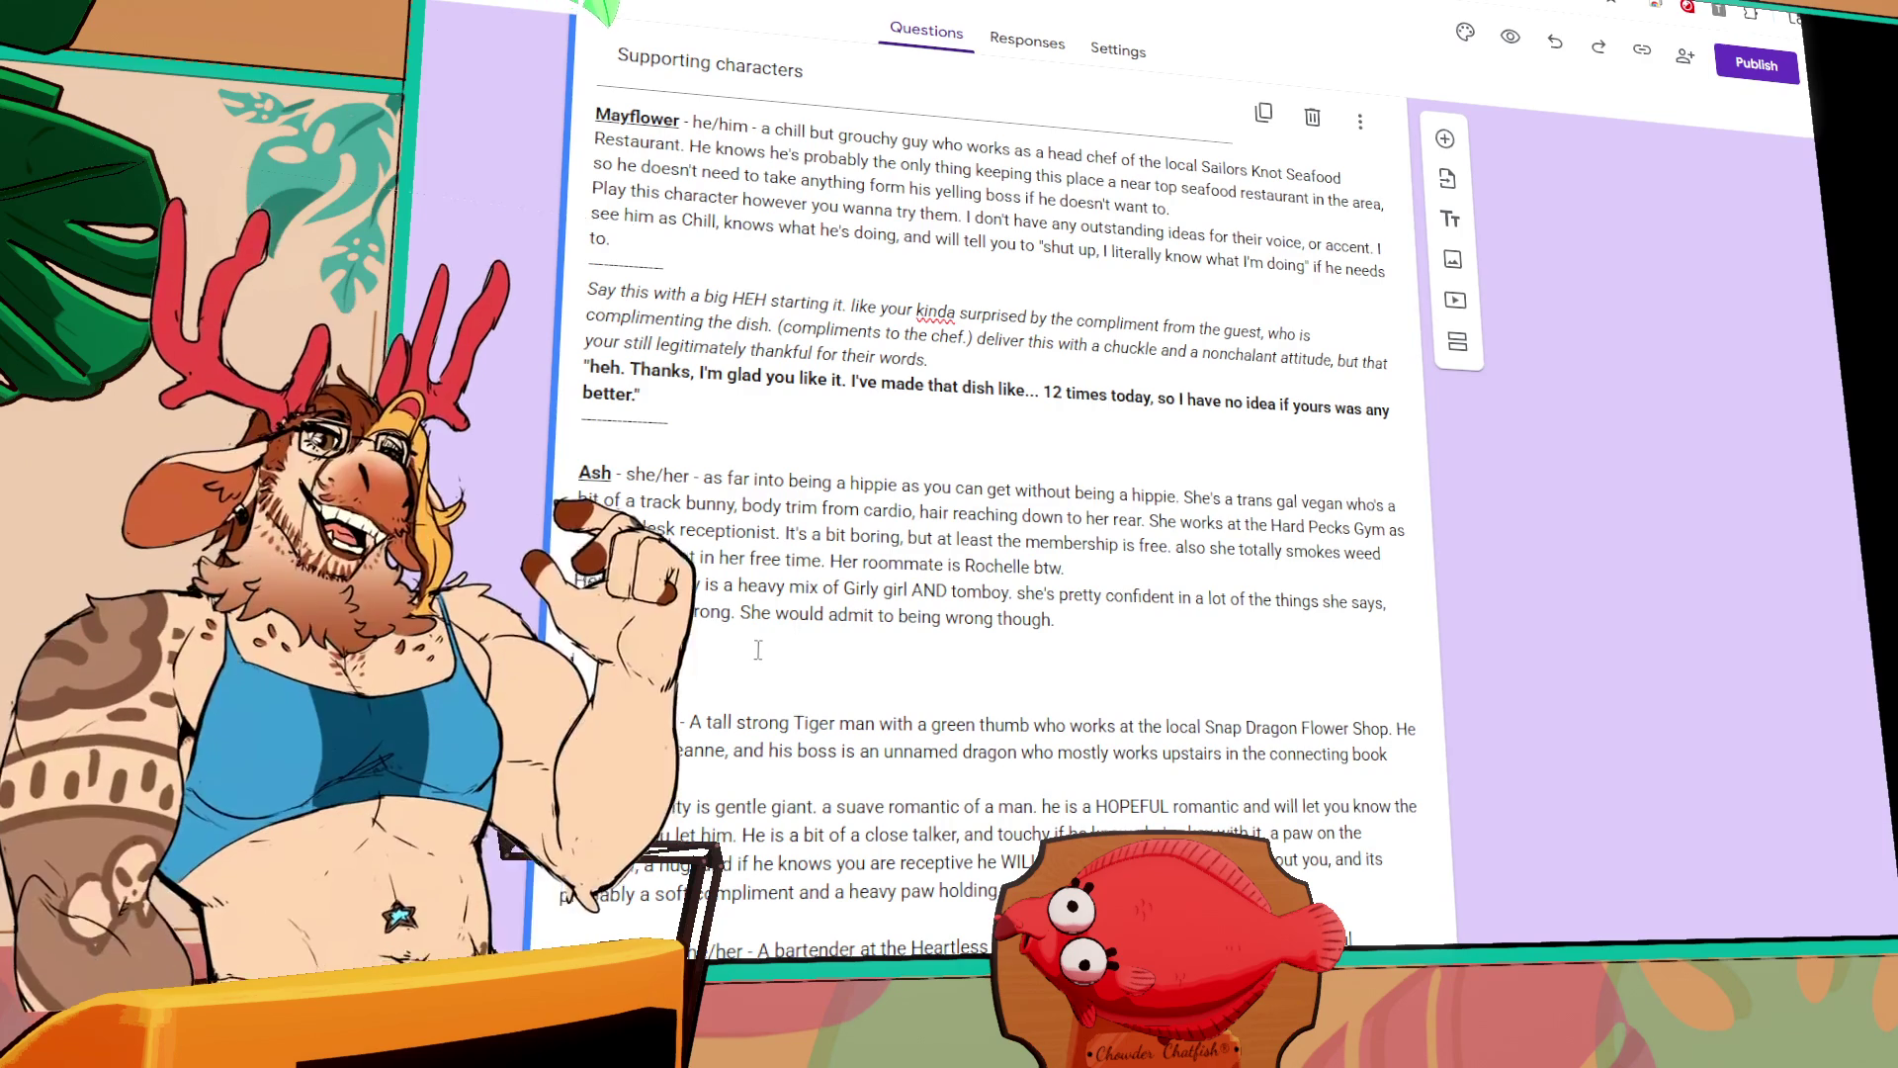
Step: Erase the stray letters and start Ash's sample line with an opening quote mark
{"action": "type", "text": "gjsgds"}
{"action": "key", "text": "BackSpace"}
{"action": "key", "text": "BackSpace"}
{"action": "key", "text": "BackSpace"}
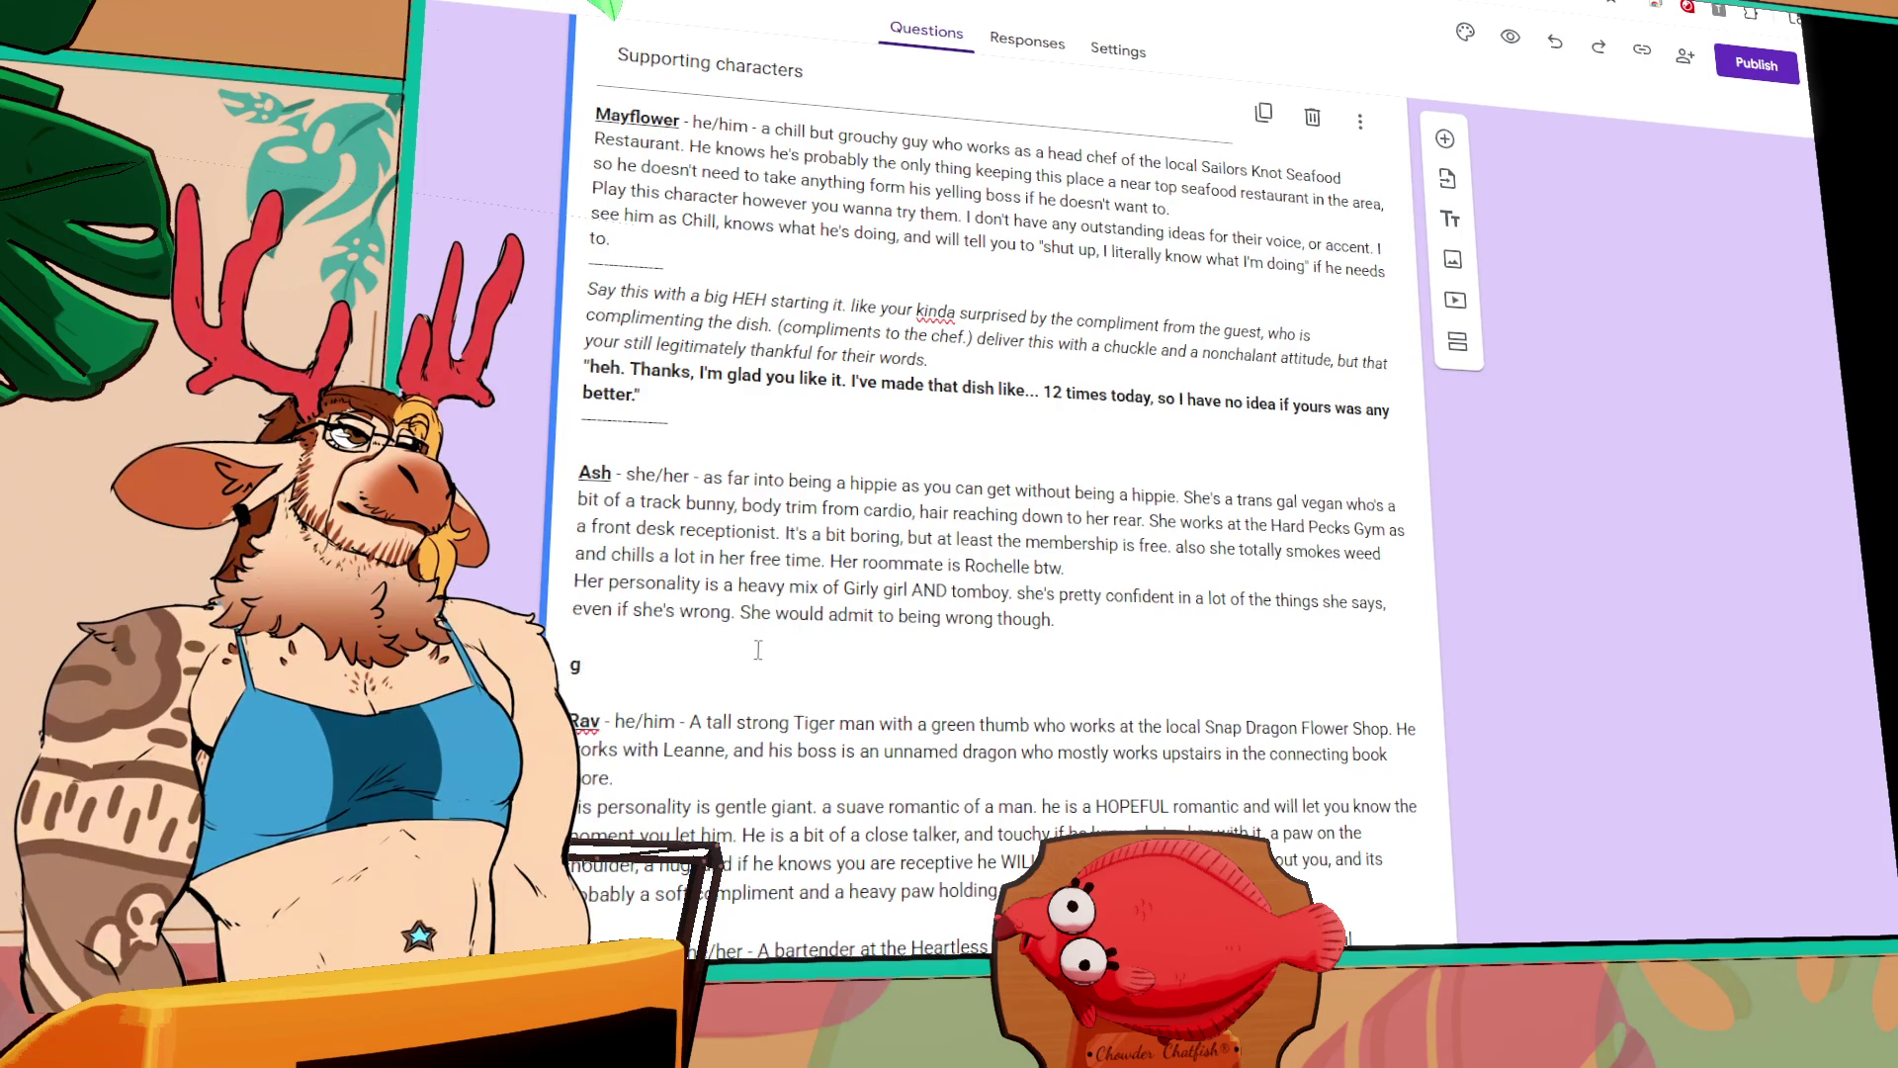
{"action": "type", "text": "\""}
Step: Type Ash's line 'Hey can you do me a favor?' and delete the unfinished follow-up sentence
{"action": "type", "text": "Hey!"}
{"action": "key", "text": "BackSpace"}
{"action": "key", "text": "BackSpace"}
{"action": "type", "text": "y can "}
{"action": "type", "text": "you do me a favor?"}
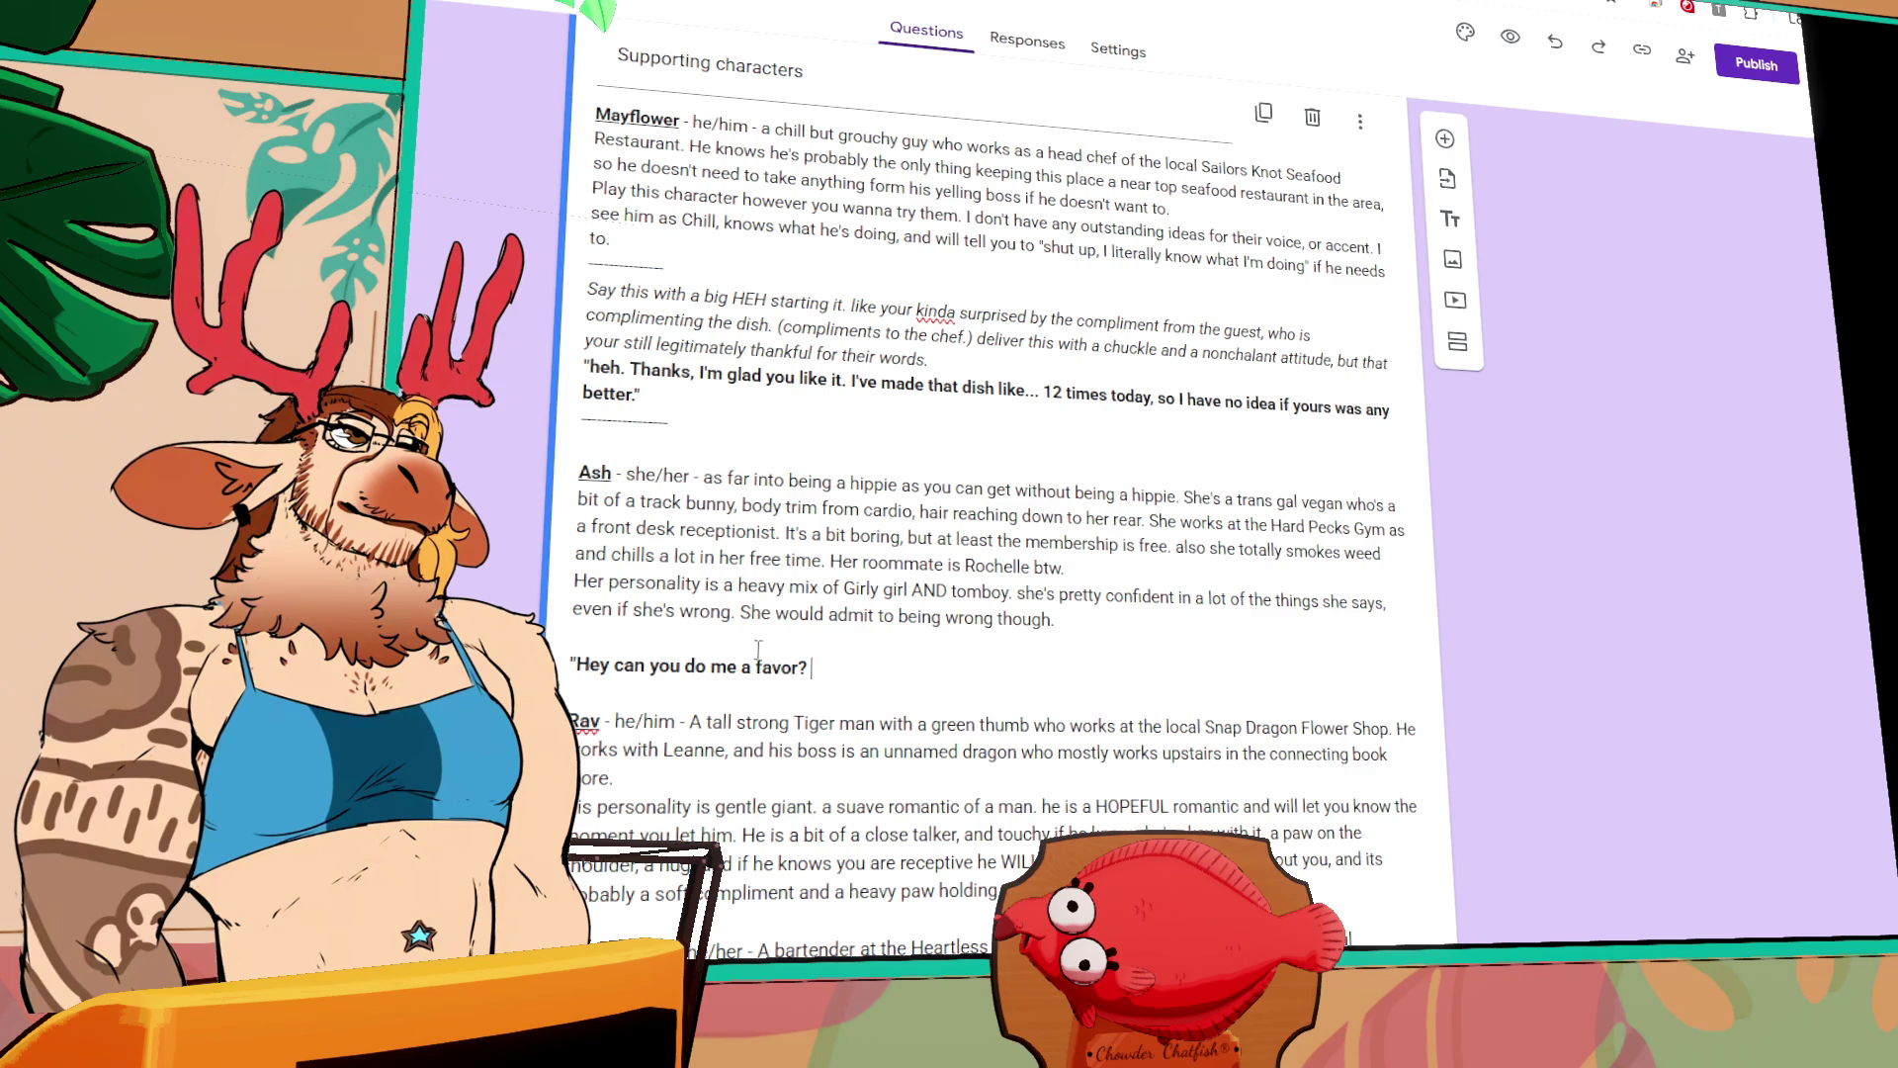
{"action": "type", "text": "D"}
{"action": "type", "text": "on't be t"}
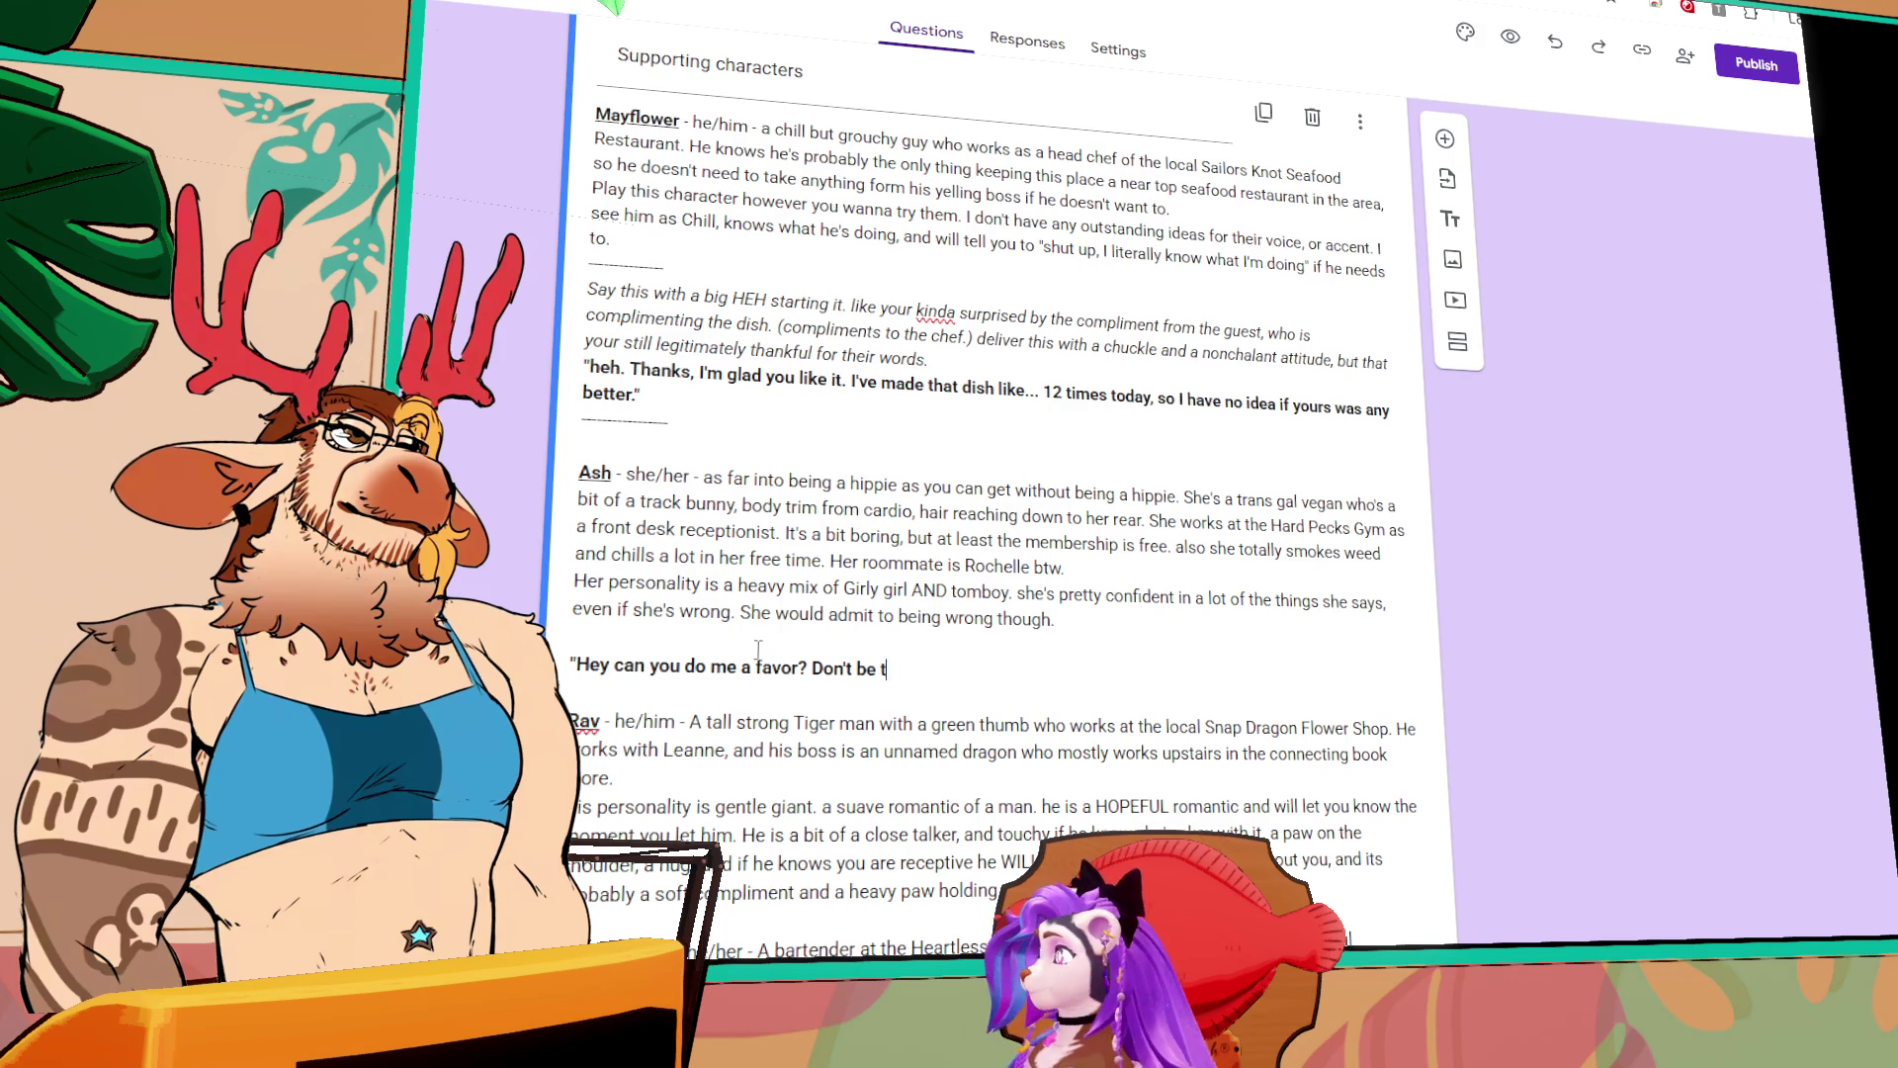
{"action": "key", "text": "BackSpace"}
{"action": "key", "text": "BackSpace"}
{"action": "key", "text": "BackSpace"}
{"action": "key", "text": "BackSpace"}
{"action": "type", "text": "g"}
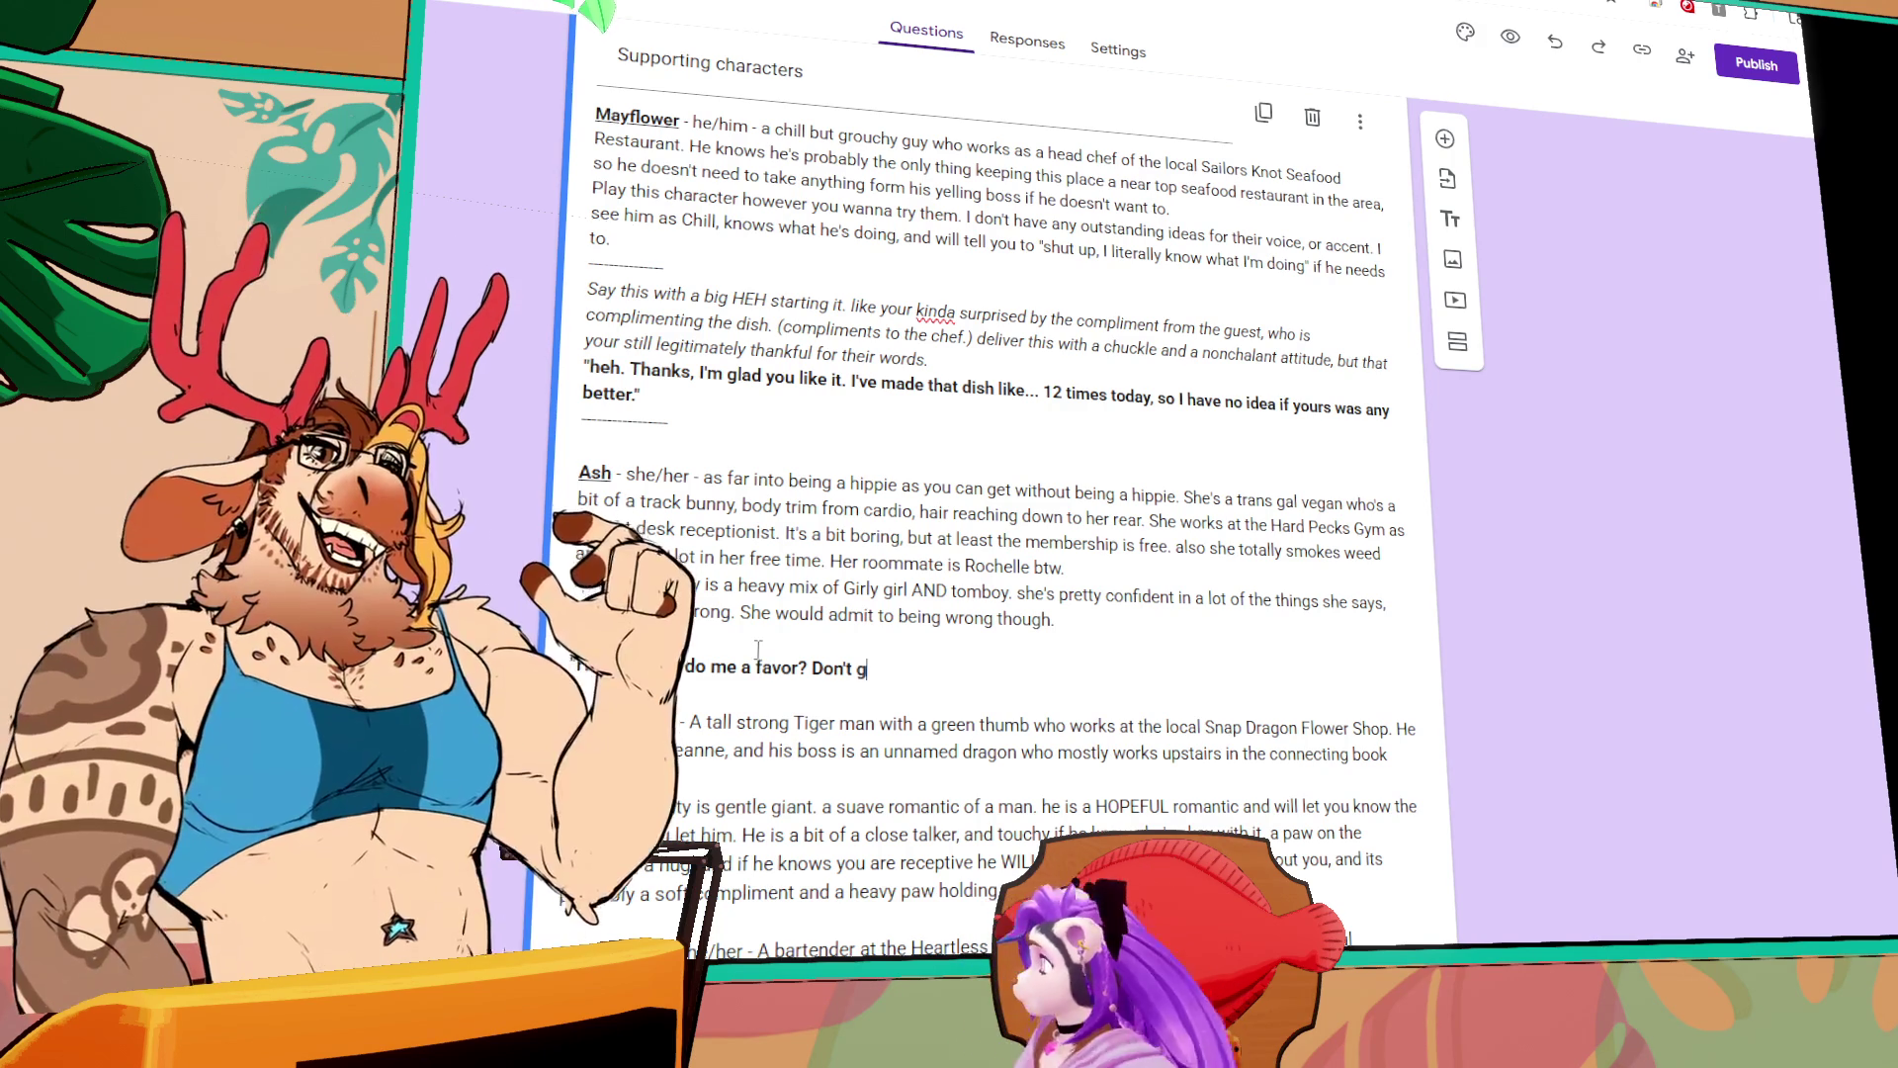
{"action": "type", "text": "runt as lout as that g"}
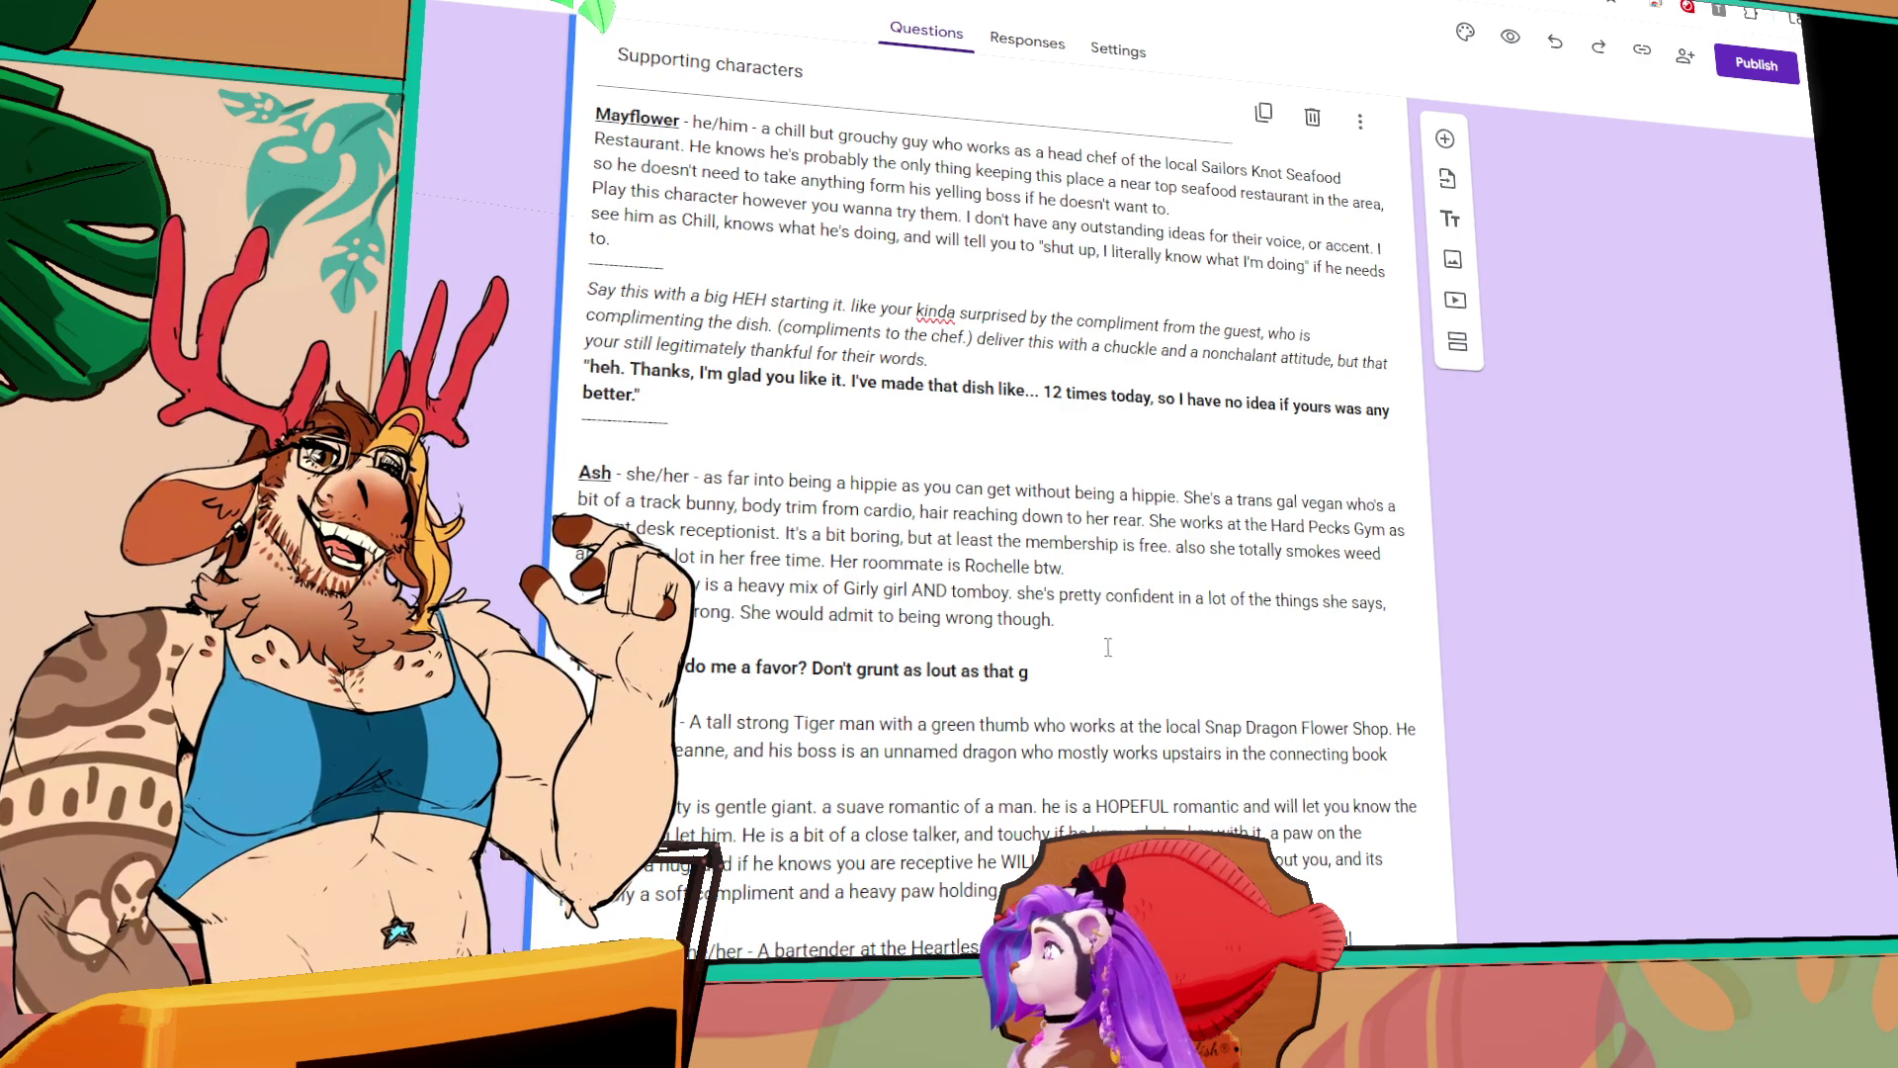
{"action": "mouse_move", "coordinate": [1029, 671]}
{"action": "left_mouse_down"}
{"action": "mouse_move", "coordinate": [767, 671]}
{"action": "mouse_move", "coordinate": [819, 670]}
{"action": "left_mouse_up"}
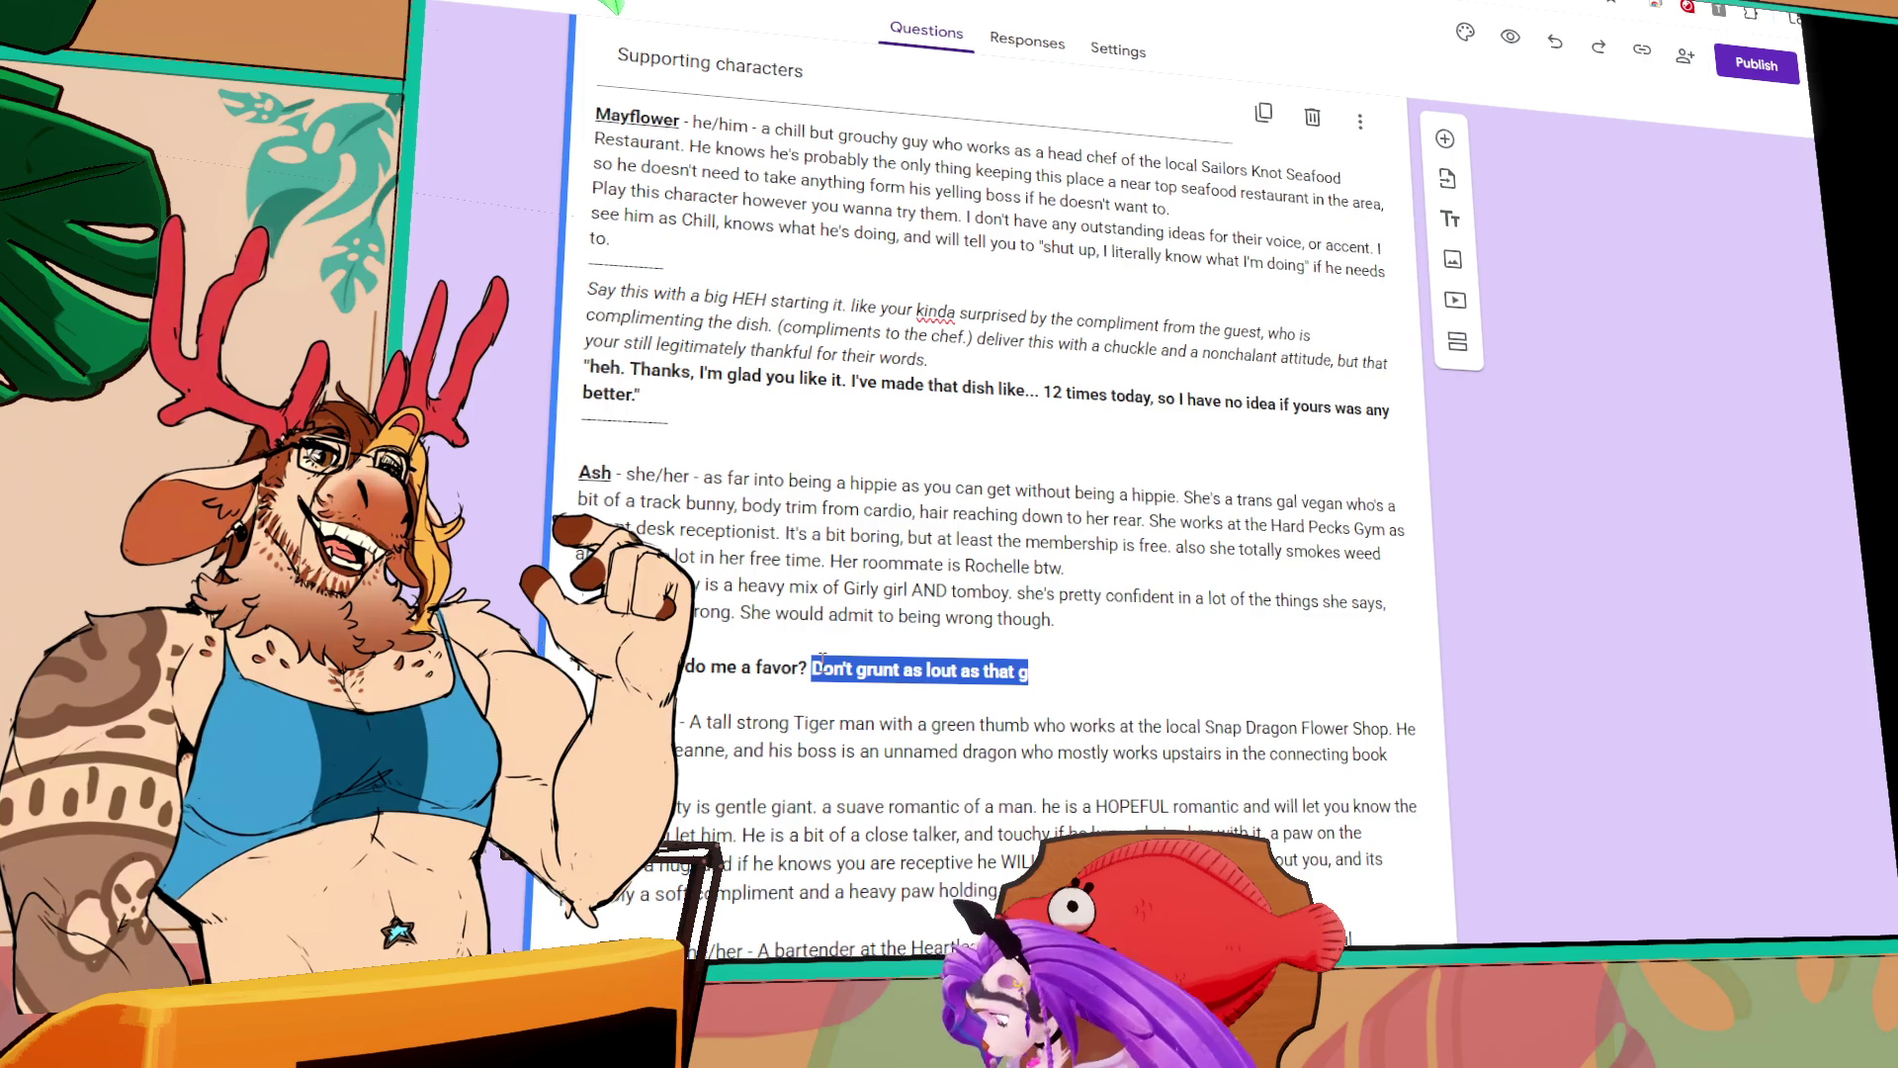
{"action": "key", "text": "BackSpace"}
{"action": "left_click_drag", "start_coordinate": [813, 667], "coordinate": [579, 674]}
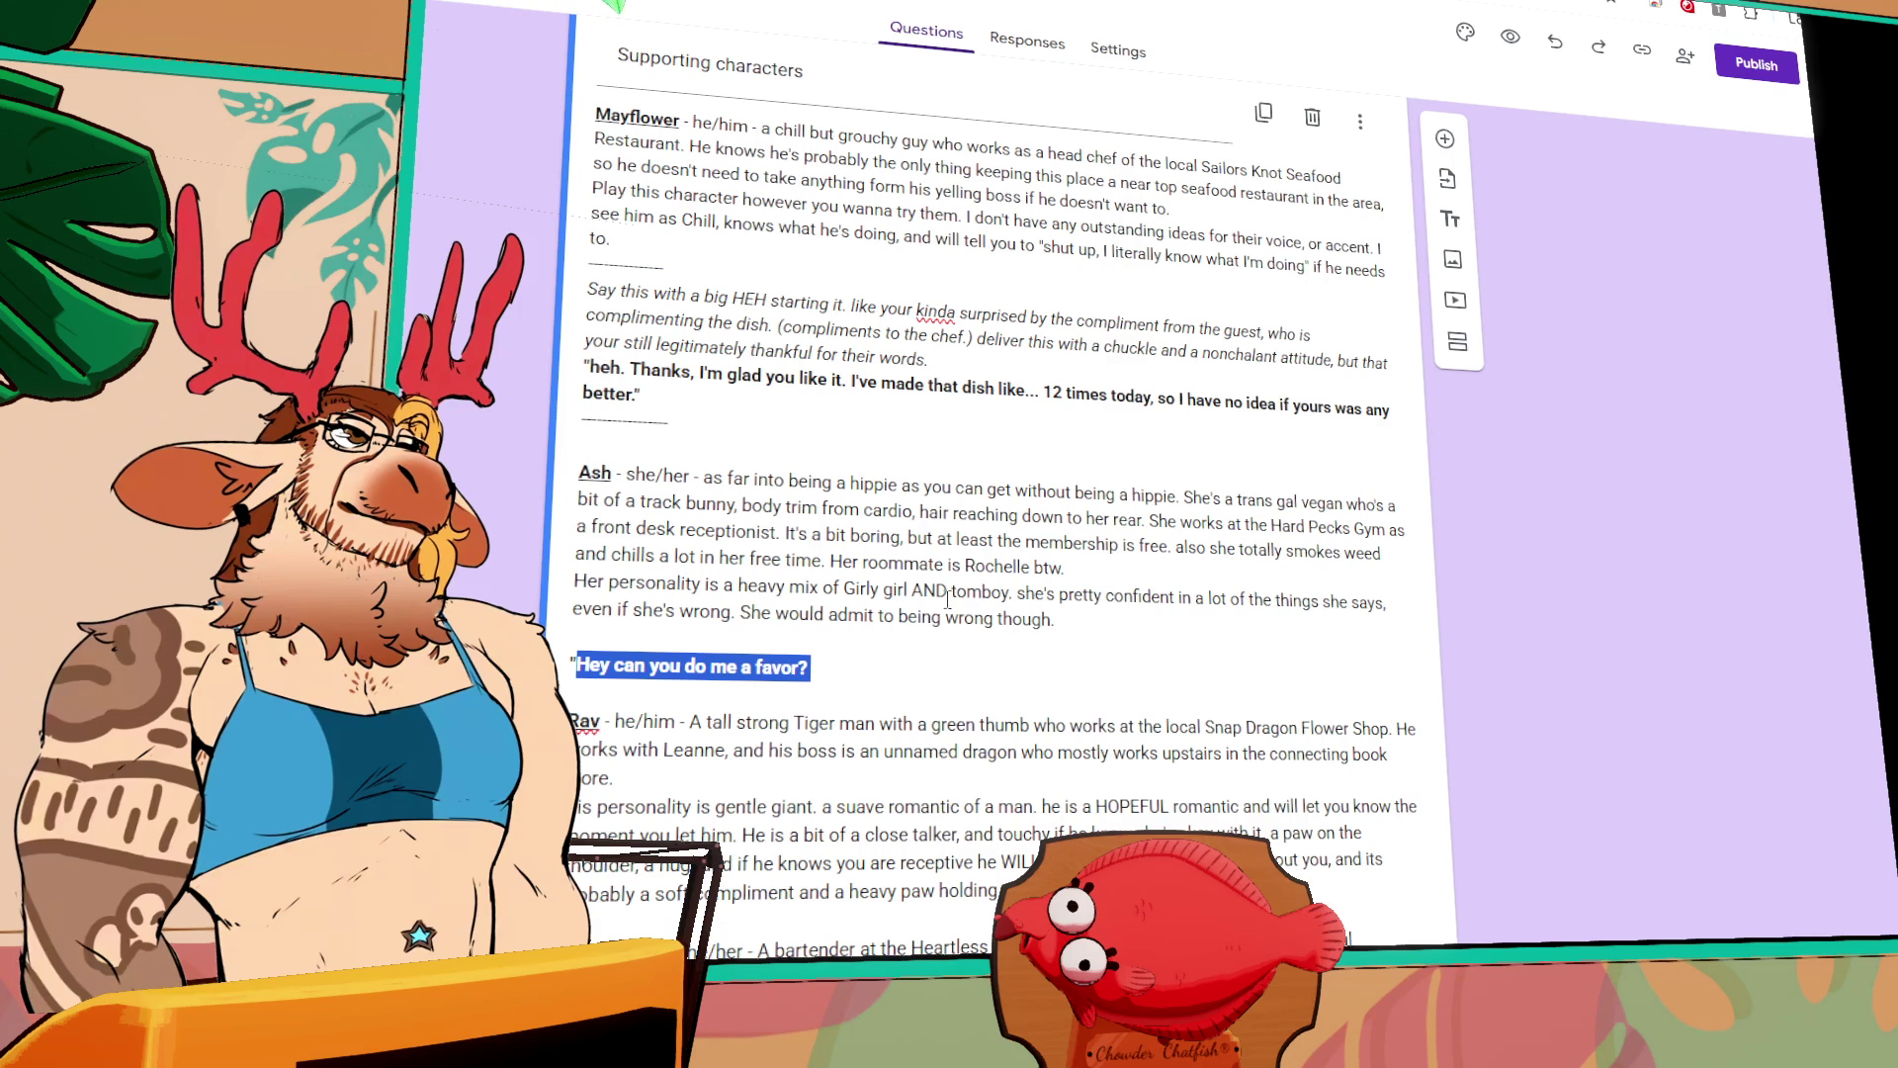
Step: Discard the 'You don't need a tour of the place' draft and start 'God I am STARving.'
{"action": "type", "text": "Yo"}
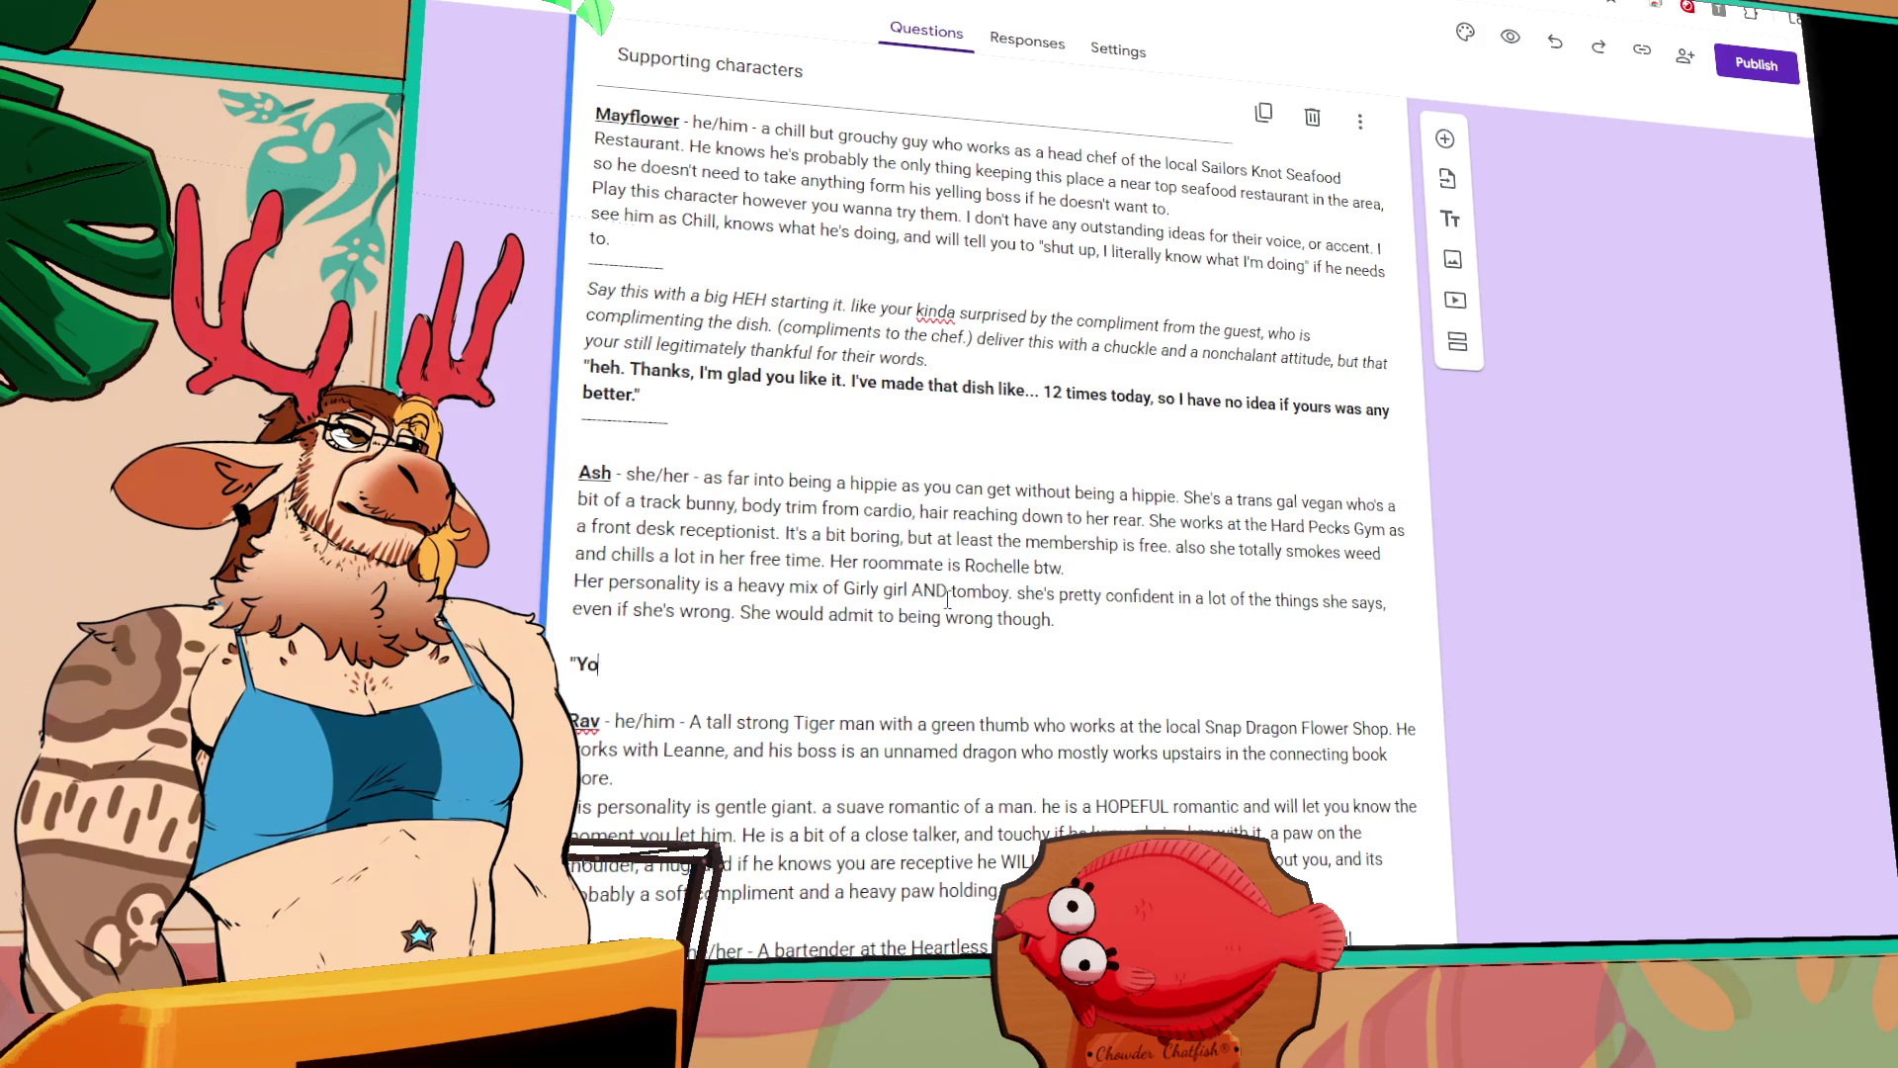
{"action": "type", "text": "u don't need a tour"}
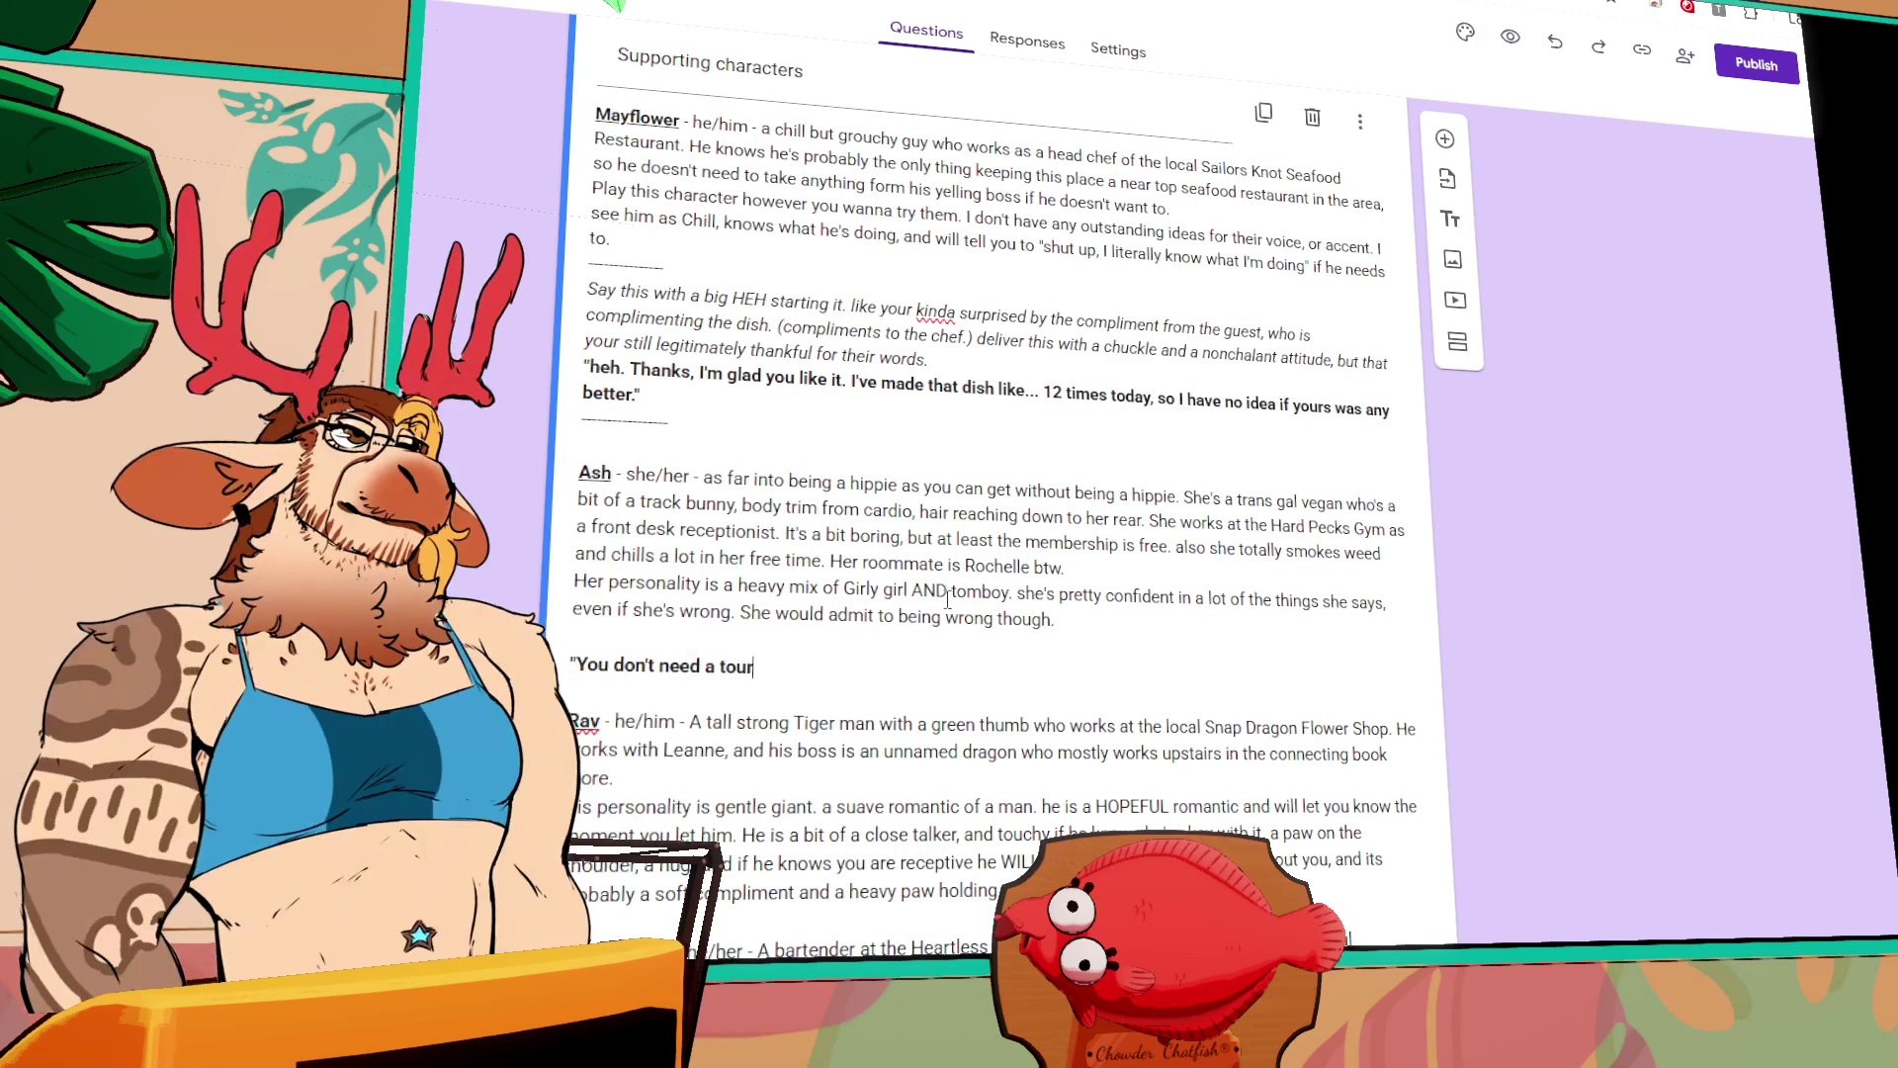
{"action": "type", "text": " of the place"}
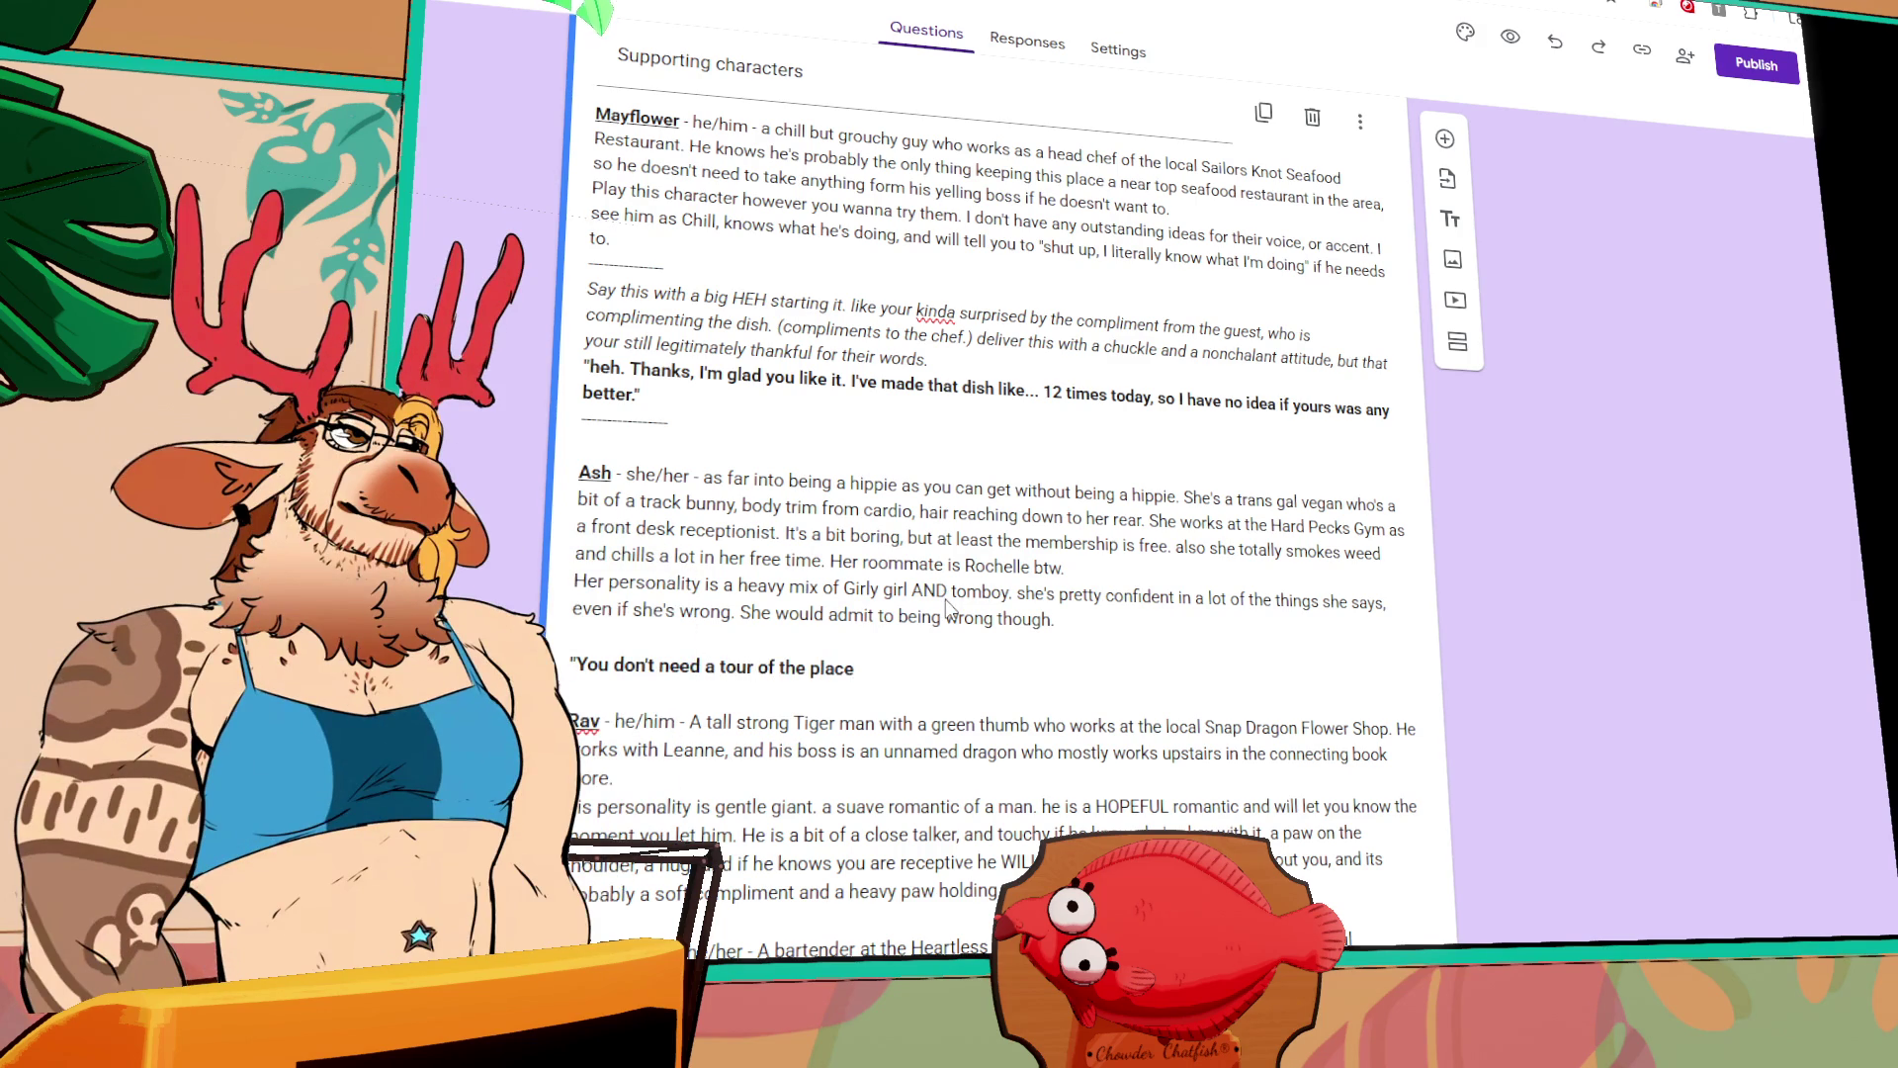
{"action": "left_click_drag", "start_coordinate": [876, 670], "coordinate": [576, 668]}
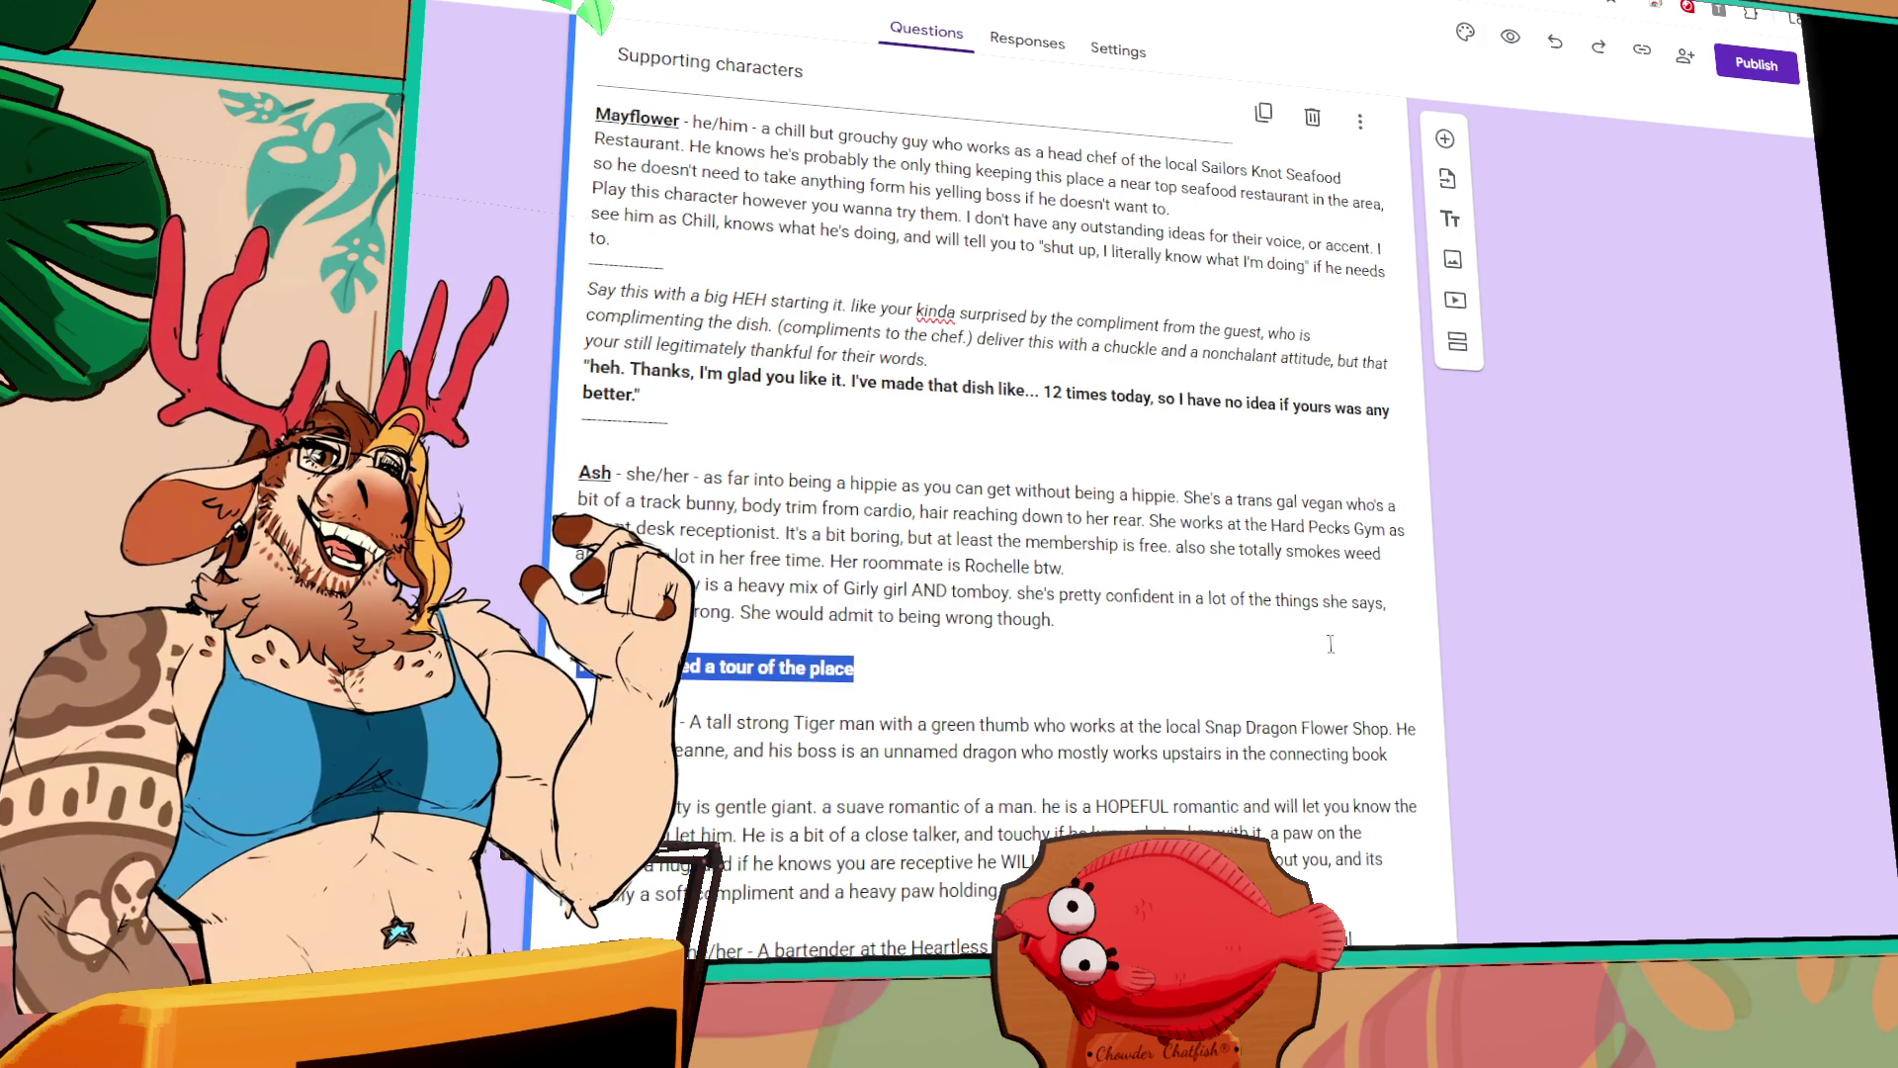
{"action": "key", "text": "BackSpace"}
{"action": "type", "text": "\"Oh"}
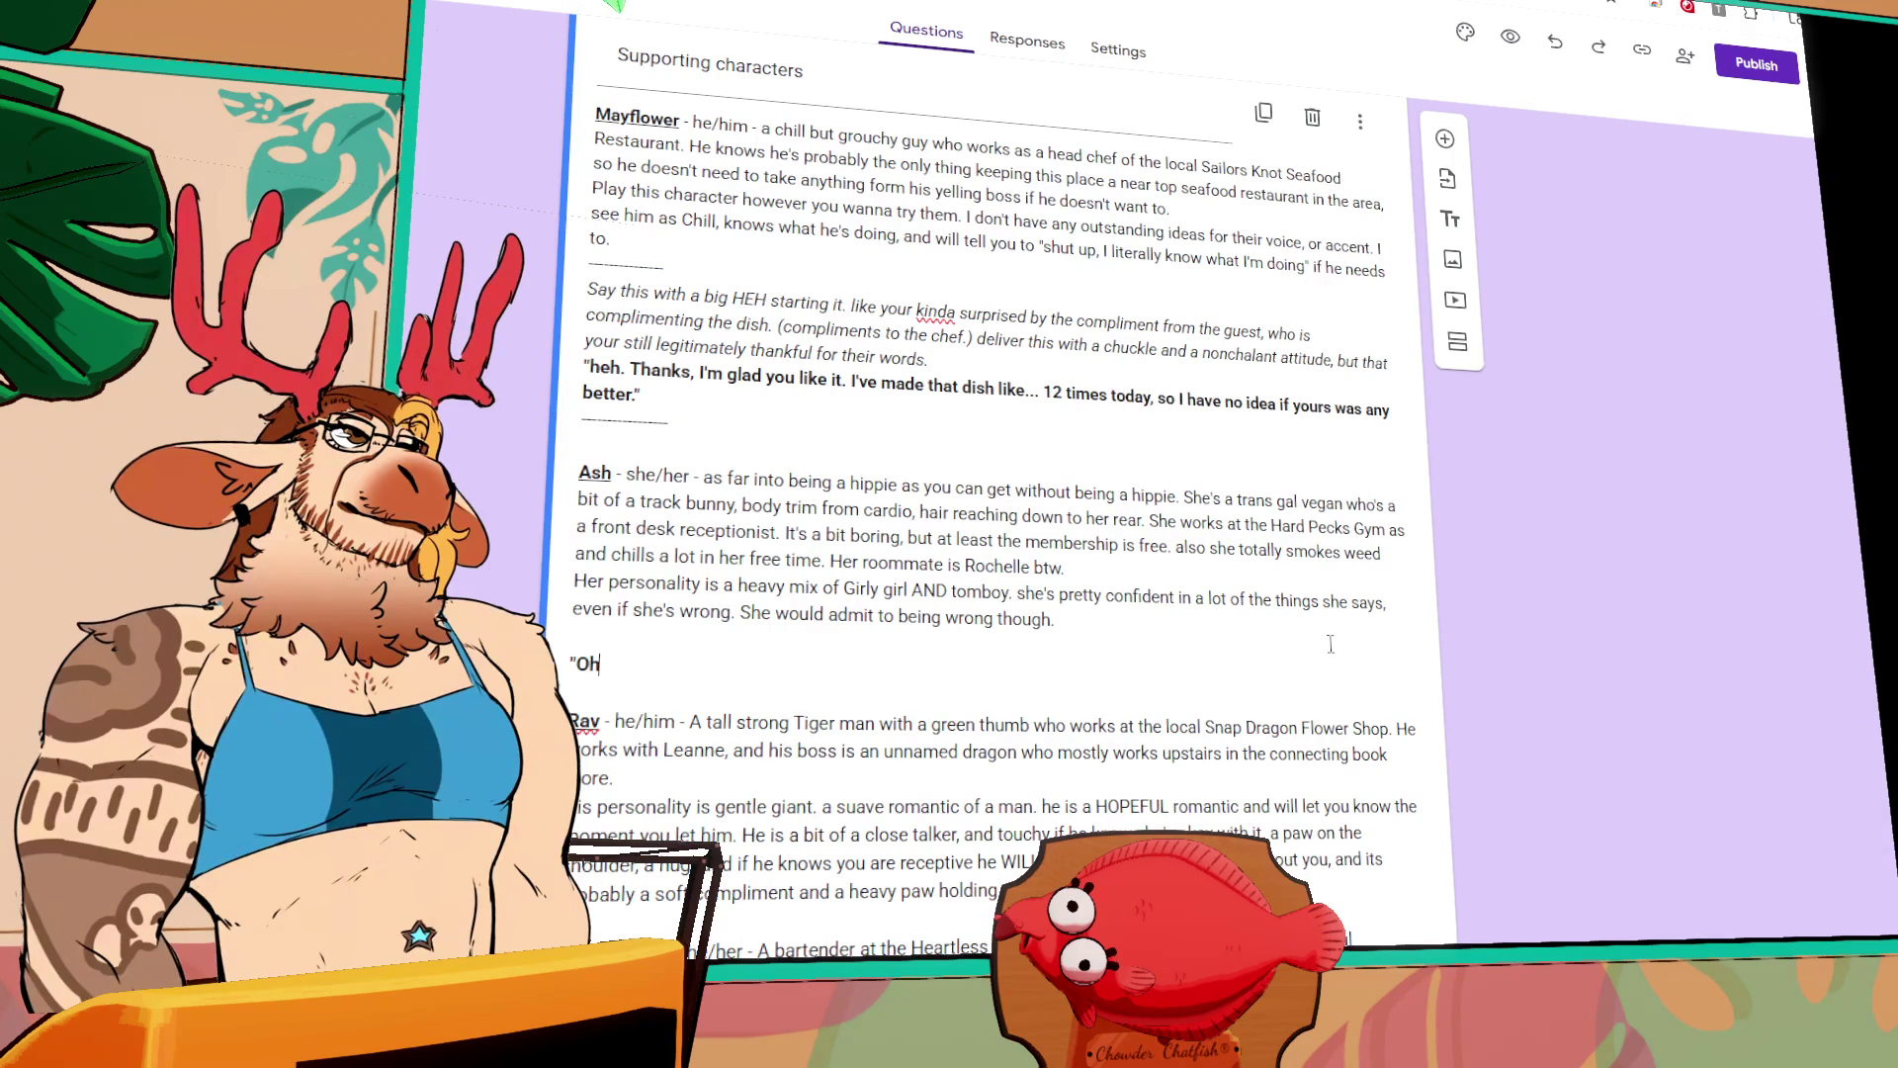
{"action": "key", "text": "BackSpace"}
{"action": "key", "text": "BackSpace"}
{"action": "type", "text": "Go"}
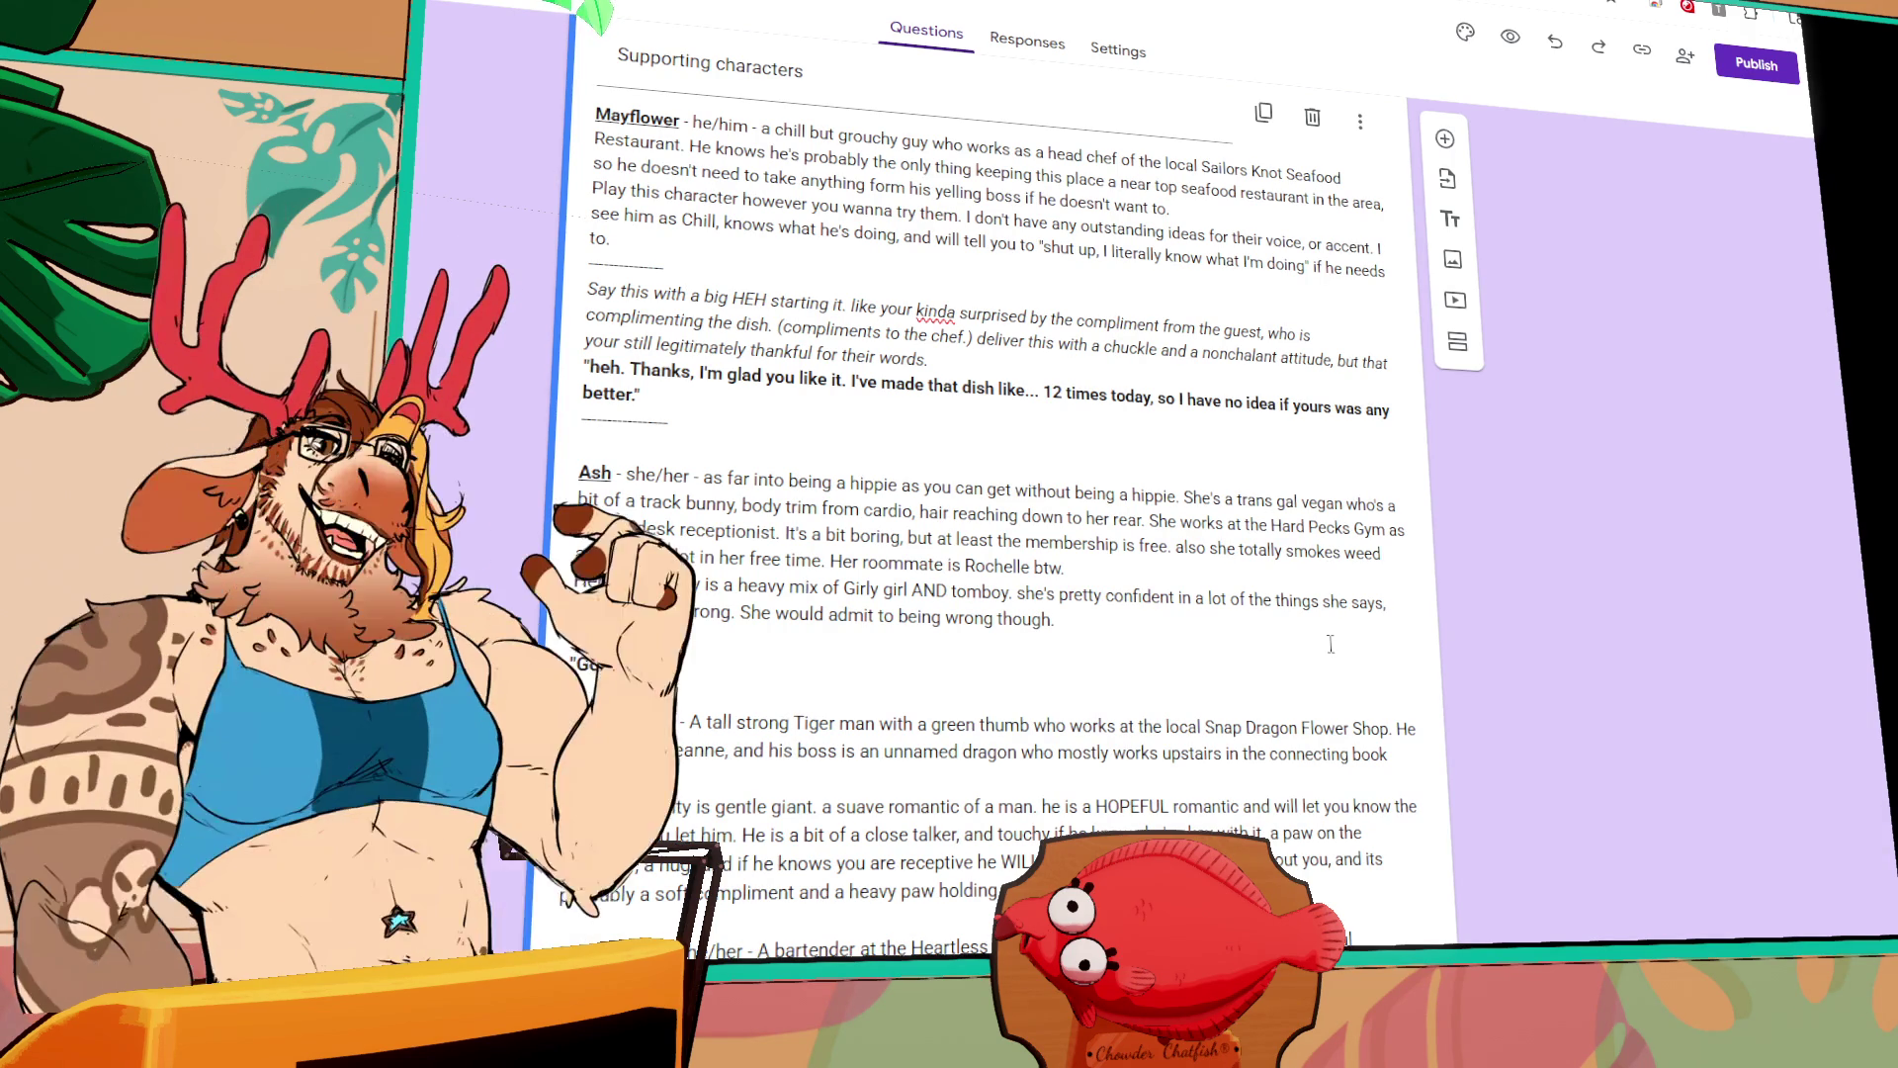
{"action": "type", "text": "d I am STARR"}
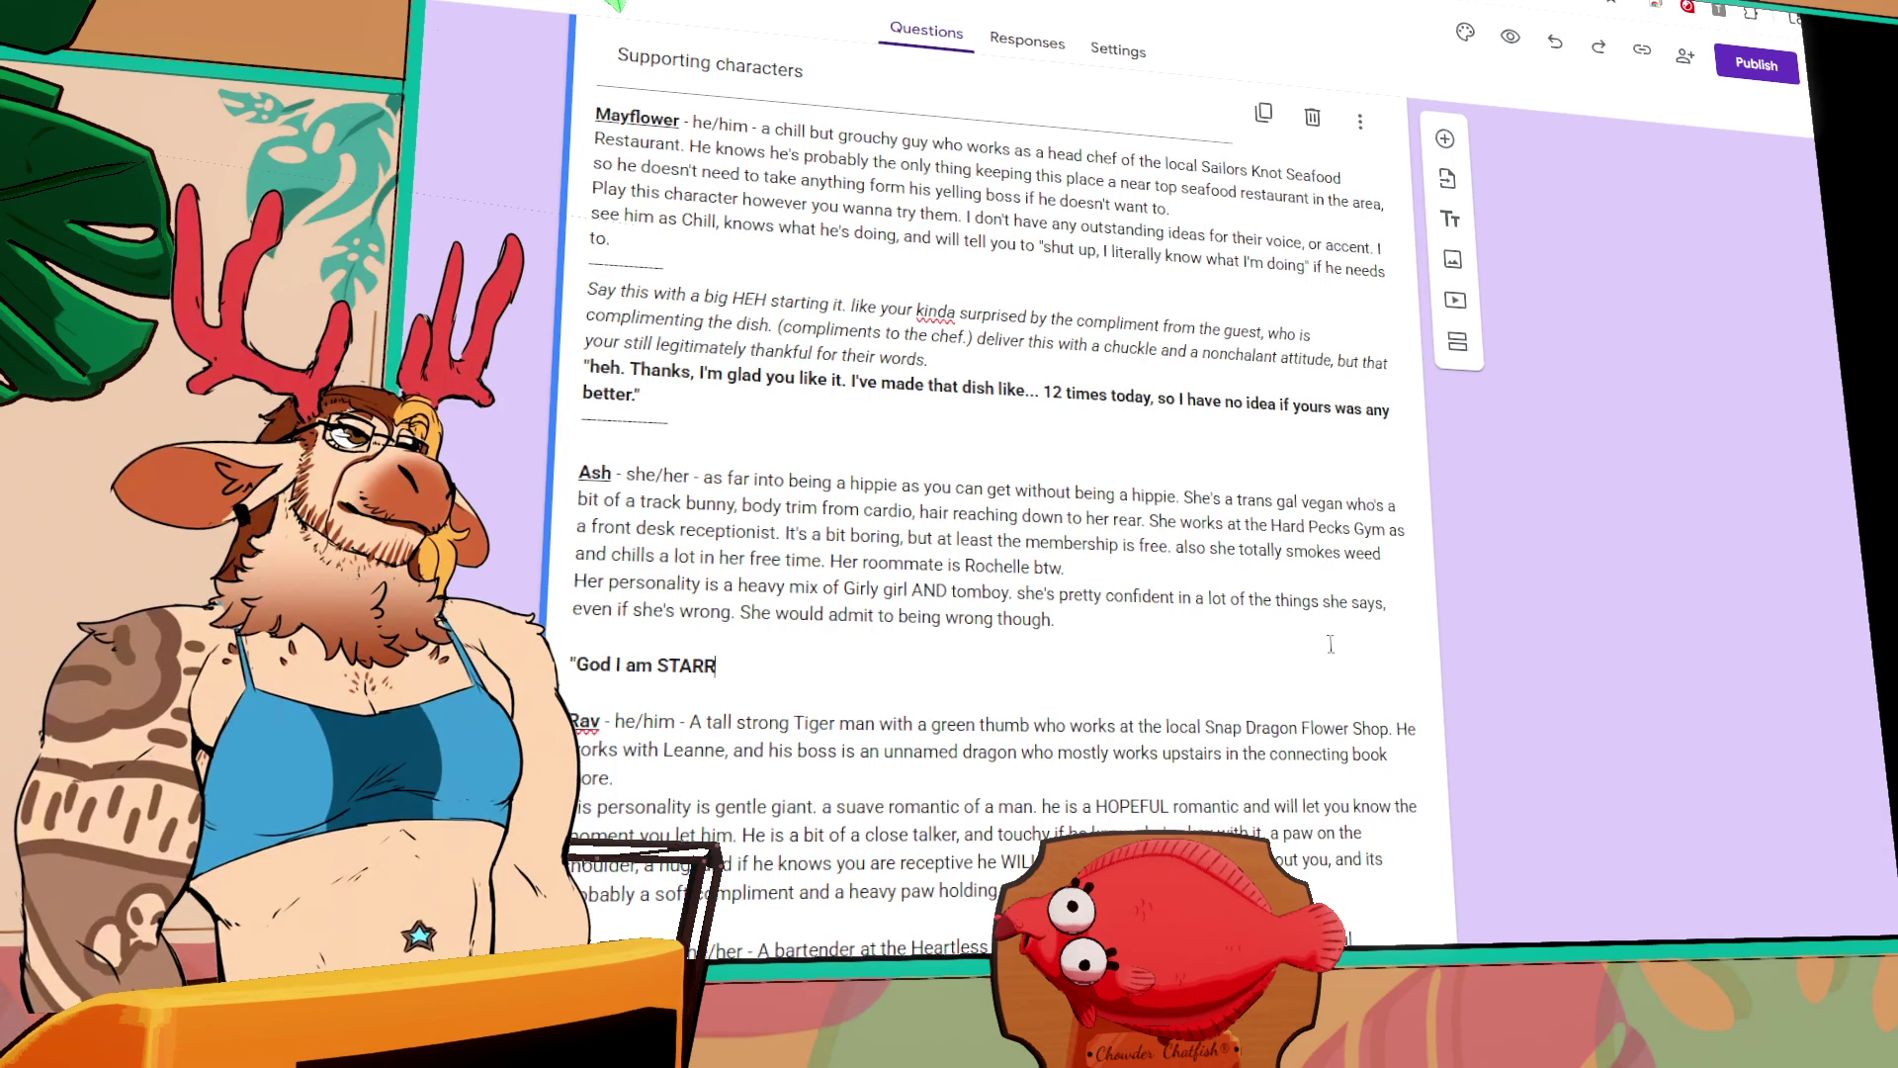
{"action": "type", "text": "Rrrving."}
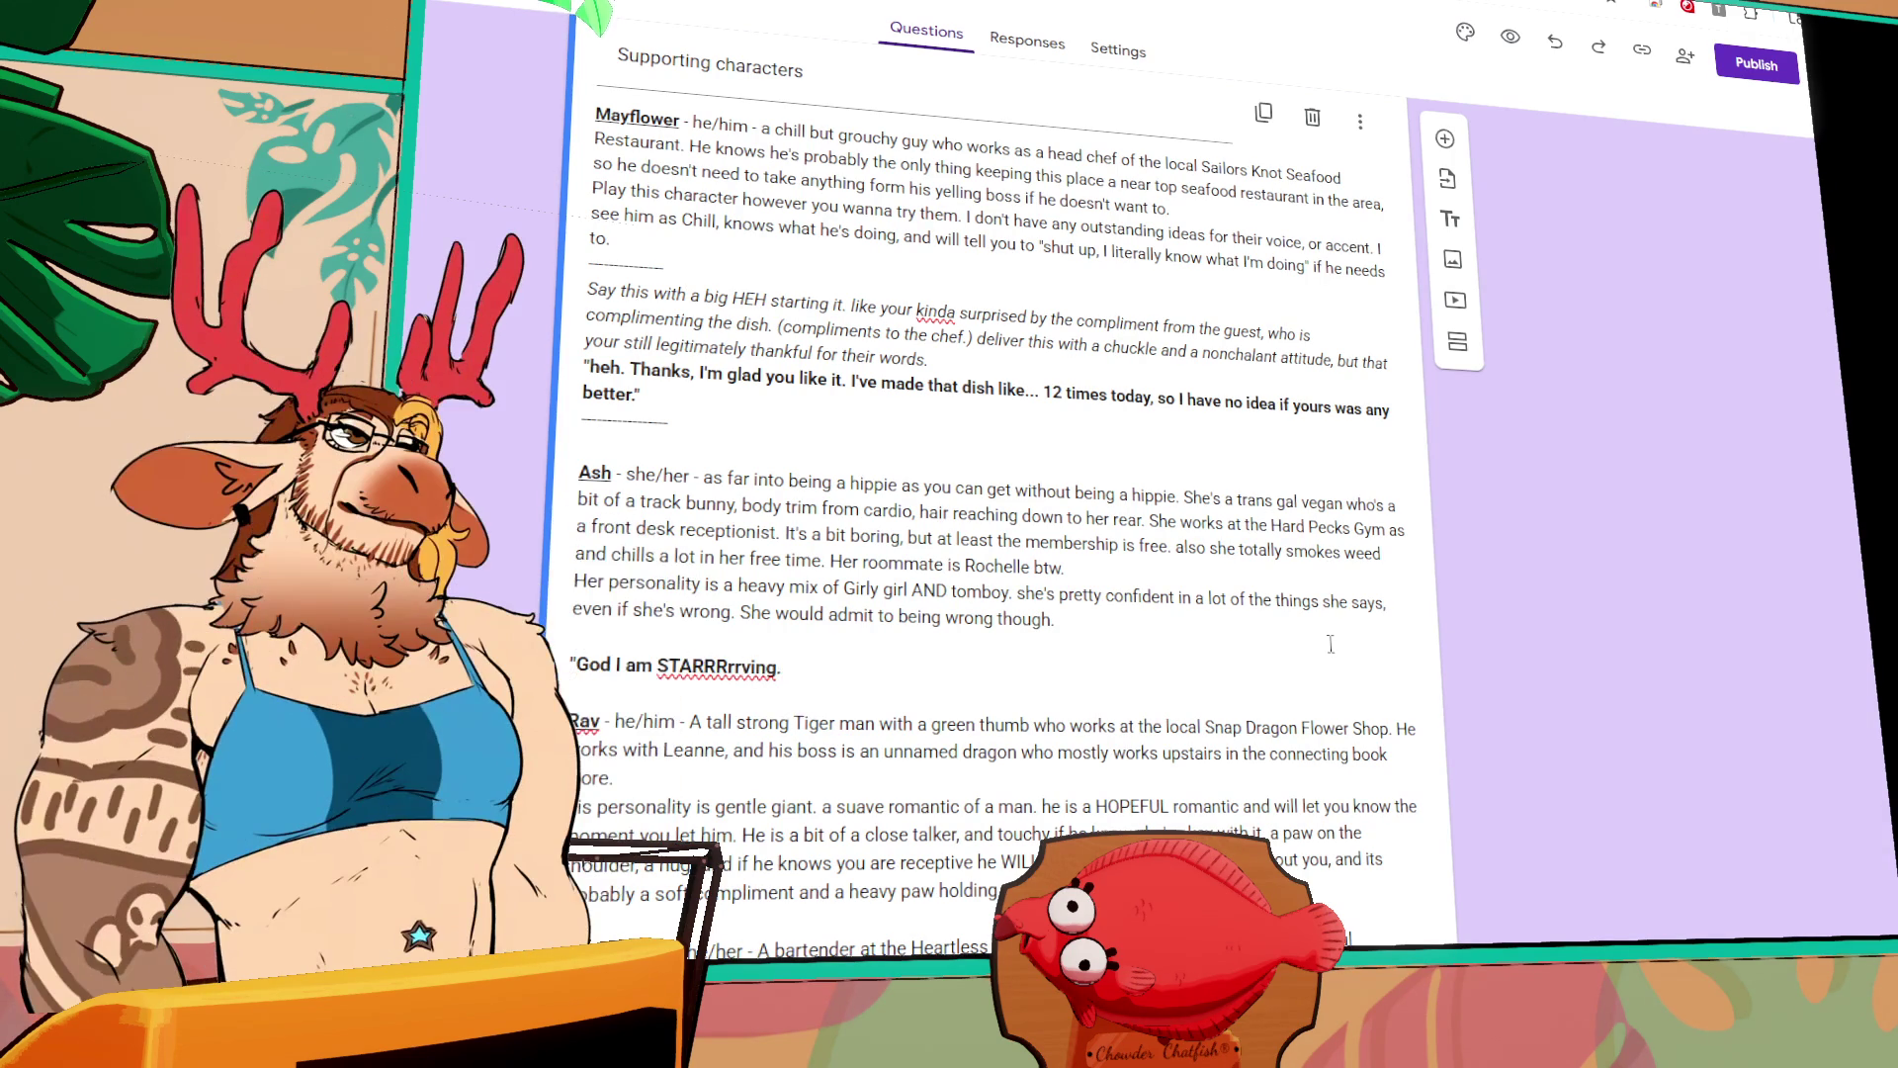
{"action": "key", "text": "BackSpace"}
{"action": "key", "text": "BackSpace"}
{"action": "key", "text": "BackSpace"}
{"action": "key", "text": "BackSpace"}
{"action": "key", "text": "BackSpace"}
{"action": "key", "text": "BackSpace"}
{"action": "type", "text": "STA"}
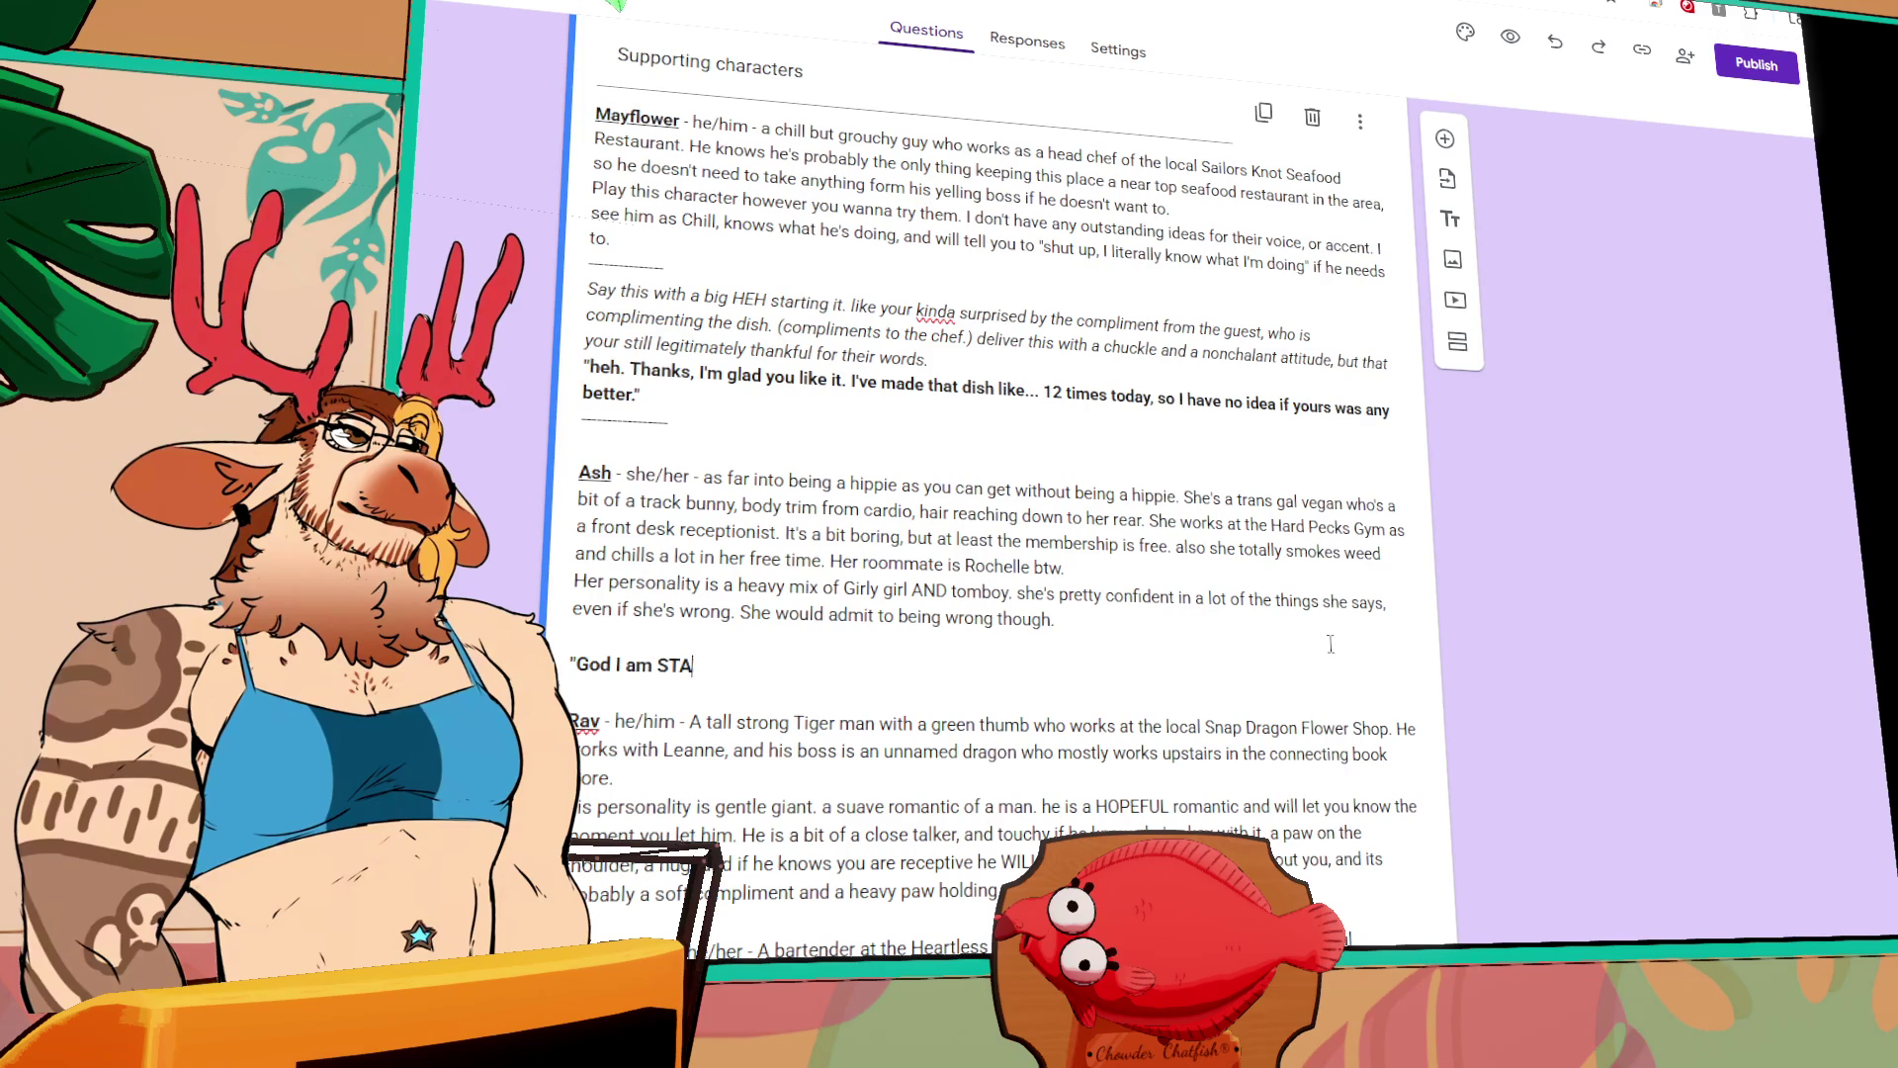
{"action": "type", "text": "Rving"}
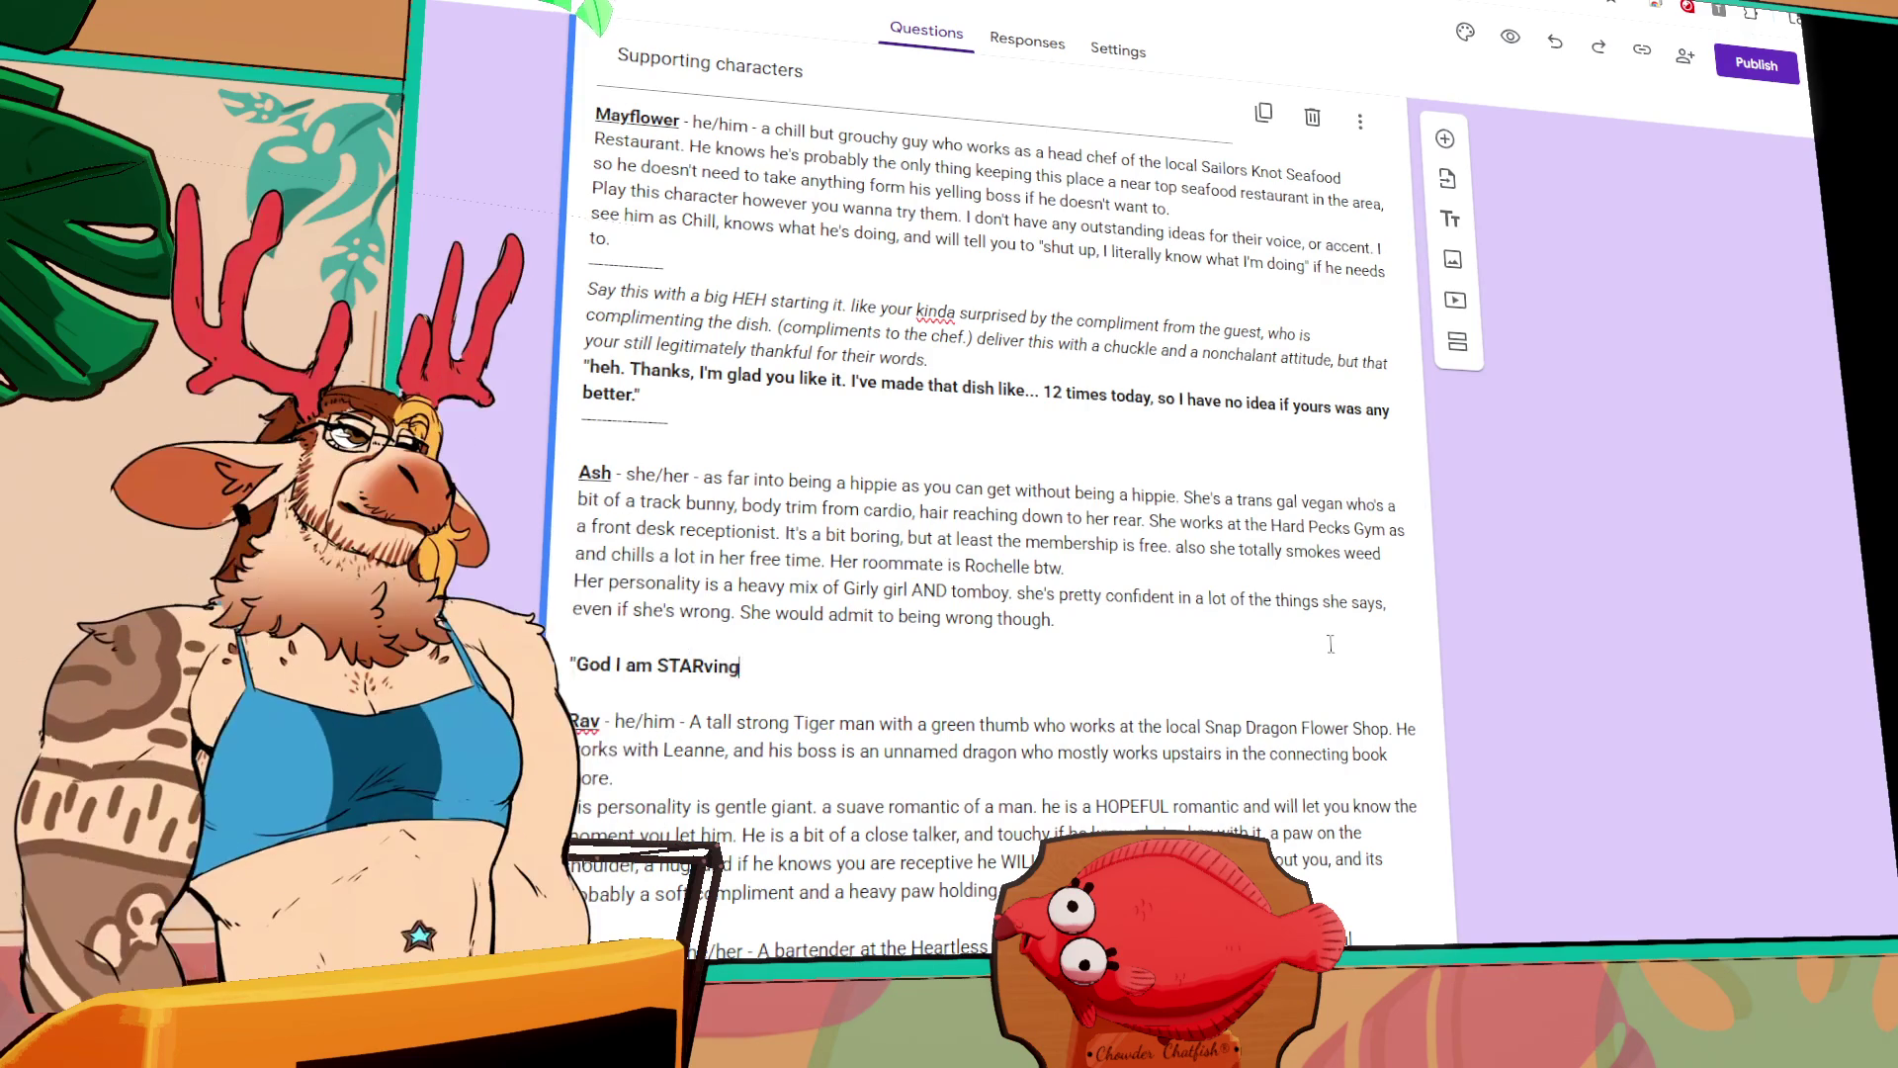
{"action": "type", "text": ". I'm so gettin"}
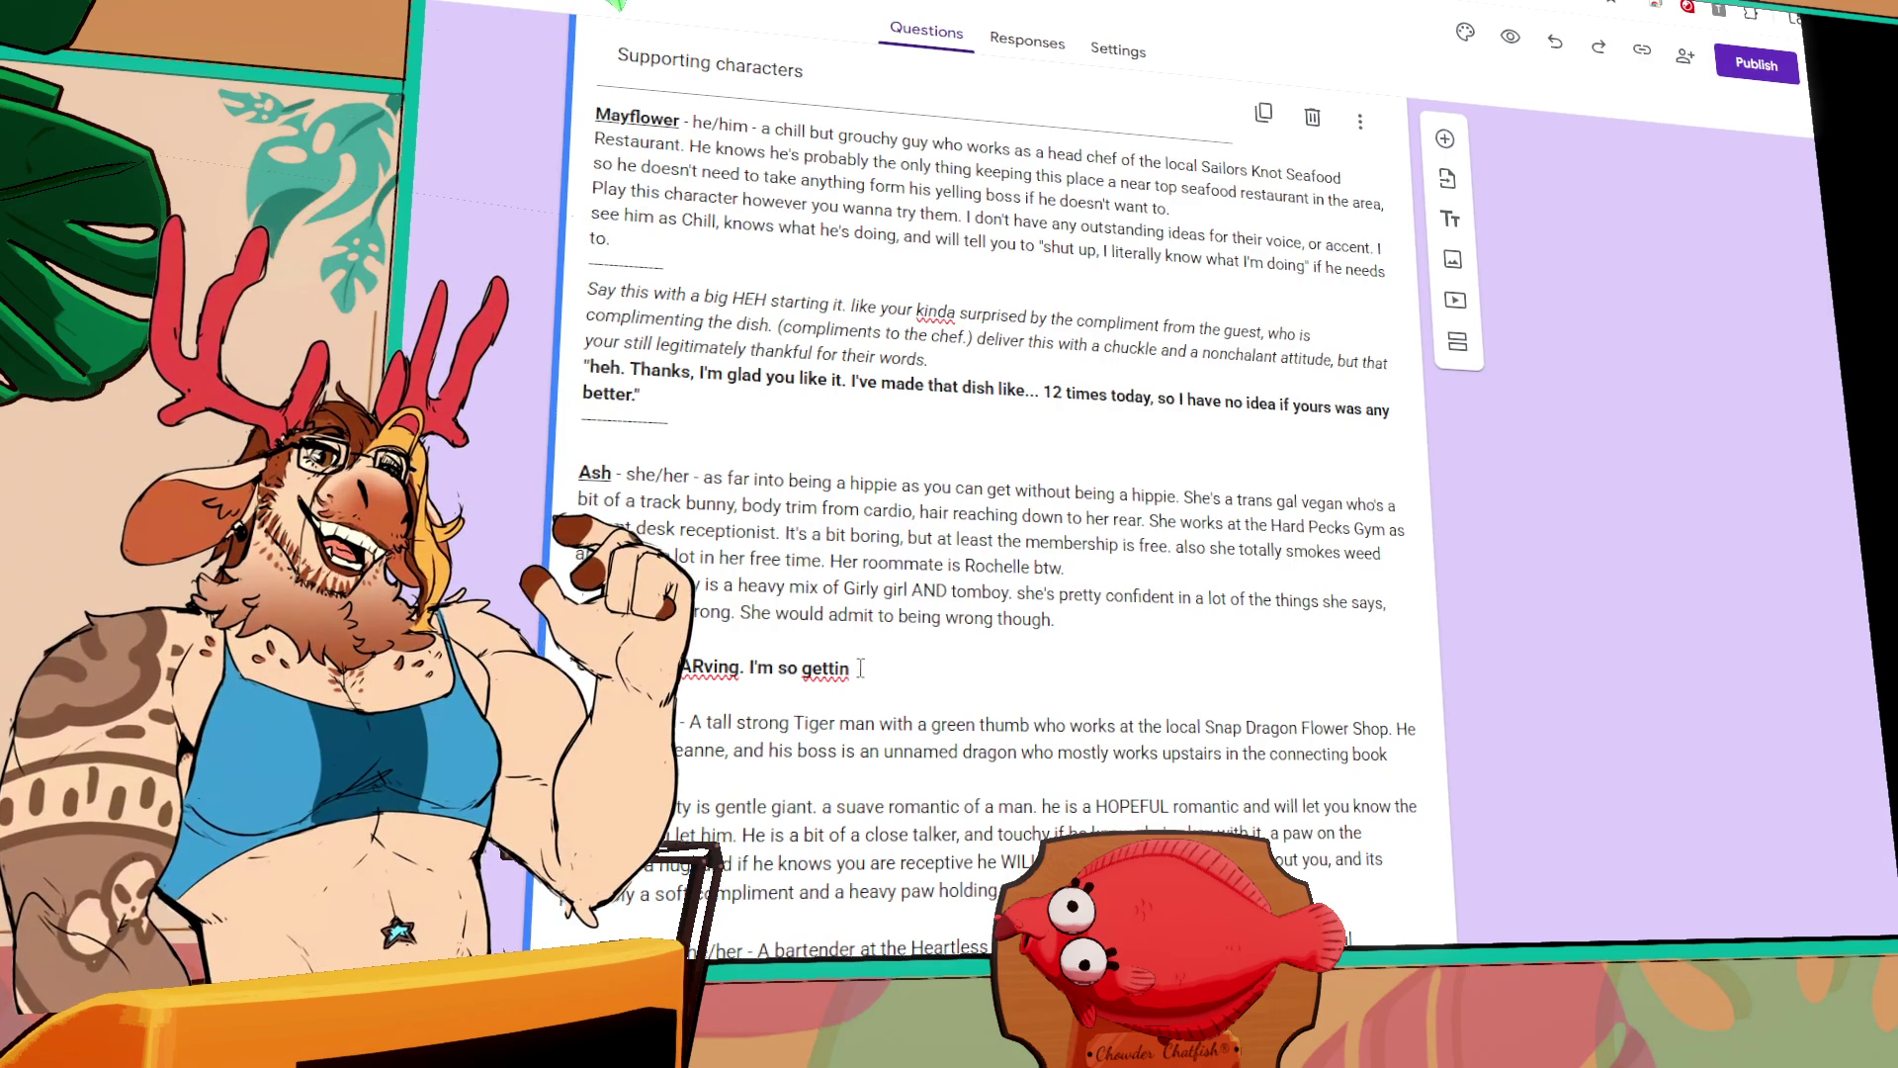
Step: Rewrite Ash's line about cleaning the mirrors by the weights area, changing 'gross' to 'greasy'
{"action": "left_click_drag", "start_coordinate": [850, 670], "coordinate": [576, 667]}
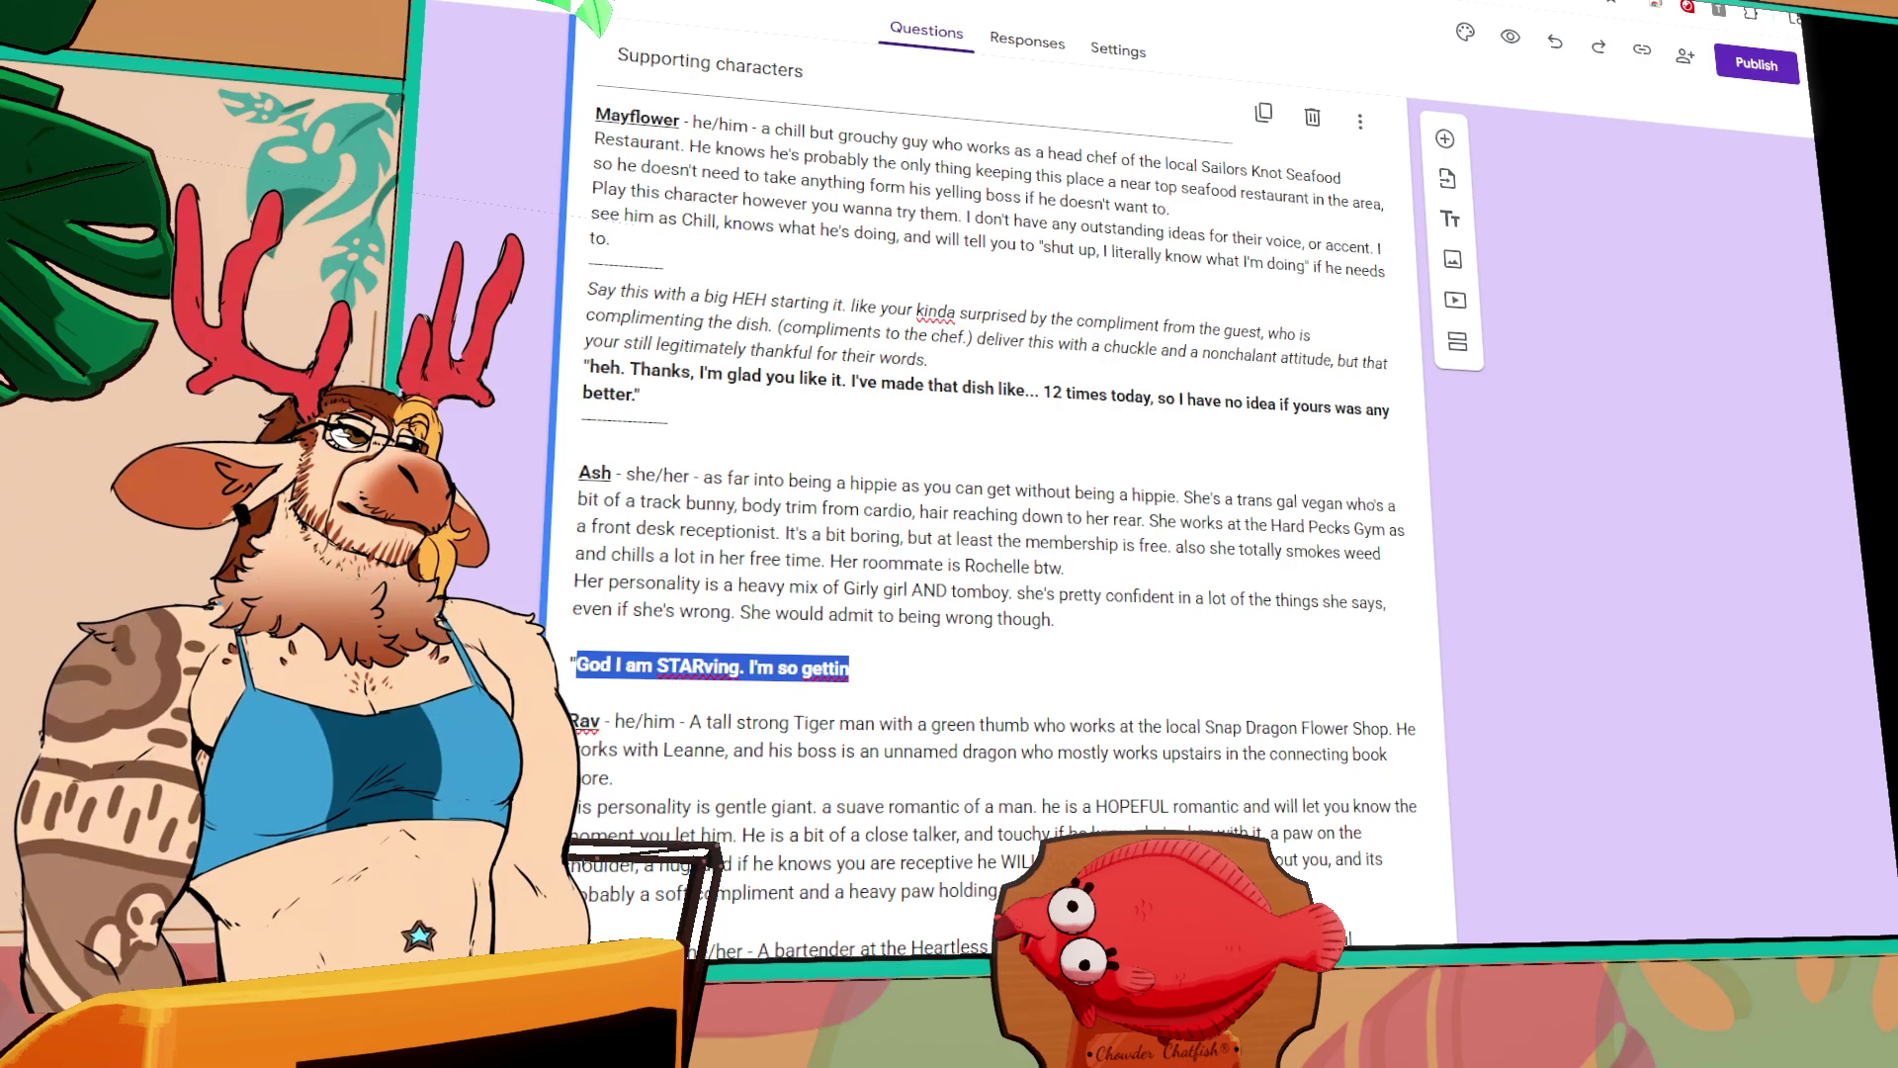
{"action": "type", "text": "Hey I'll b"}
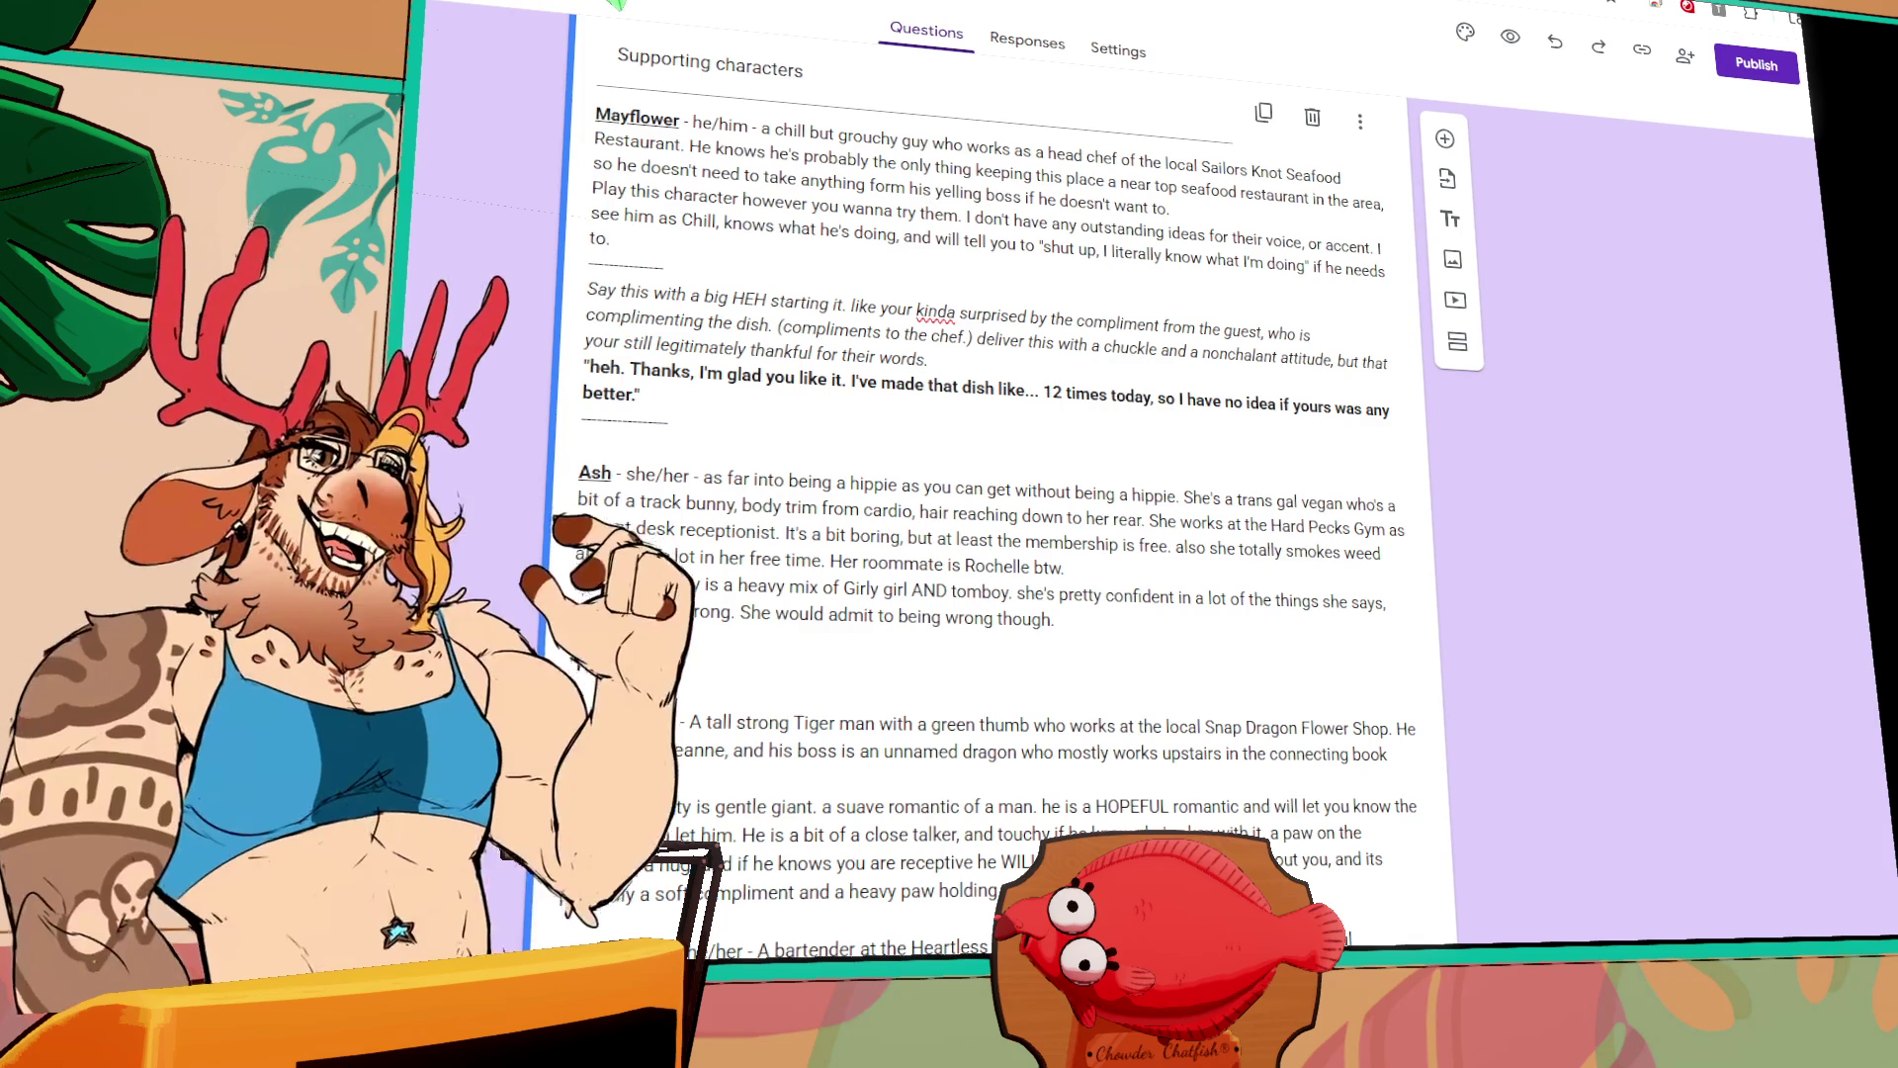
{"action": "type", "text": "e right back"}
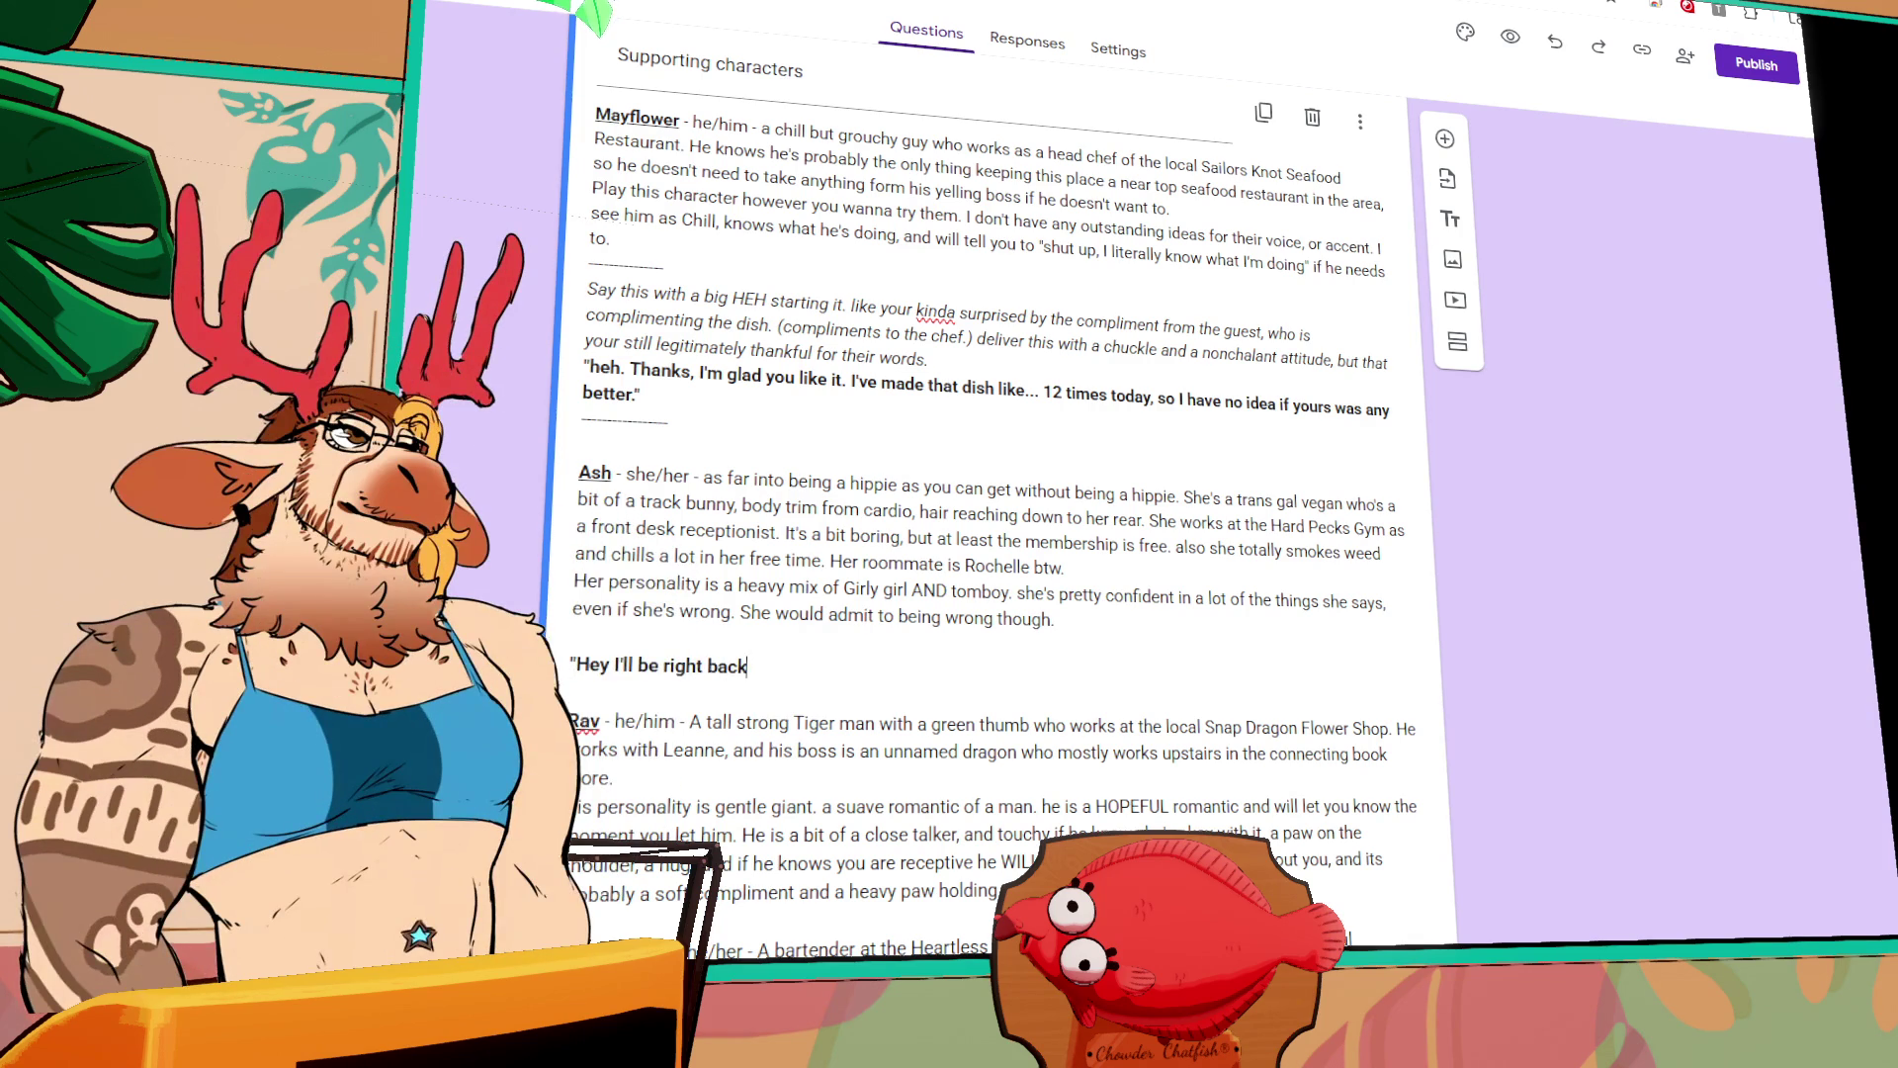
{"action": "type", "text": ", I"}
{"action": "type", "text": "'m gonna go"}
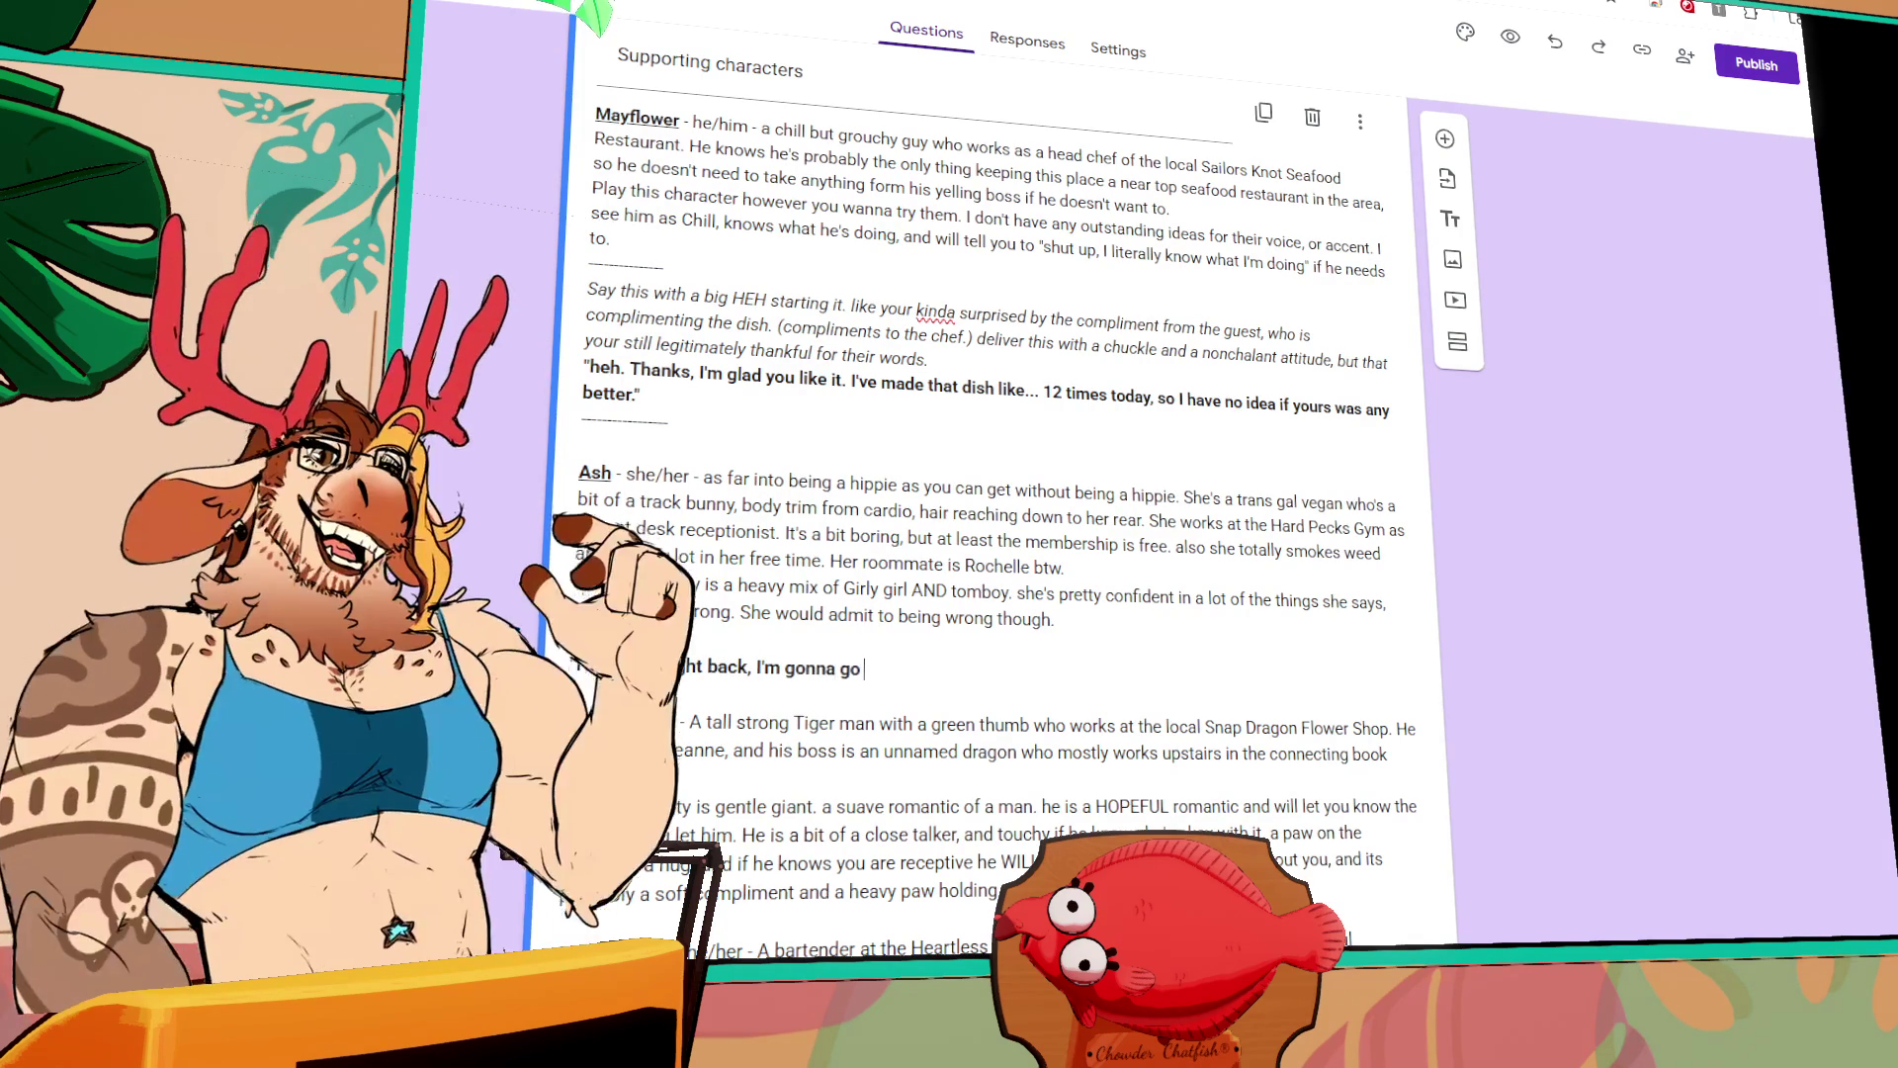
{"action": "type", "text": " clean the"}
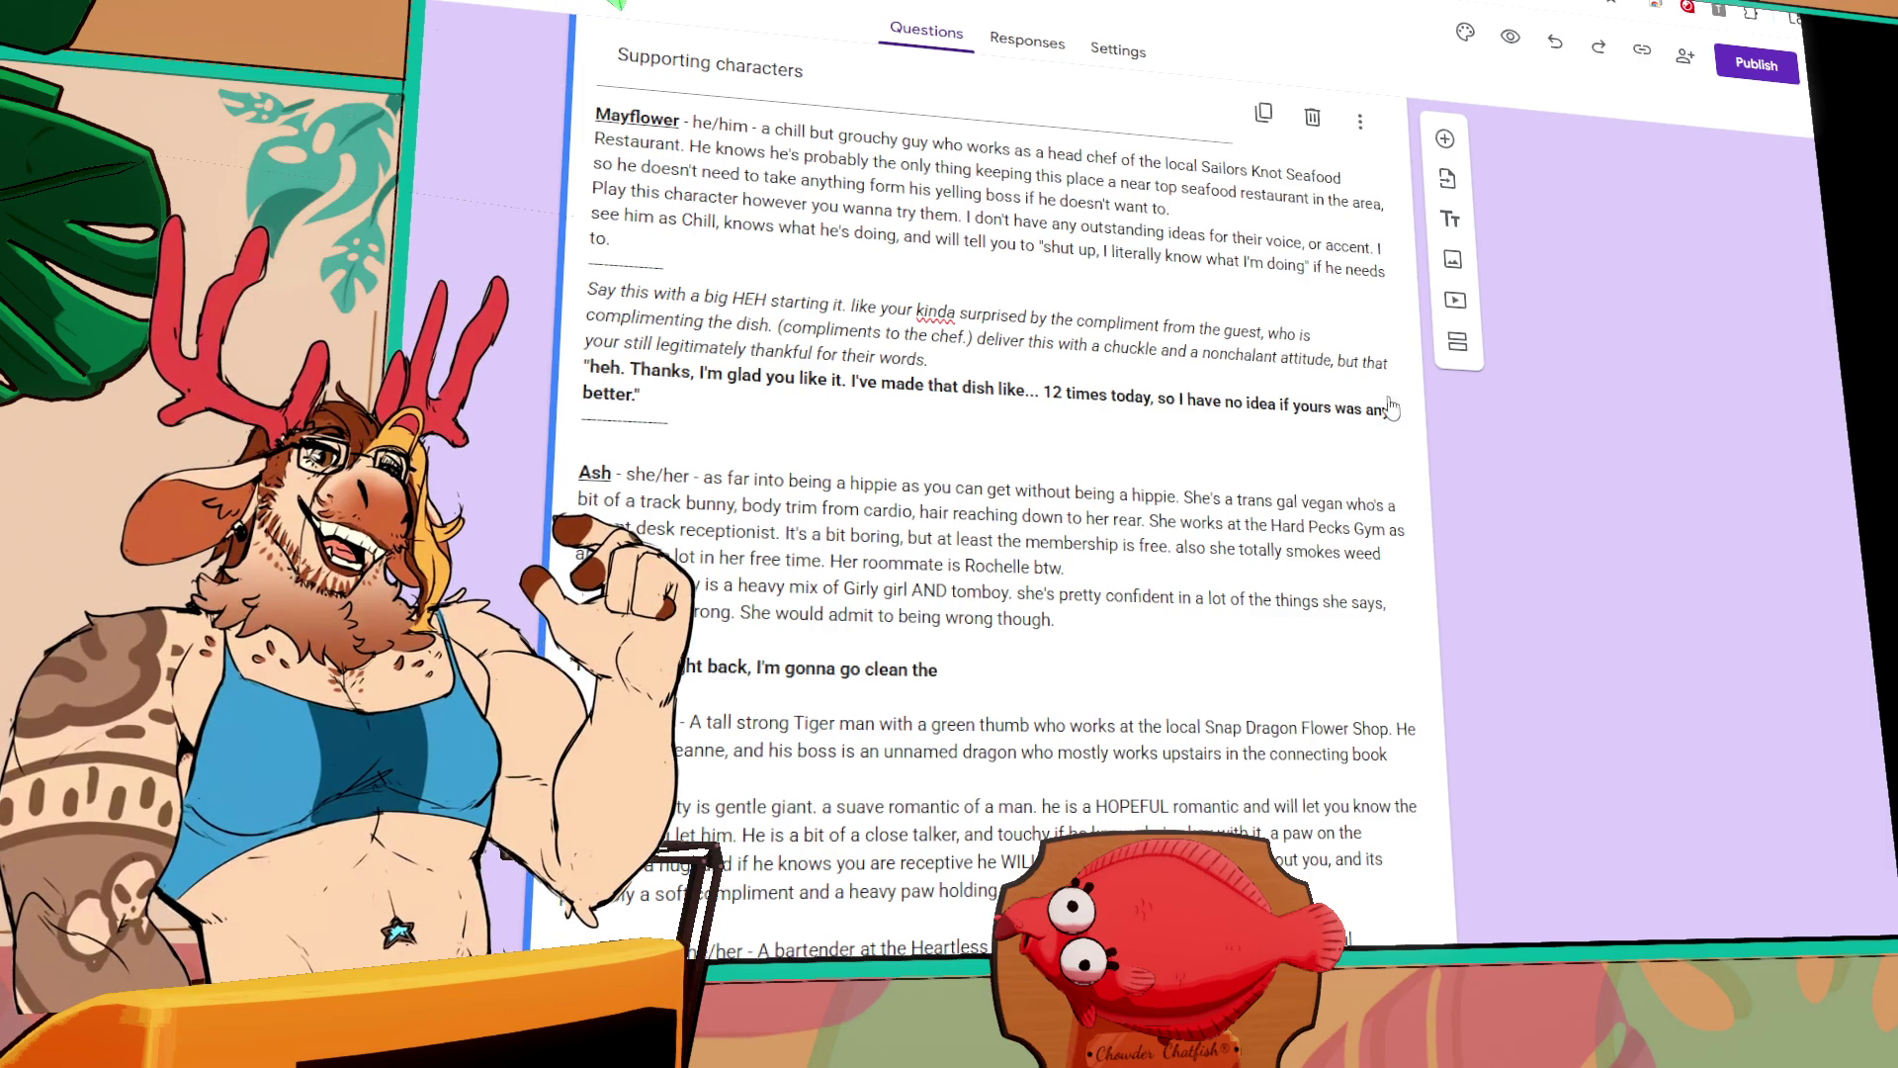
{"action": "key", "text": "ctrl+a"}
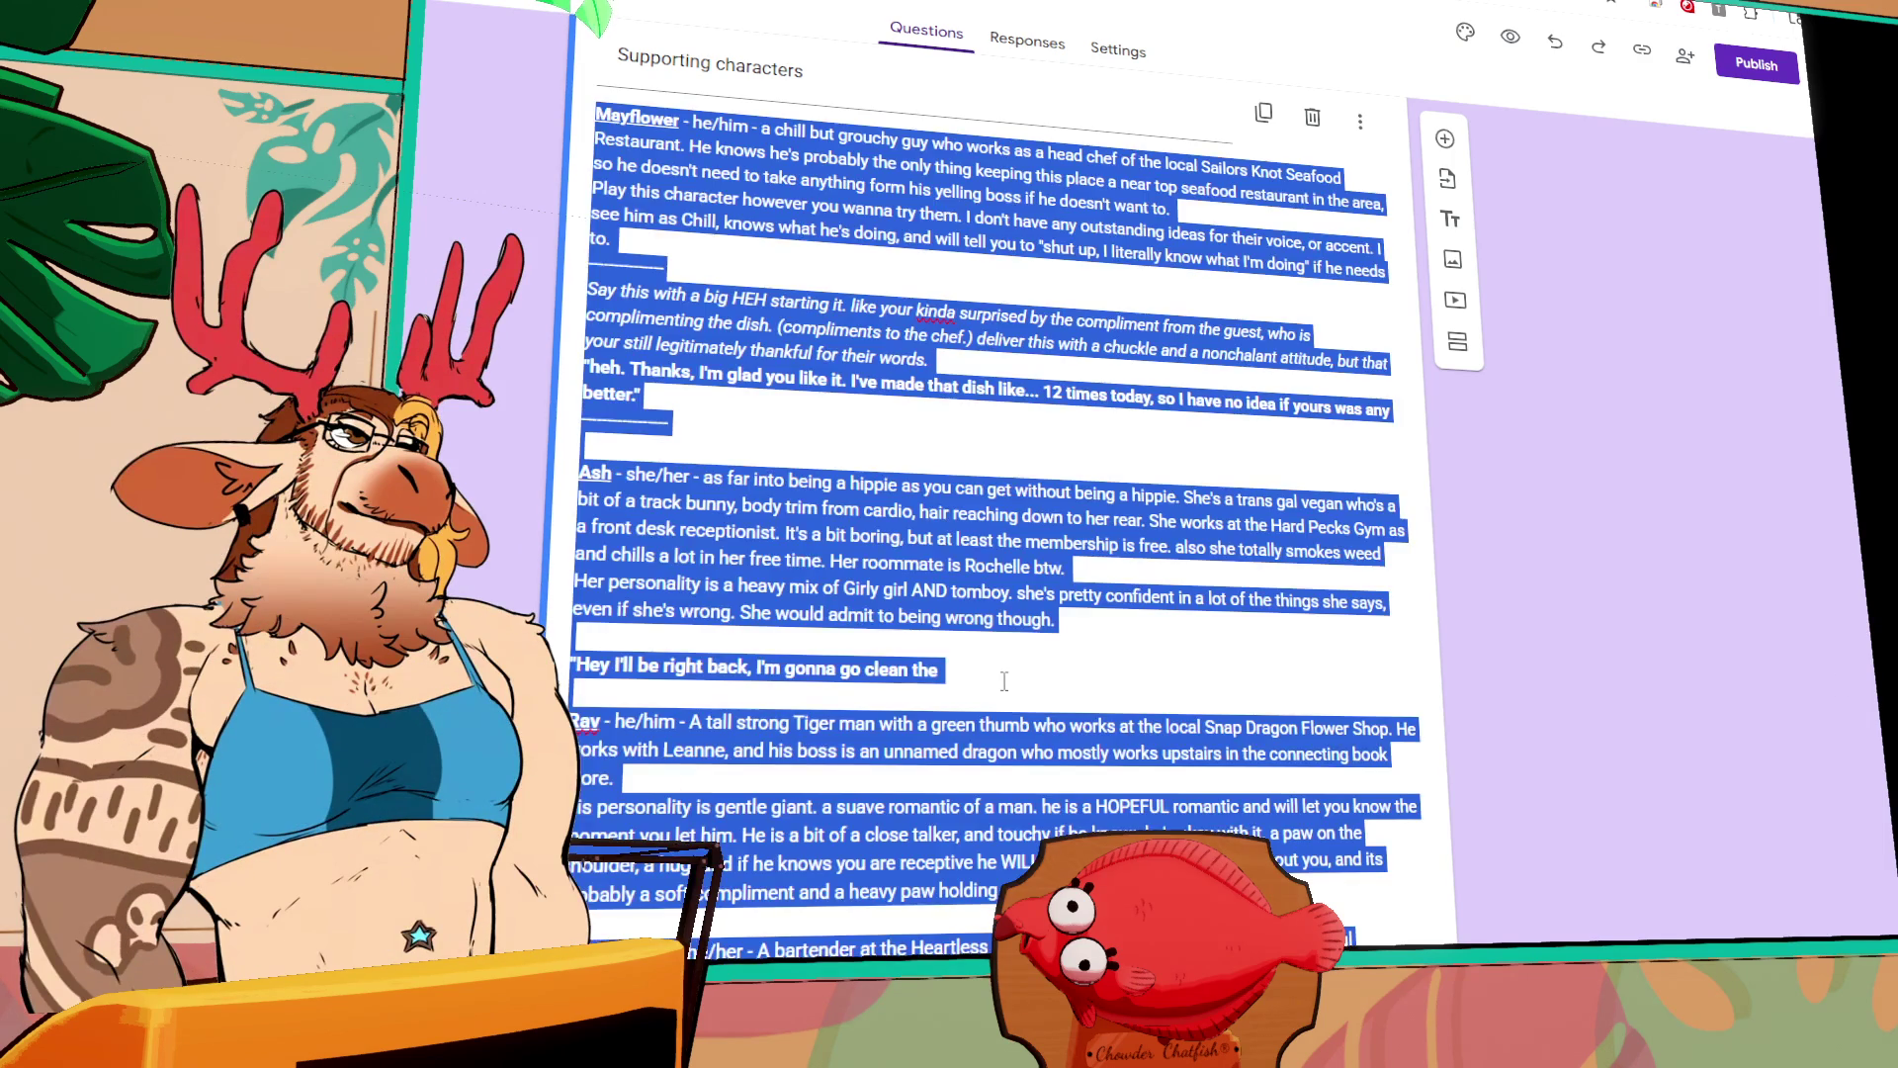
{"action": "left_click", "coordinate": [999, 676]}
{"action": "type", "text": "the mirrors"}
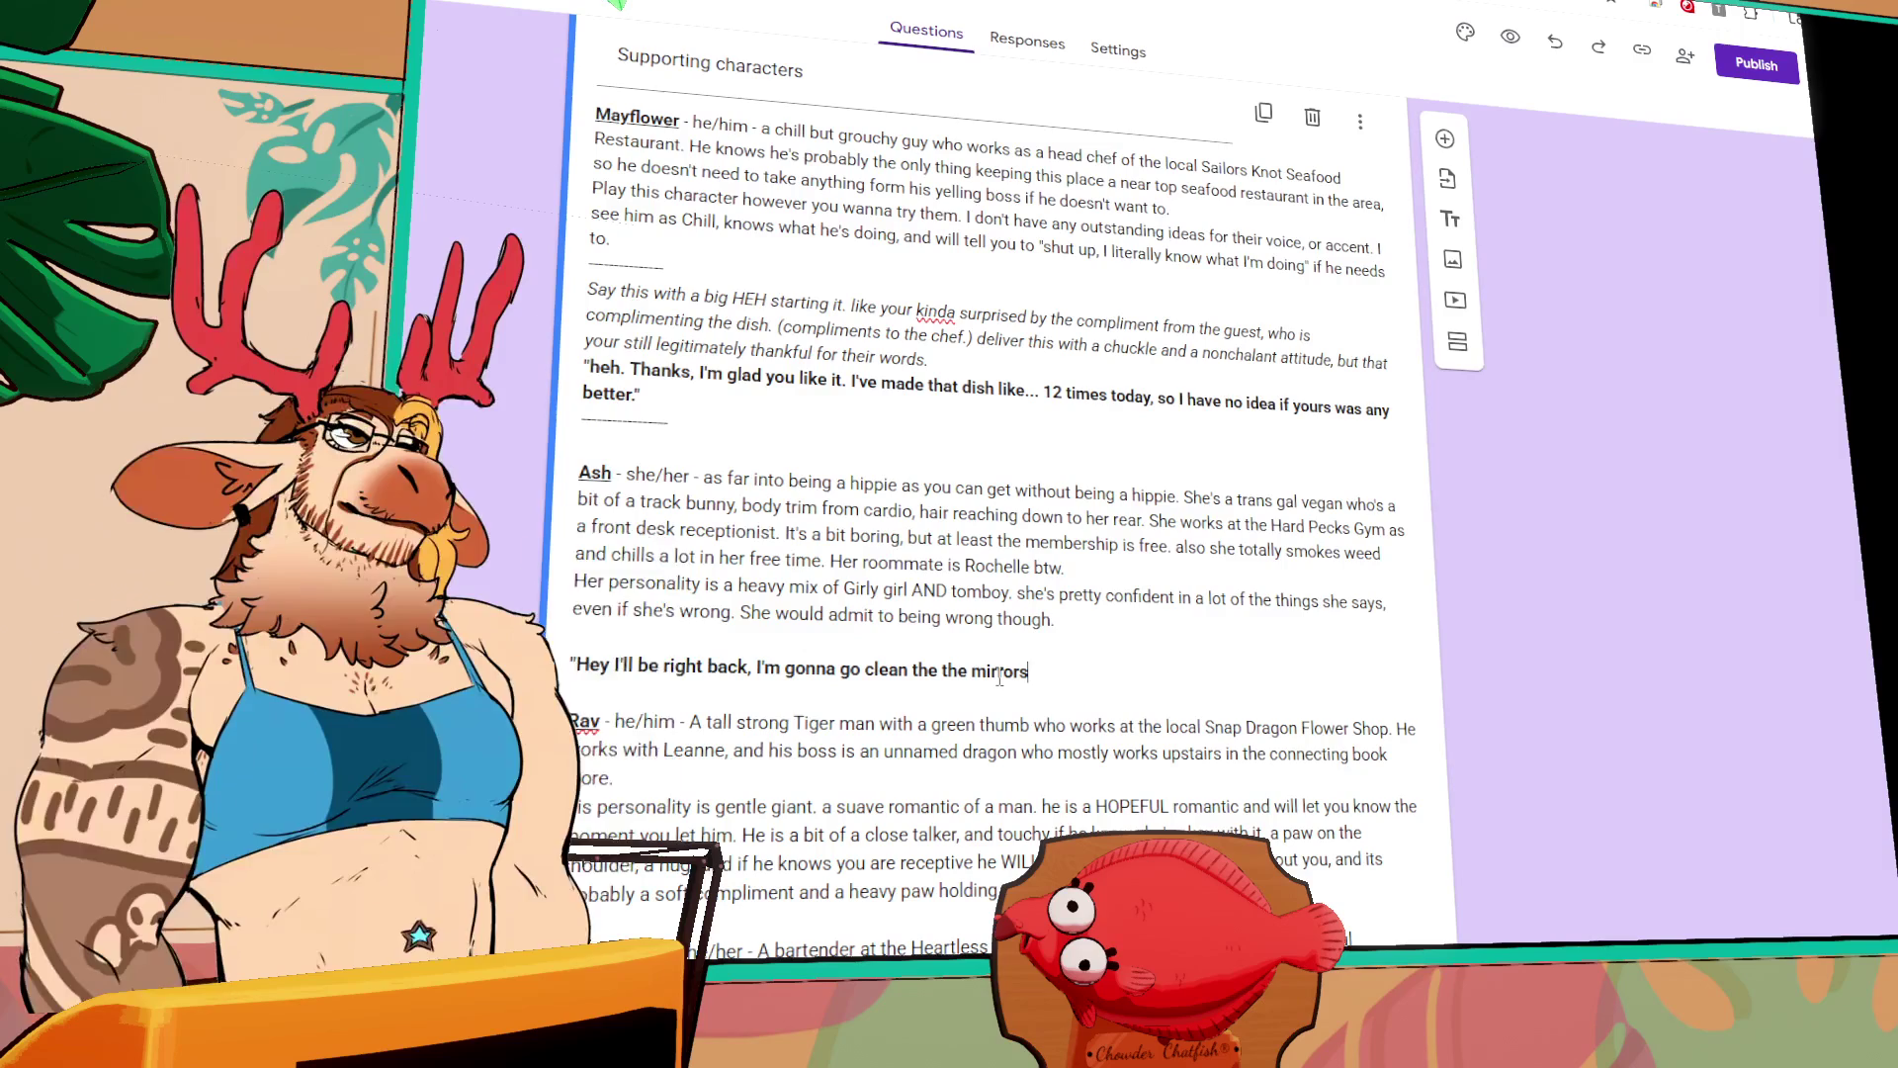
{"action": "type", "text": " by the we"}
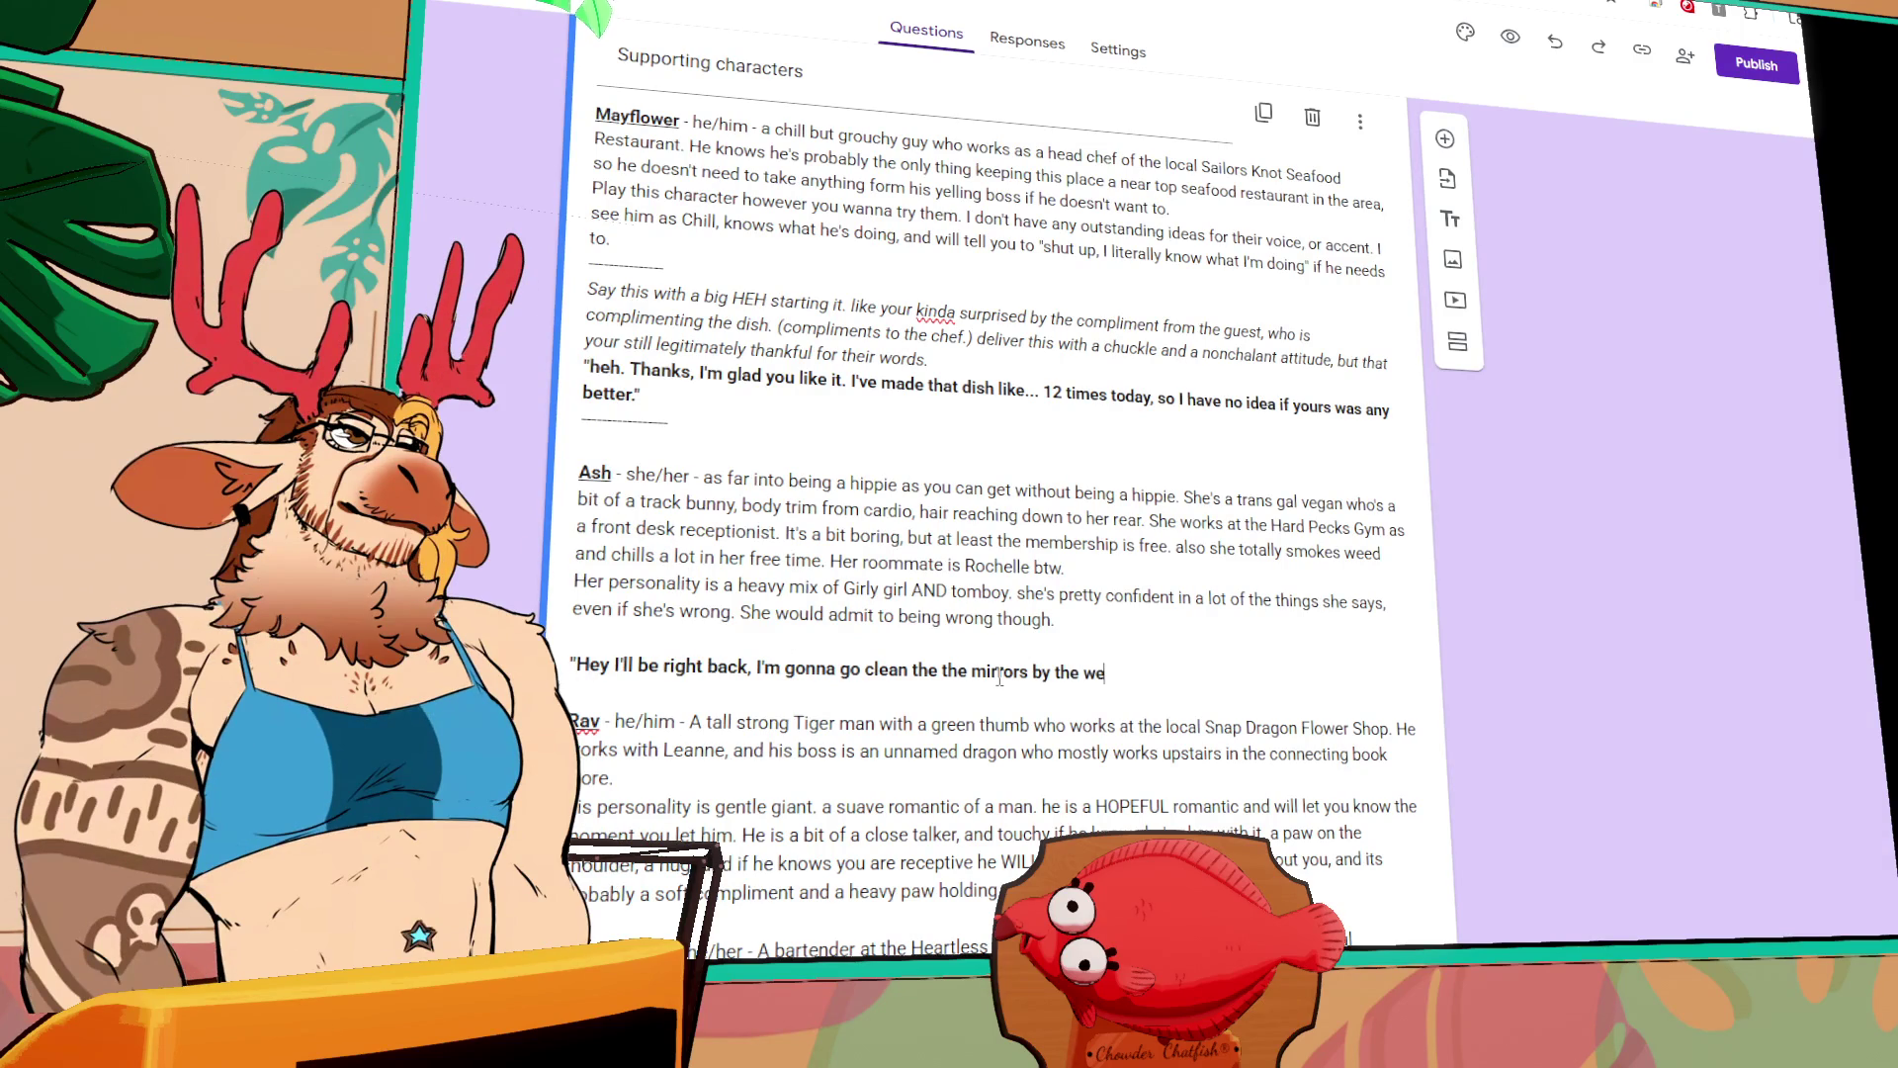
{"action": "type", "text": "ights area again. "}
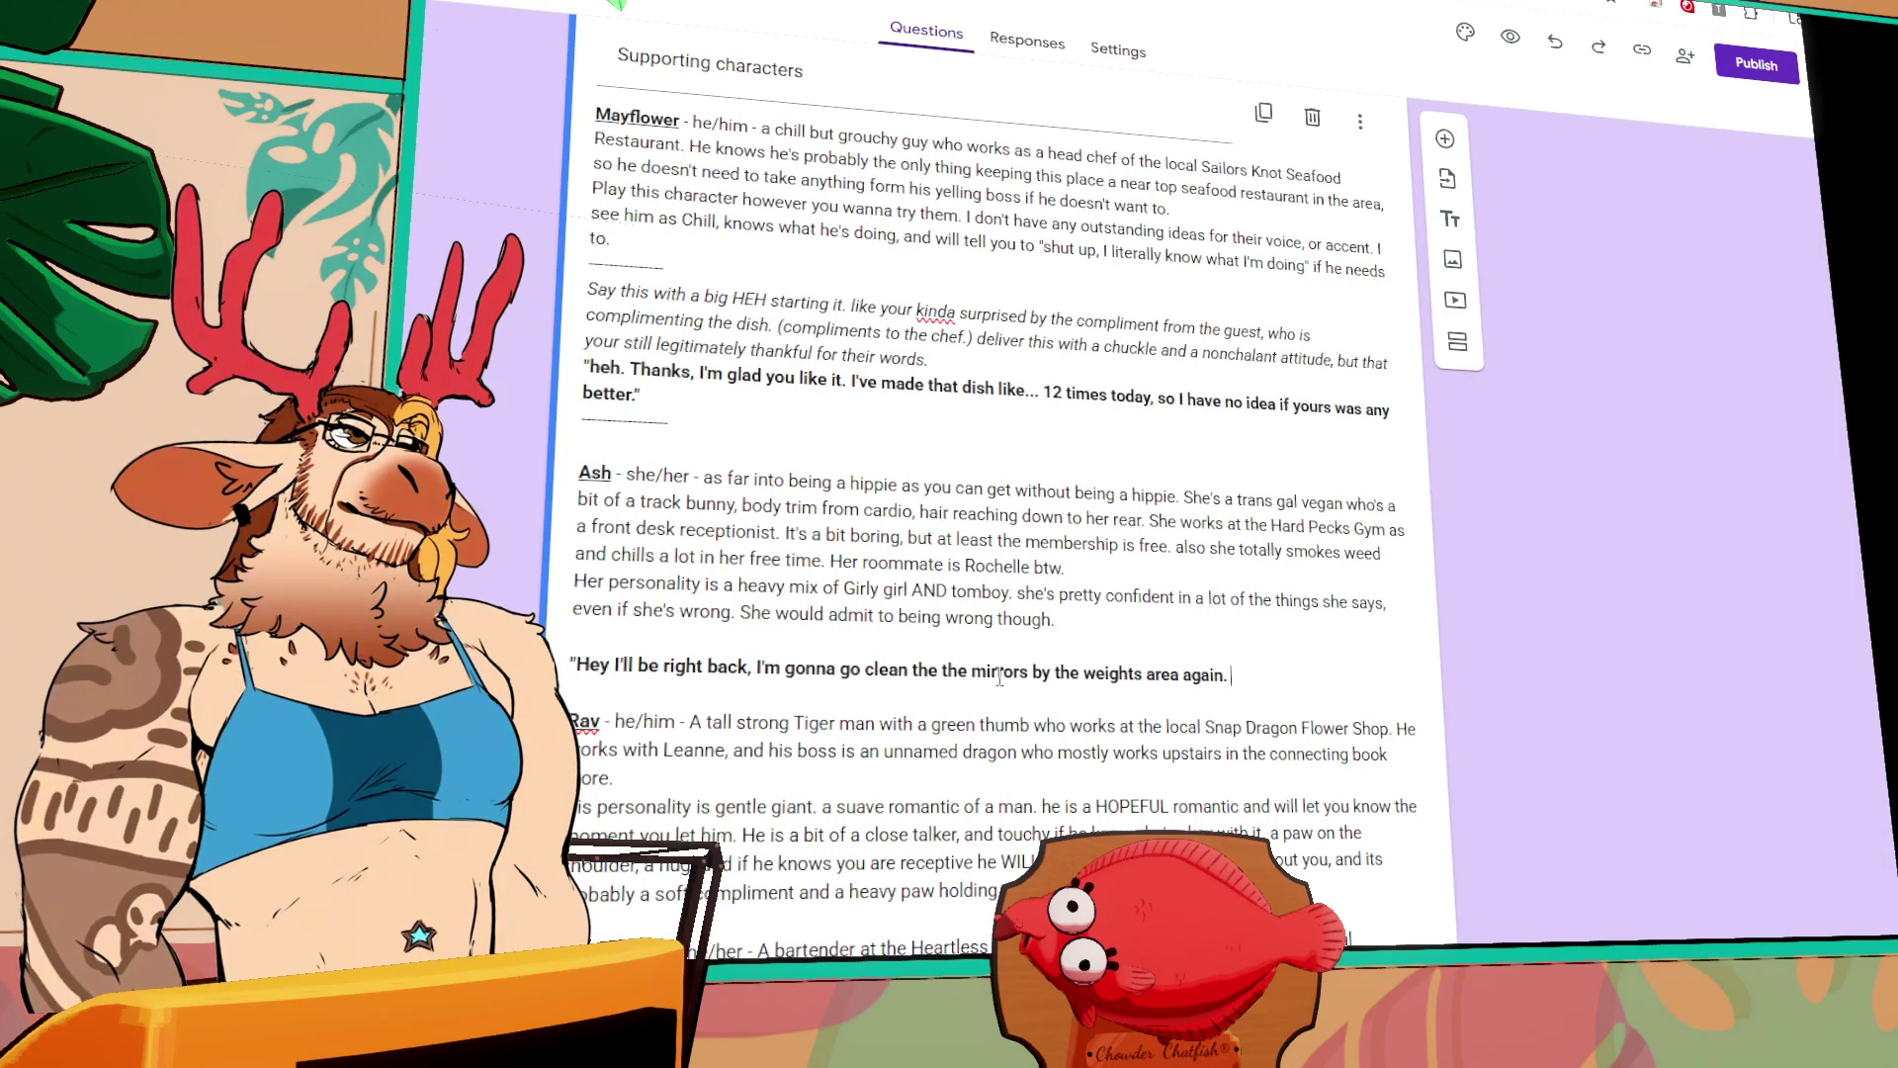
{"action": "type", "text": "one of t"}
{"action": "key", "text": "BackSpace"}
{"action": "key", "text": "BackSpace"}
{"action": "key", "text": "BackSpace"}
{"action": "type", "text": "Some guy got"}
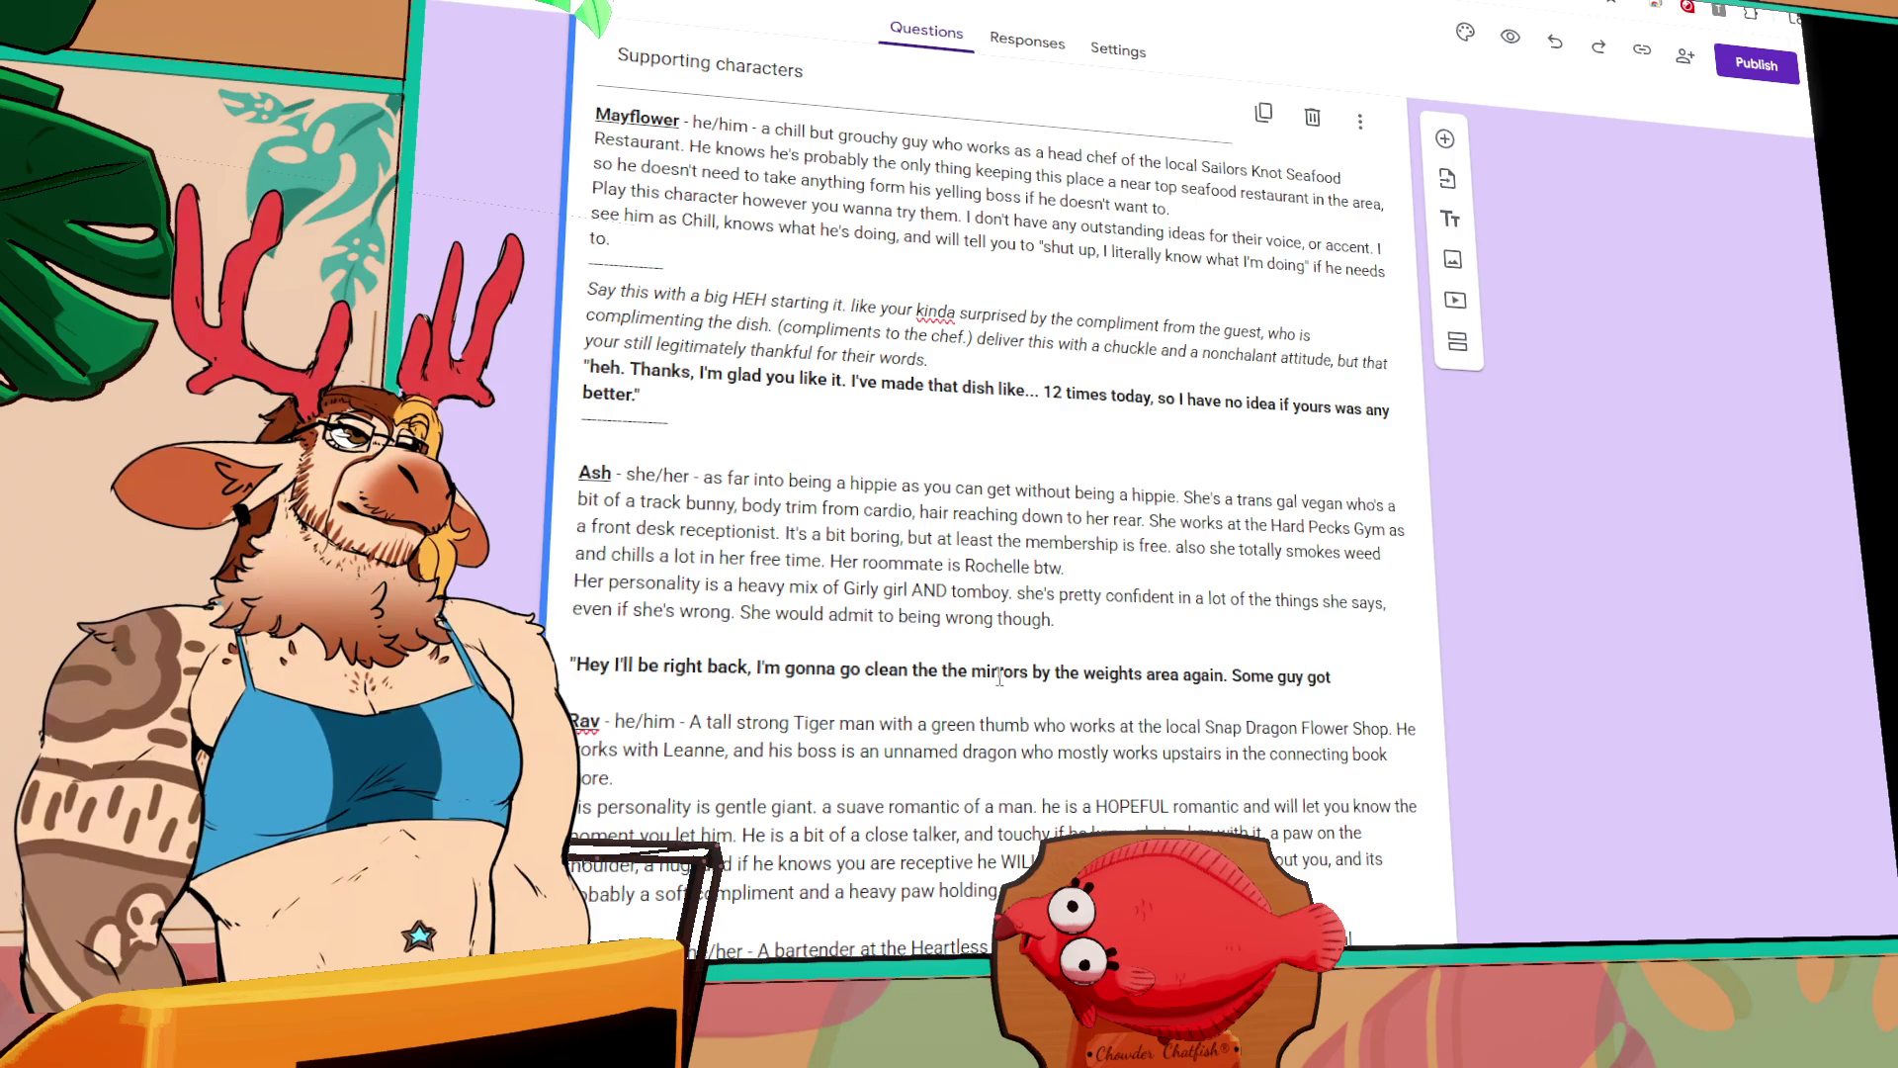
{"action": "type", "text": " uh... "}
{"action": "type", "text": "it got real "}
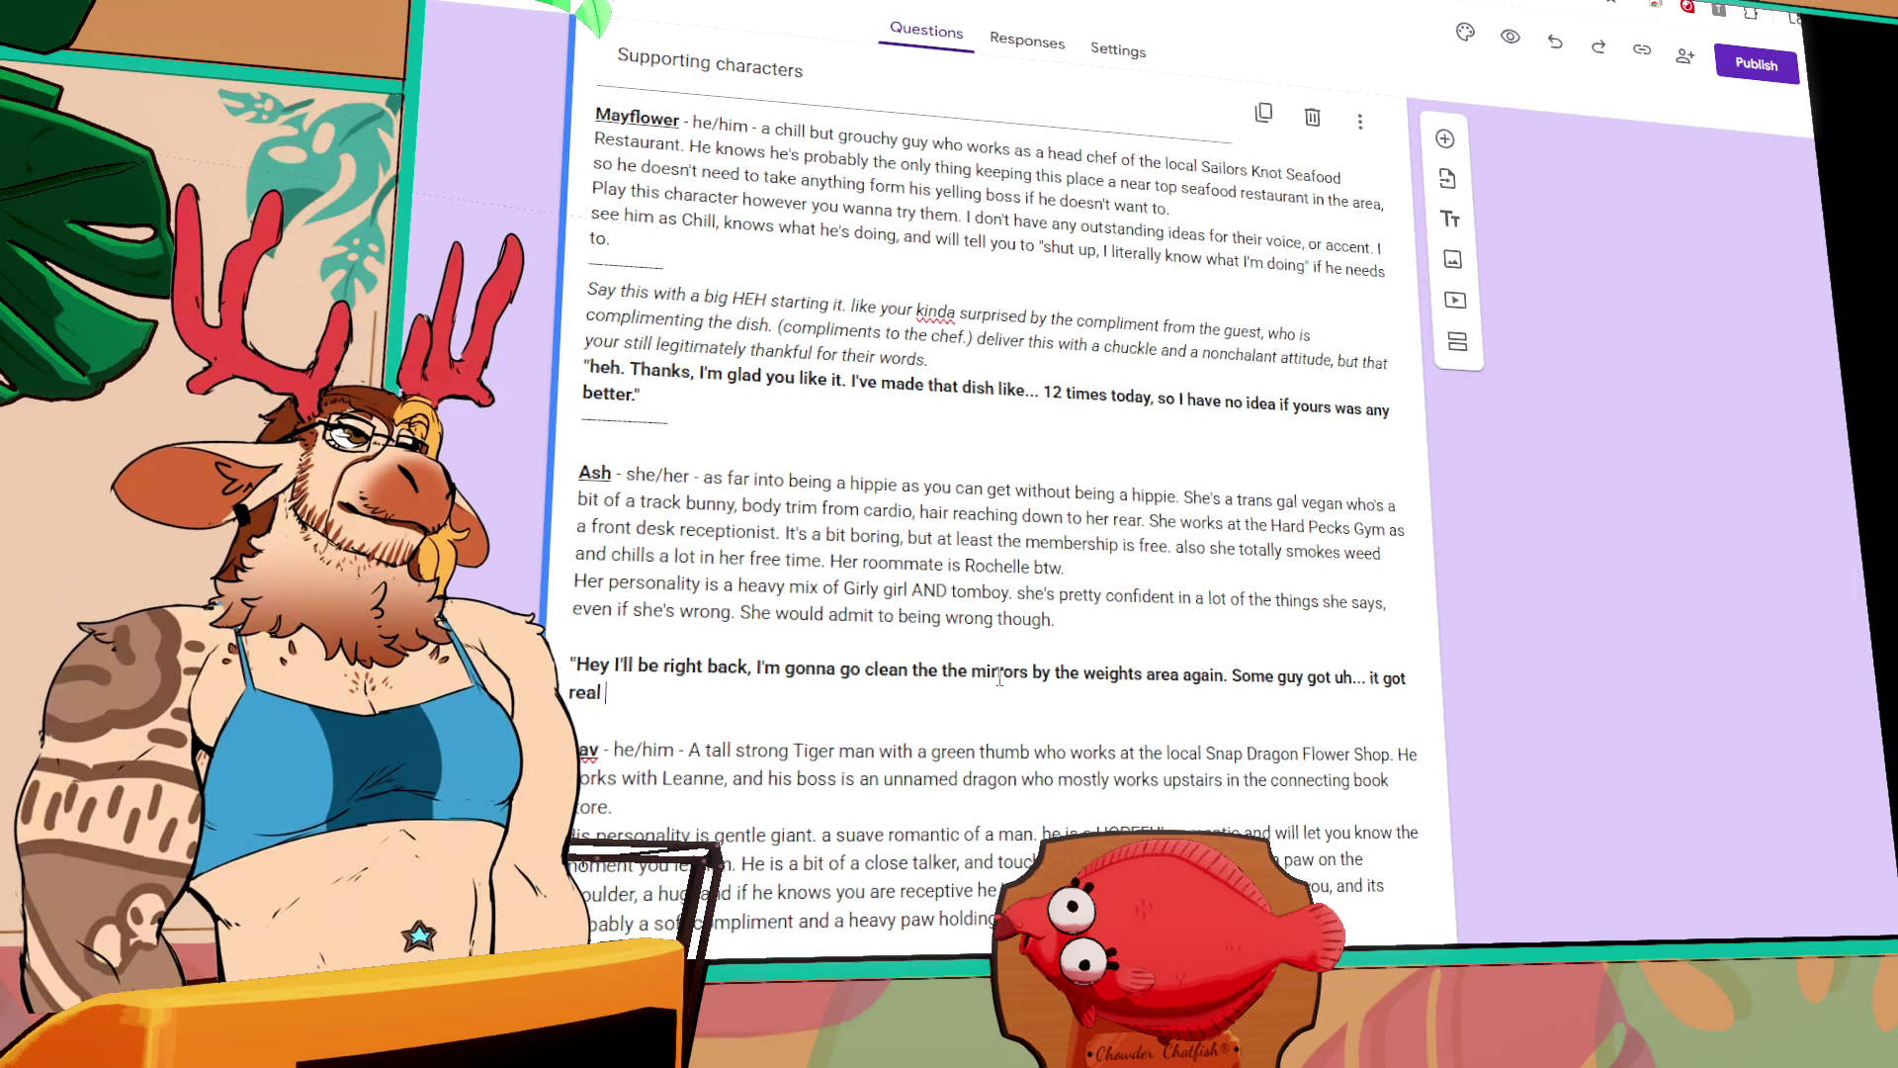
{"action": "type", "text": "gross over there. "}
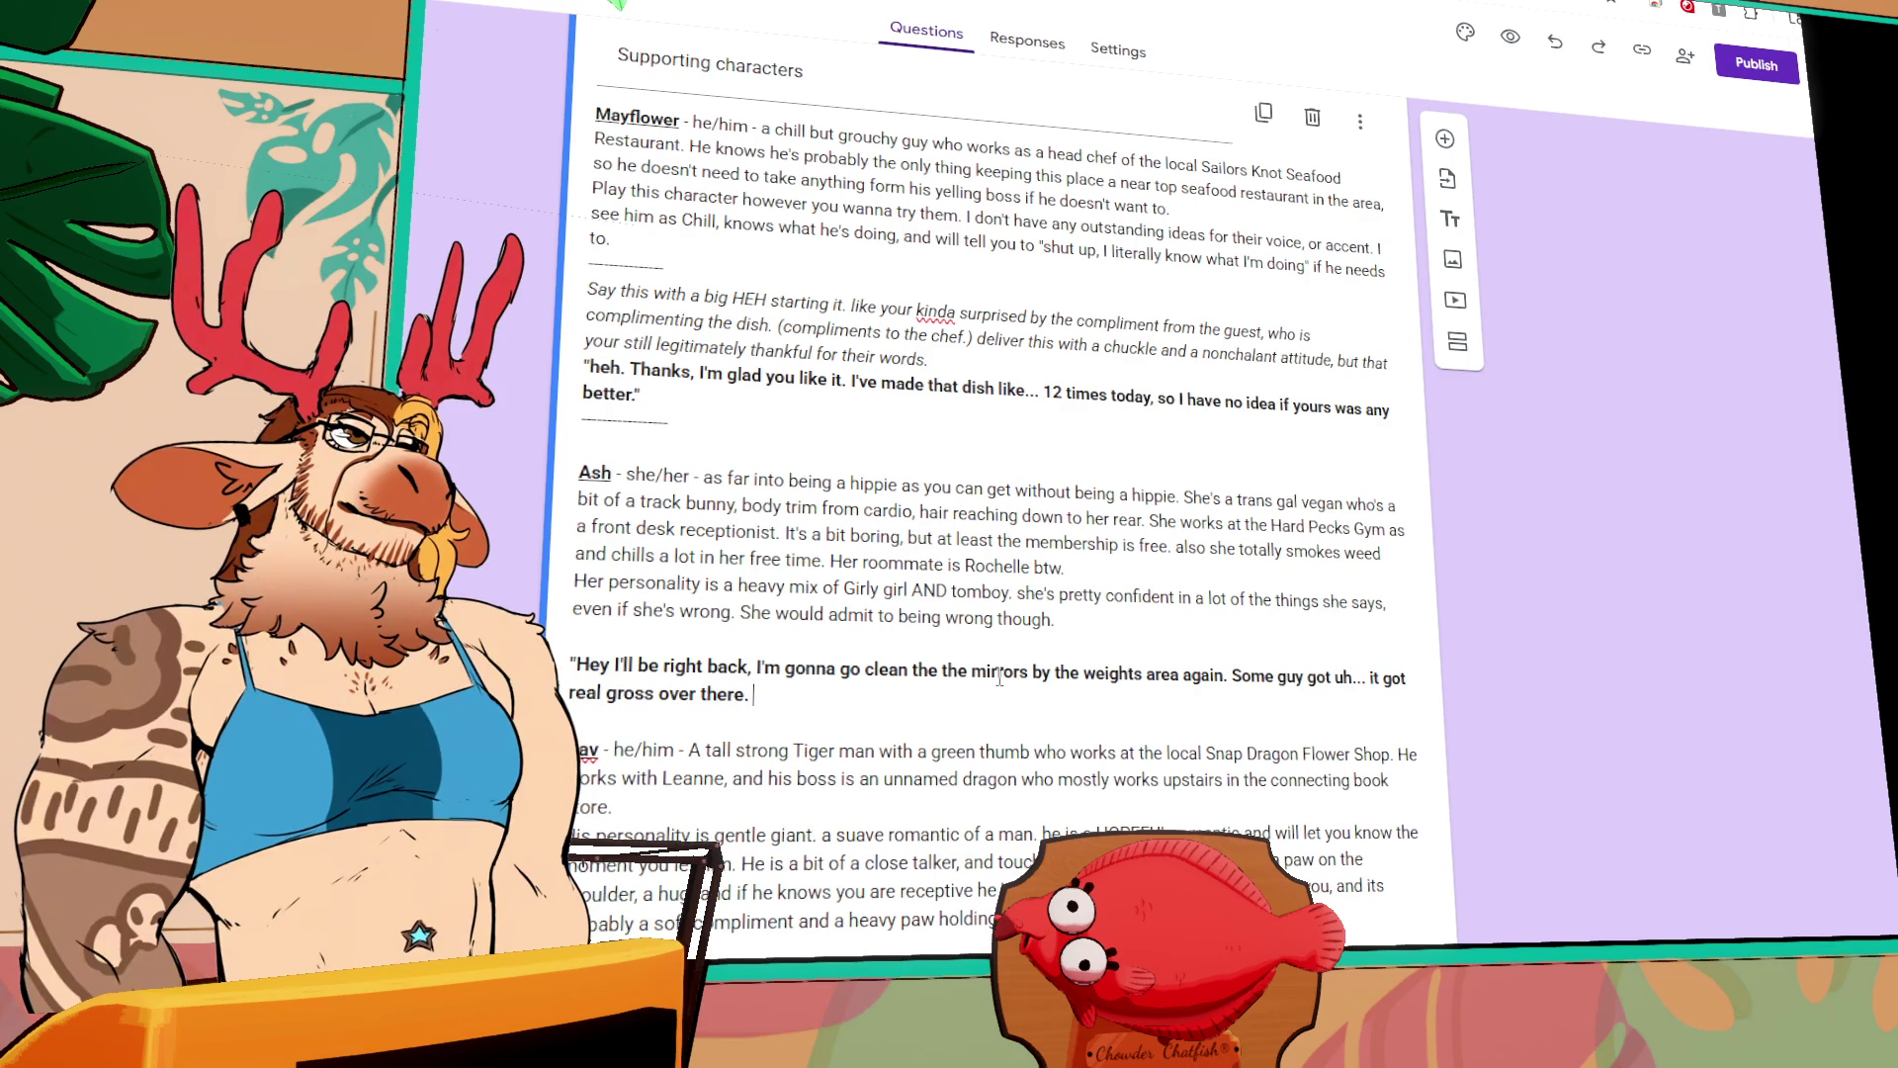
{"action": "type", "text": "euuhh..."}
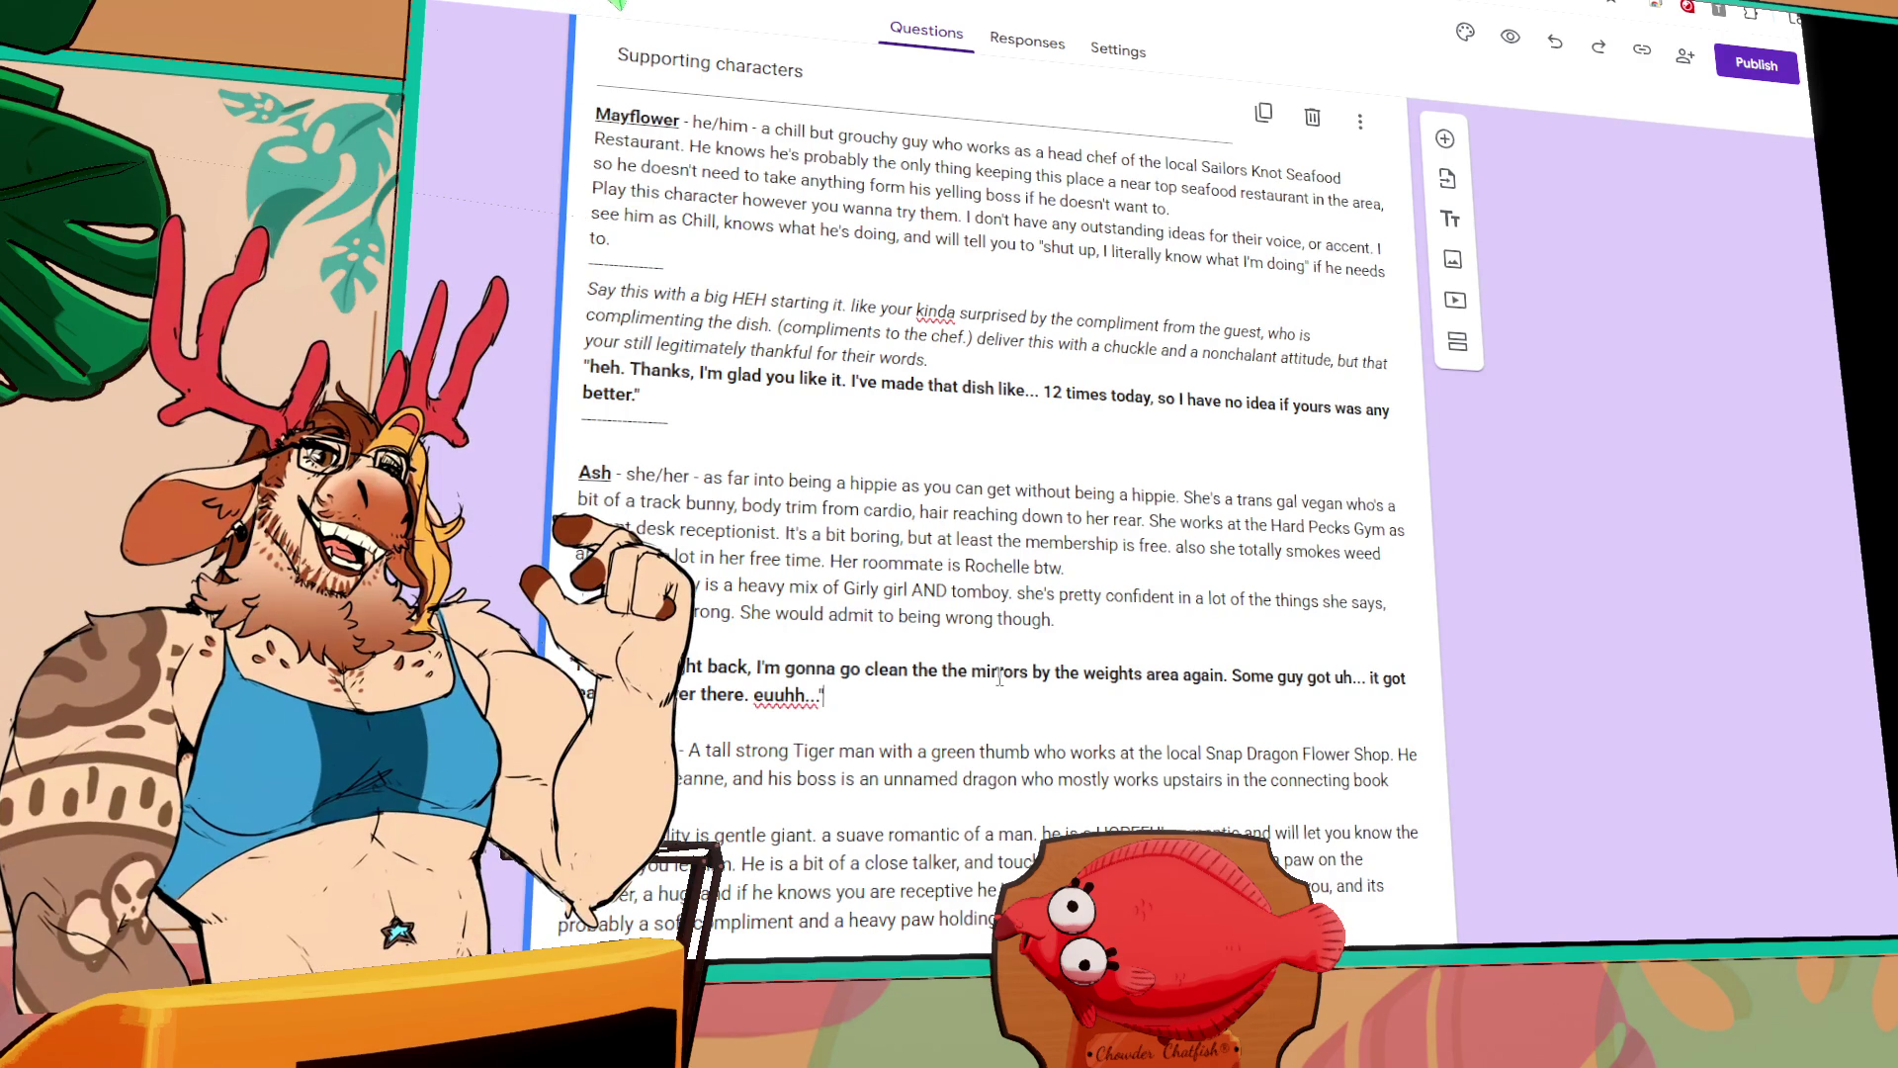
{"action": "left_click", "coordinate": [738, 637]}
{"action": "key", "text": "Return"}
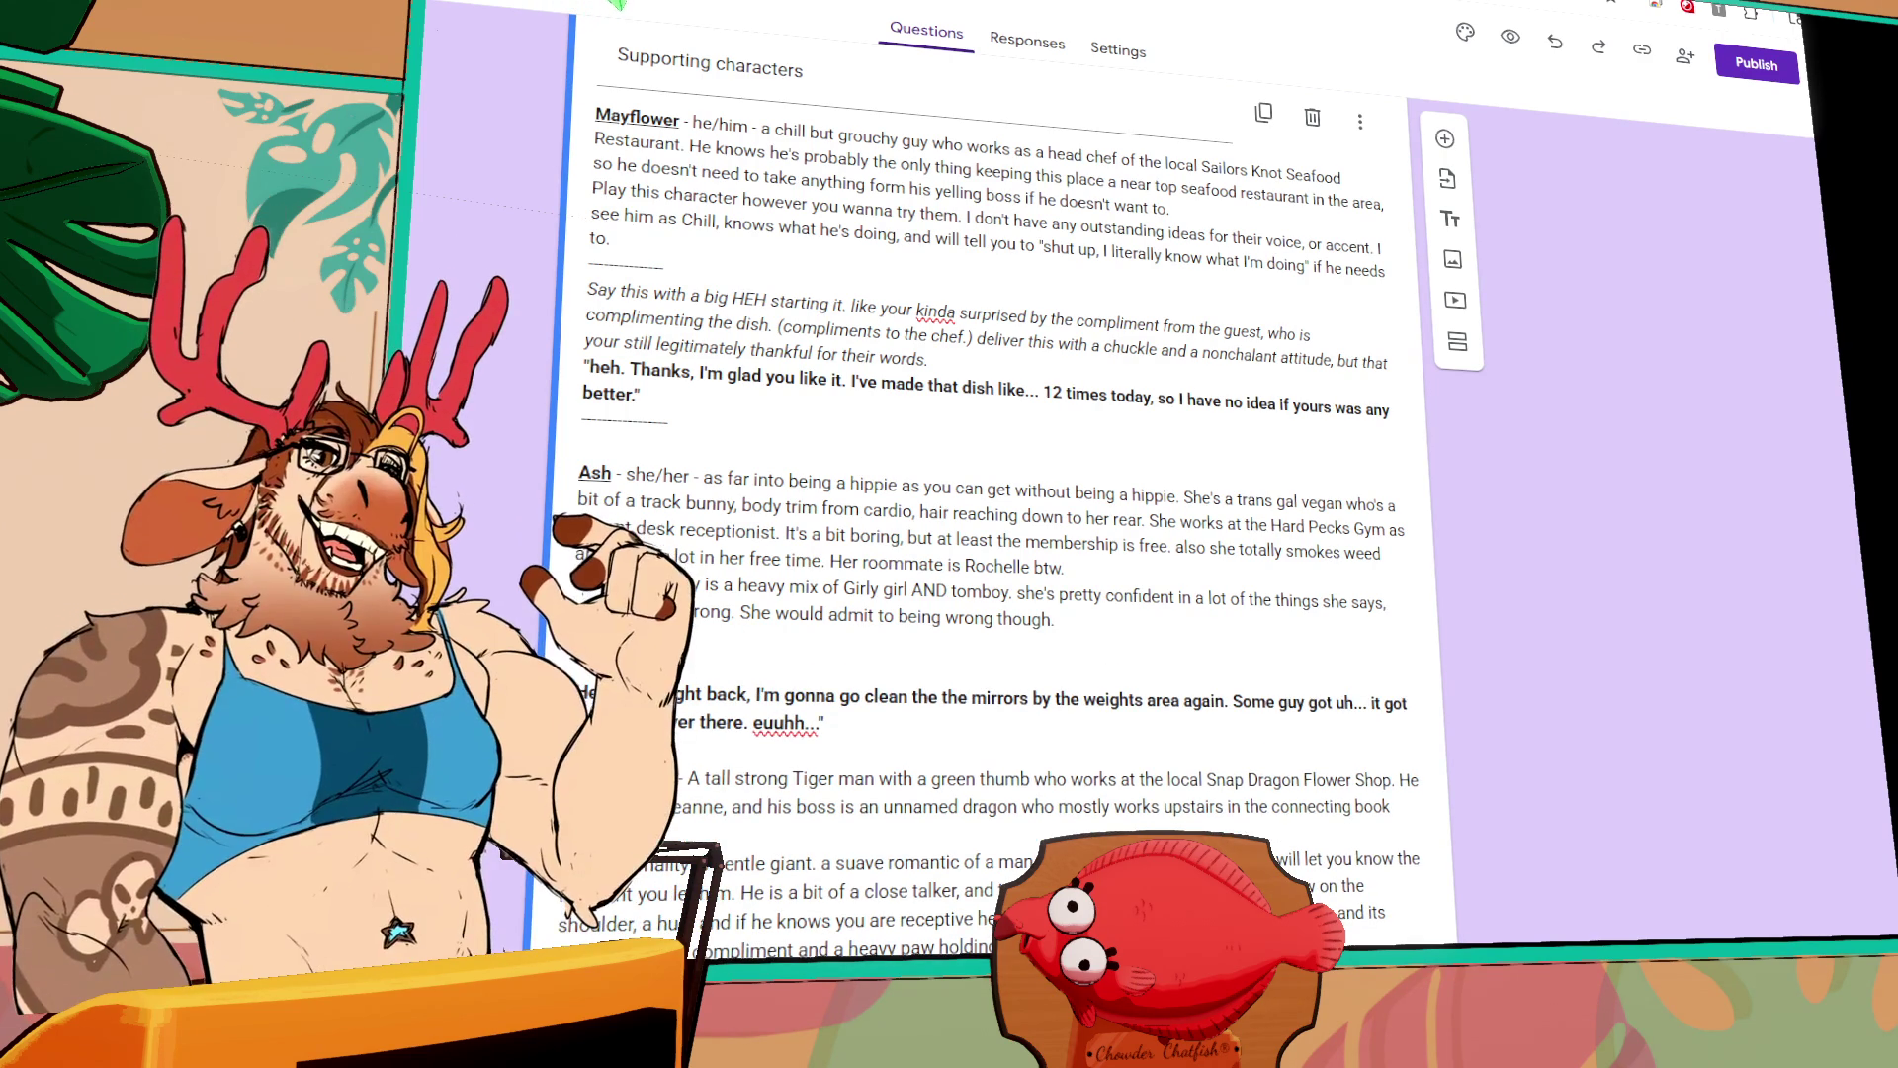
{"action": "type", "text": "easy"}
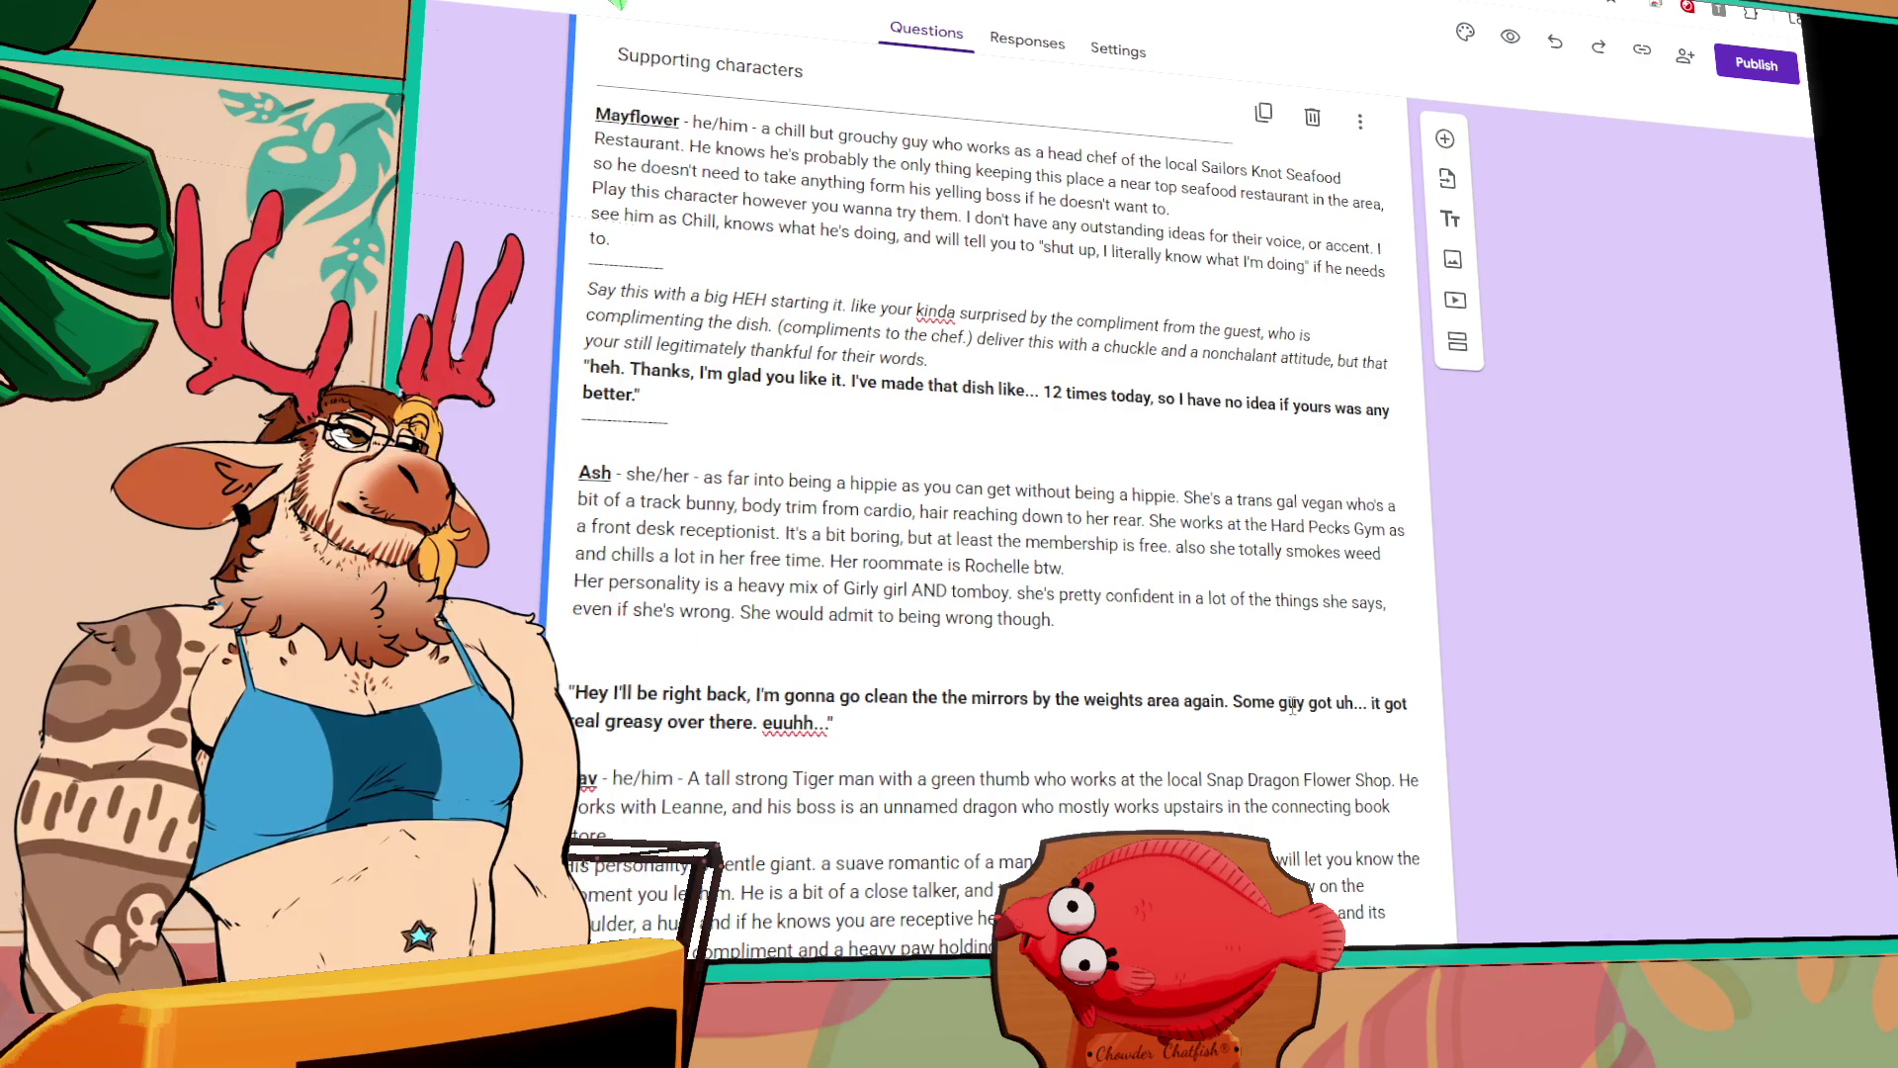
Step: Swap 'it got' to 'got it' so the line ends 'got it real greasy over there. euuhh...'
{"action": "mouse_move", "coordinate": [1407, 704]}
{"action": "left_mouse_down"}
{"action": "mouse_move", "coordinate": [1356, 708]}
{"action": "mouse_move", "coordinate": [1374, 715]}
{"action": "left_mouse_up"}
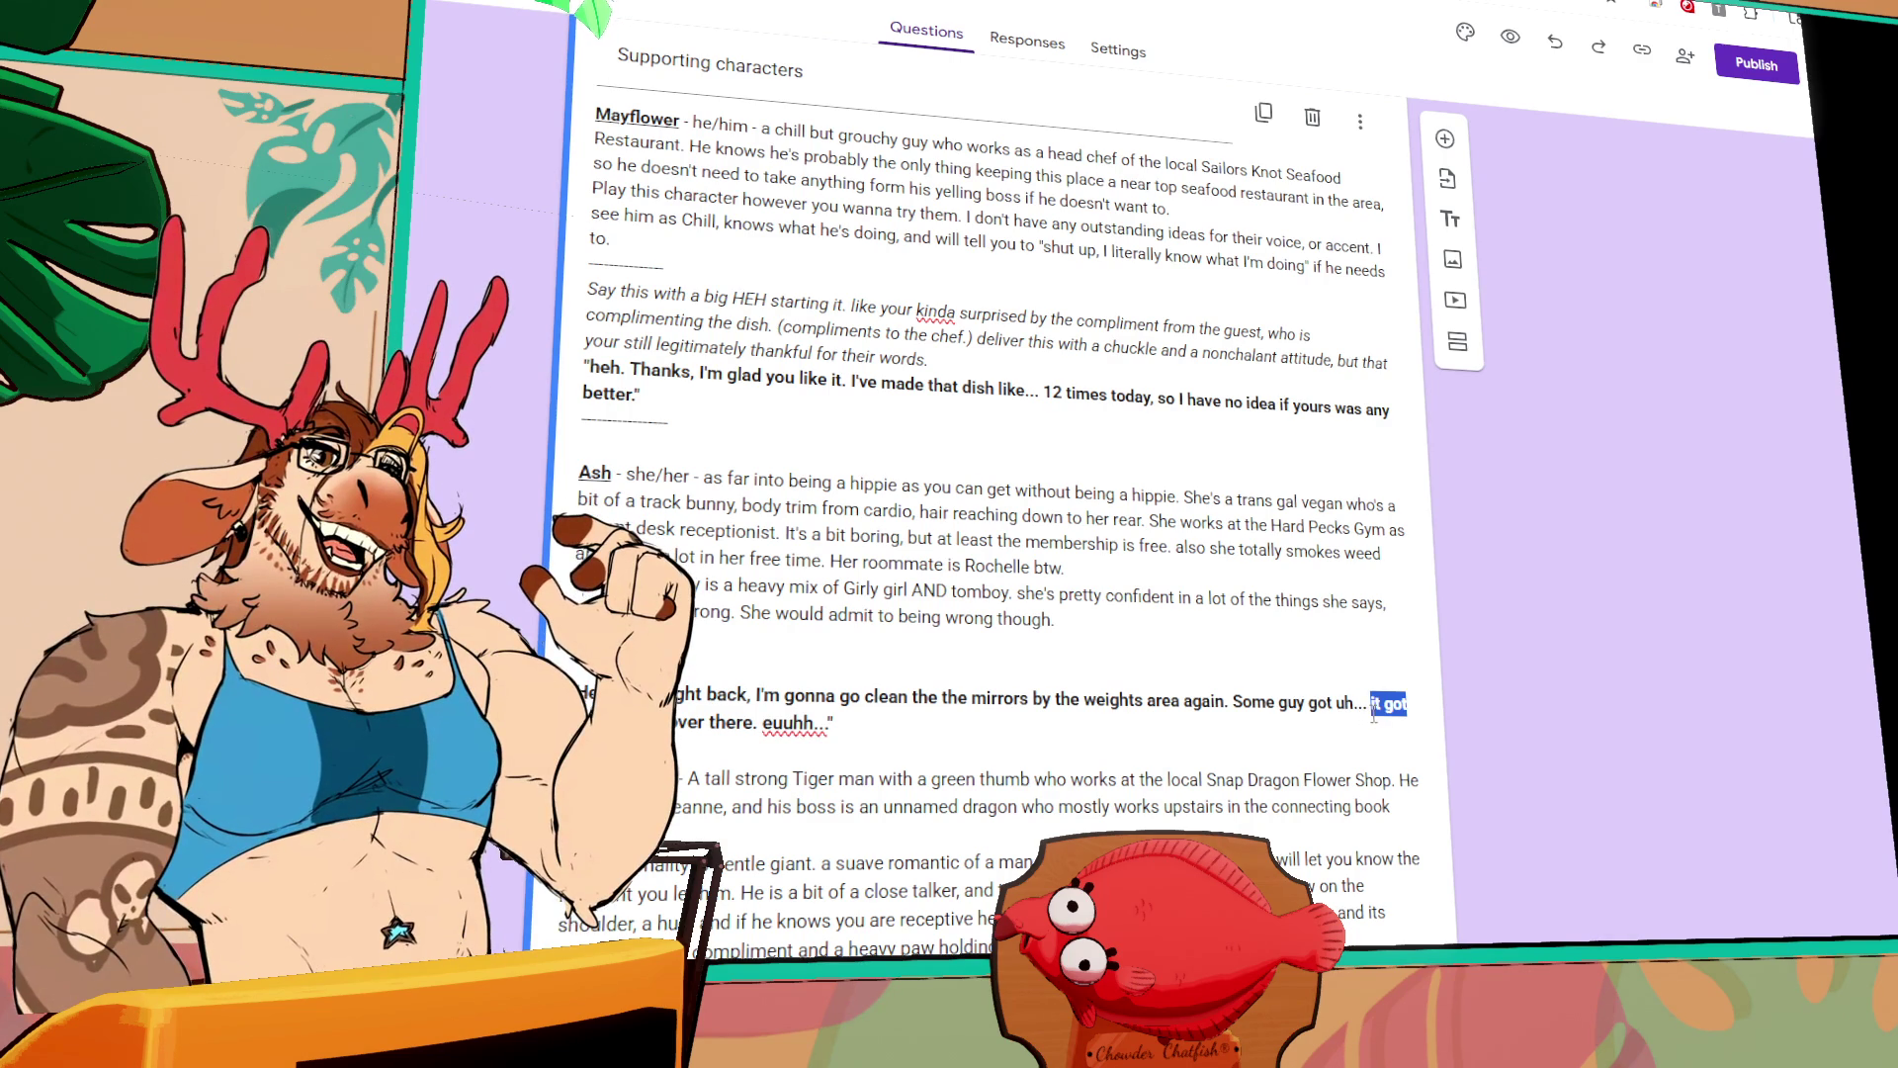
{"action": "type", "text": "got it"}
{"action": "left_click", "coordinate": [873, 723]}
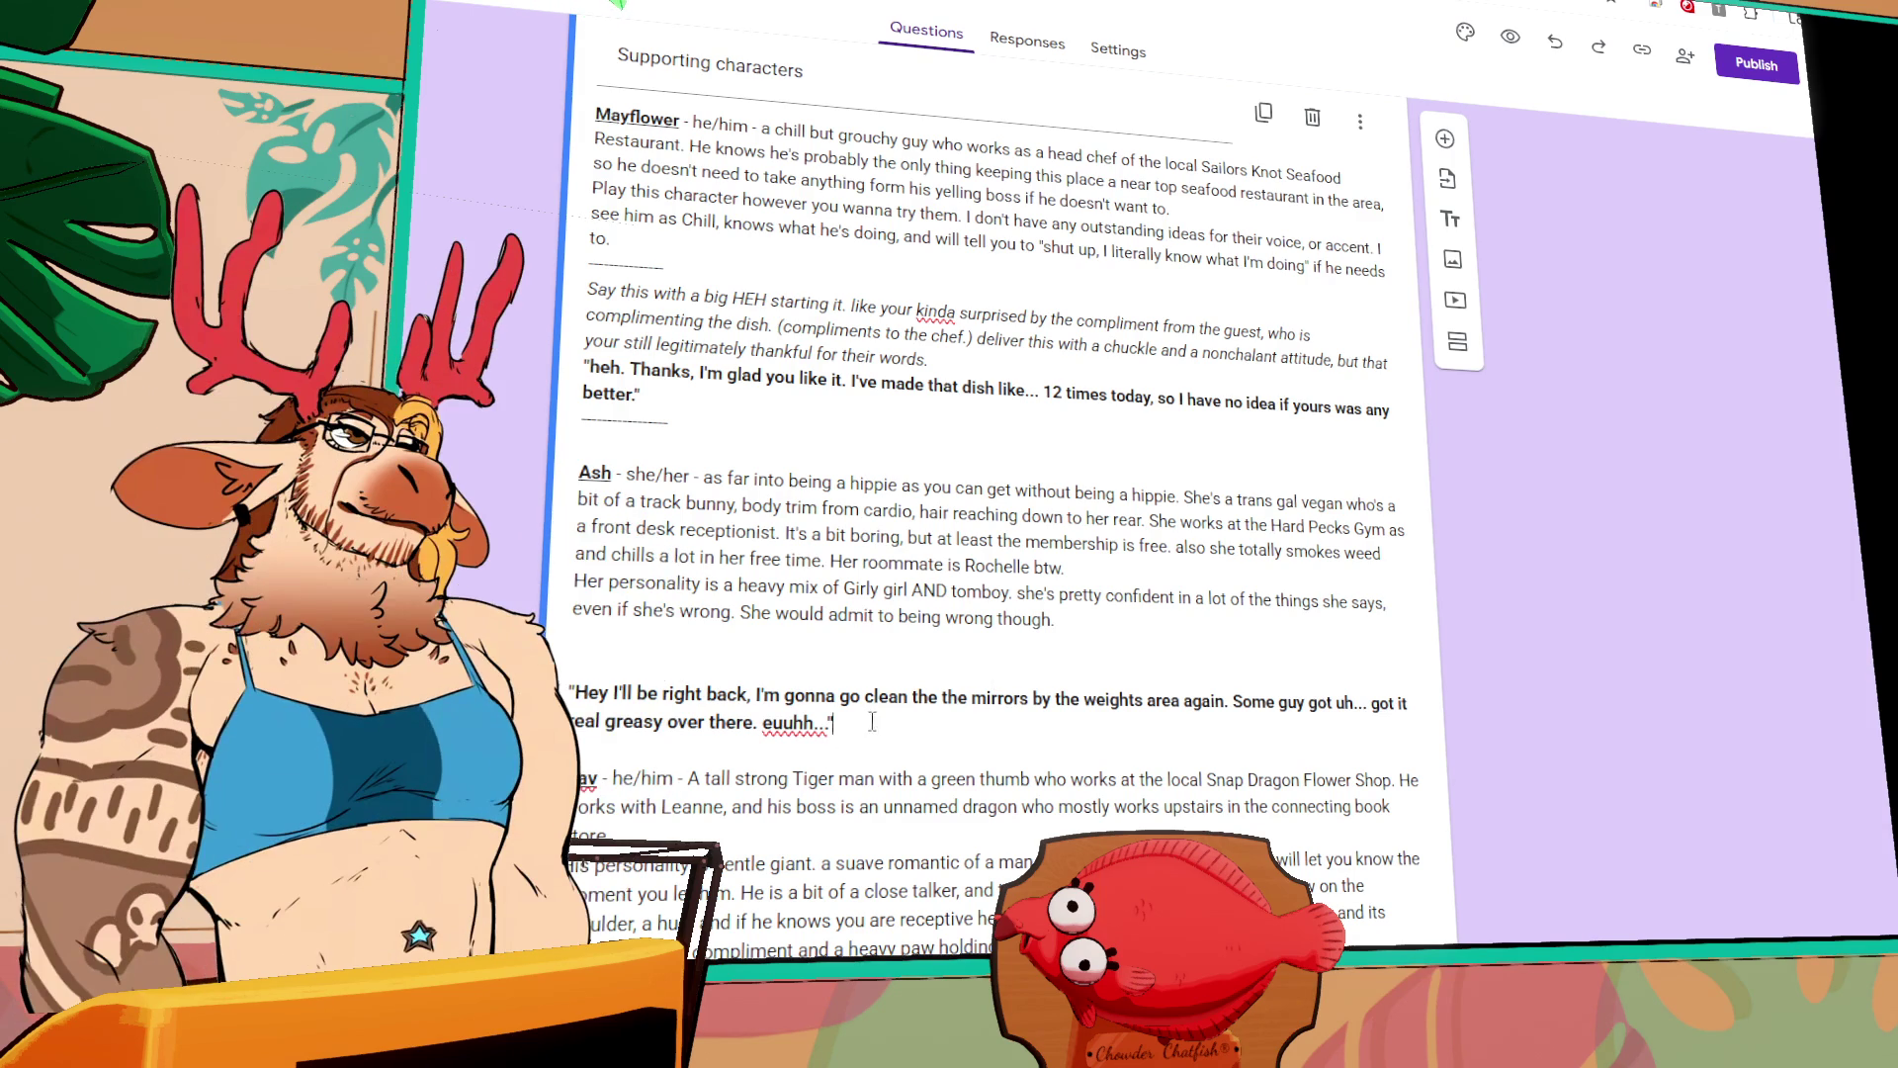
Step: Above Ash's sample line, add a note: start energetic as if popping up from behind a desk, grow bothered
{"action": "left_click", "coordinate": [729, 648]}
{"action": "key", "text": "Return"}
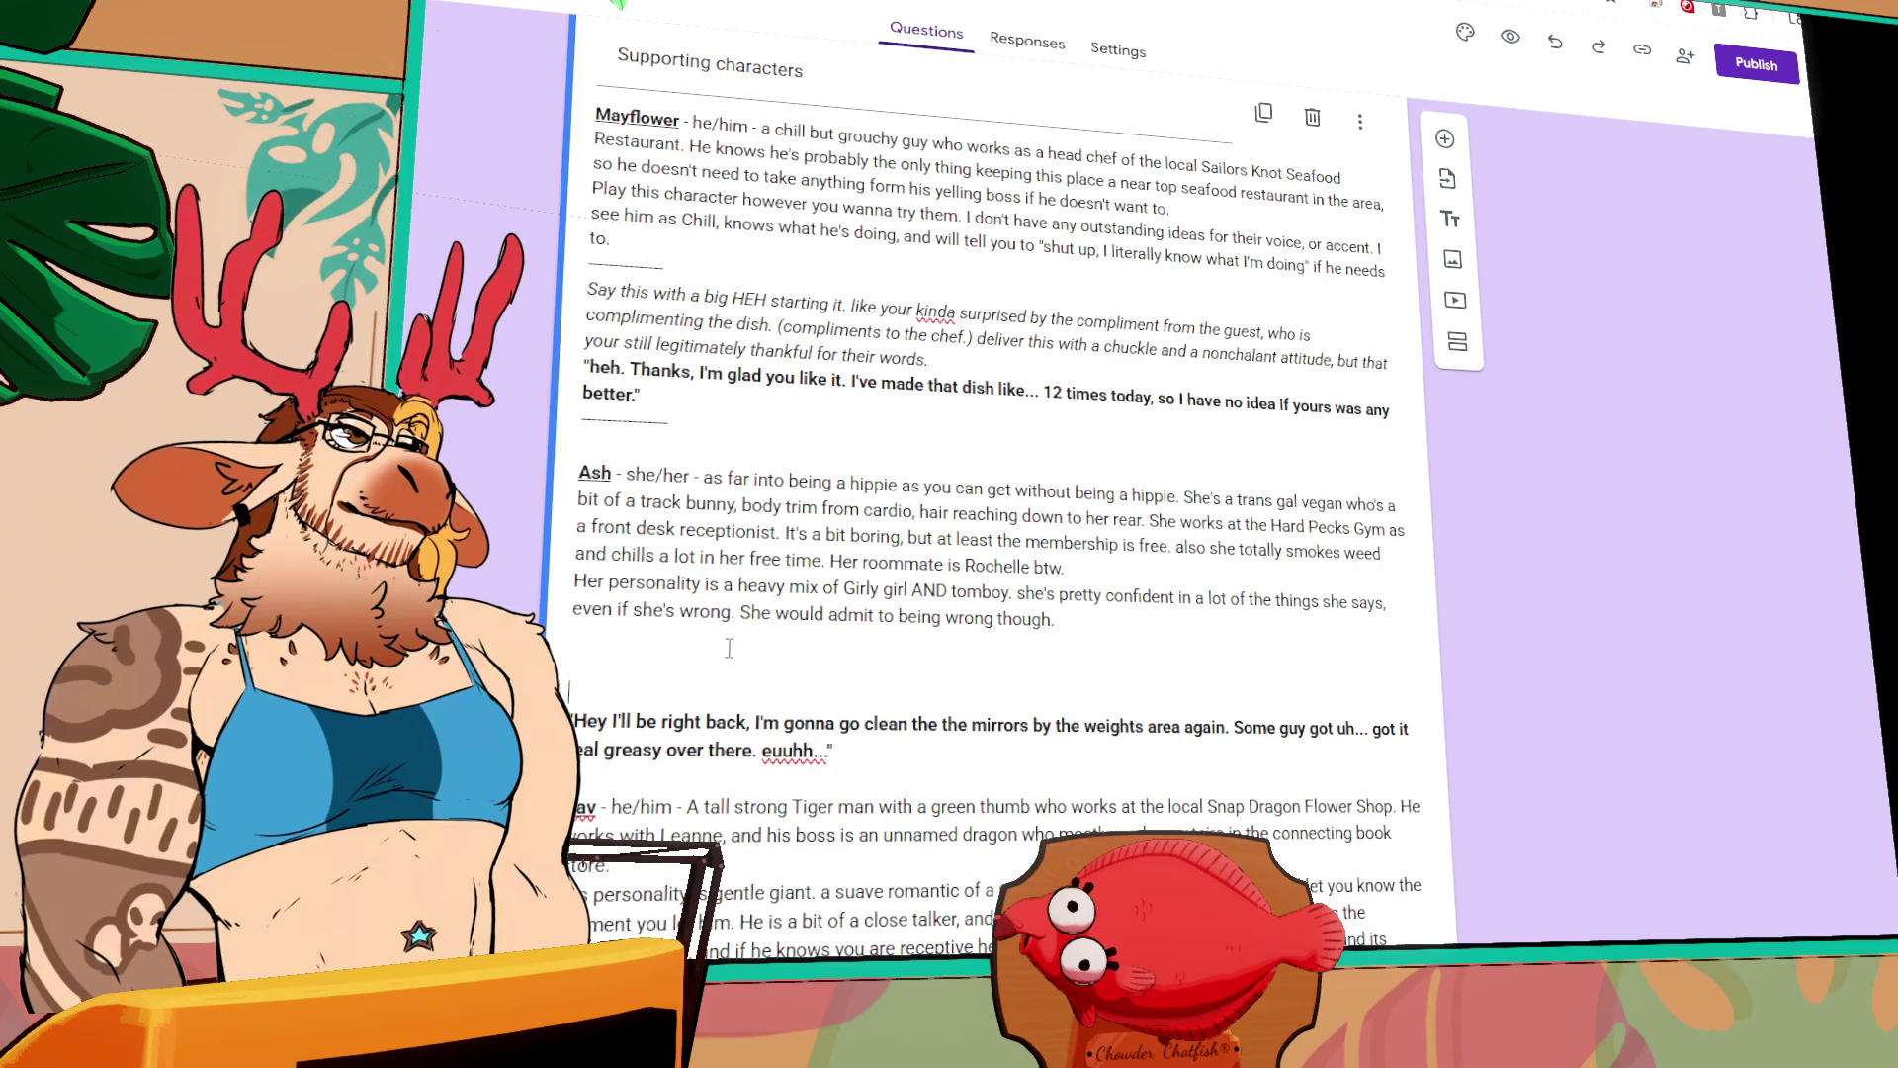
{"action": "type", "text": "Start thi"}
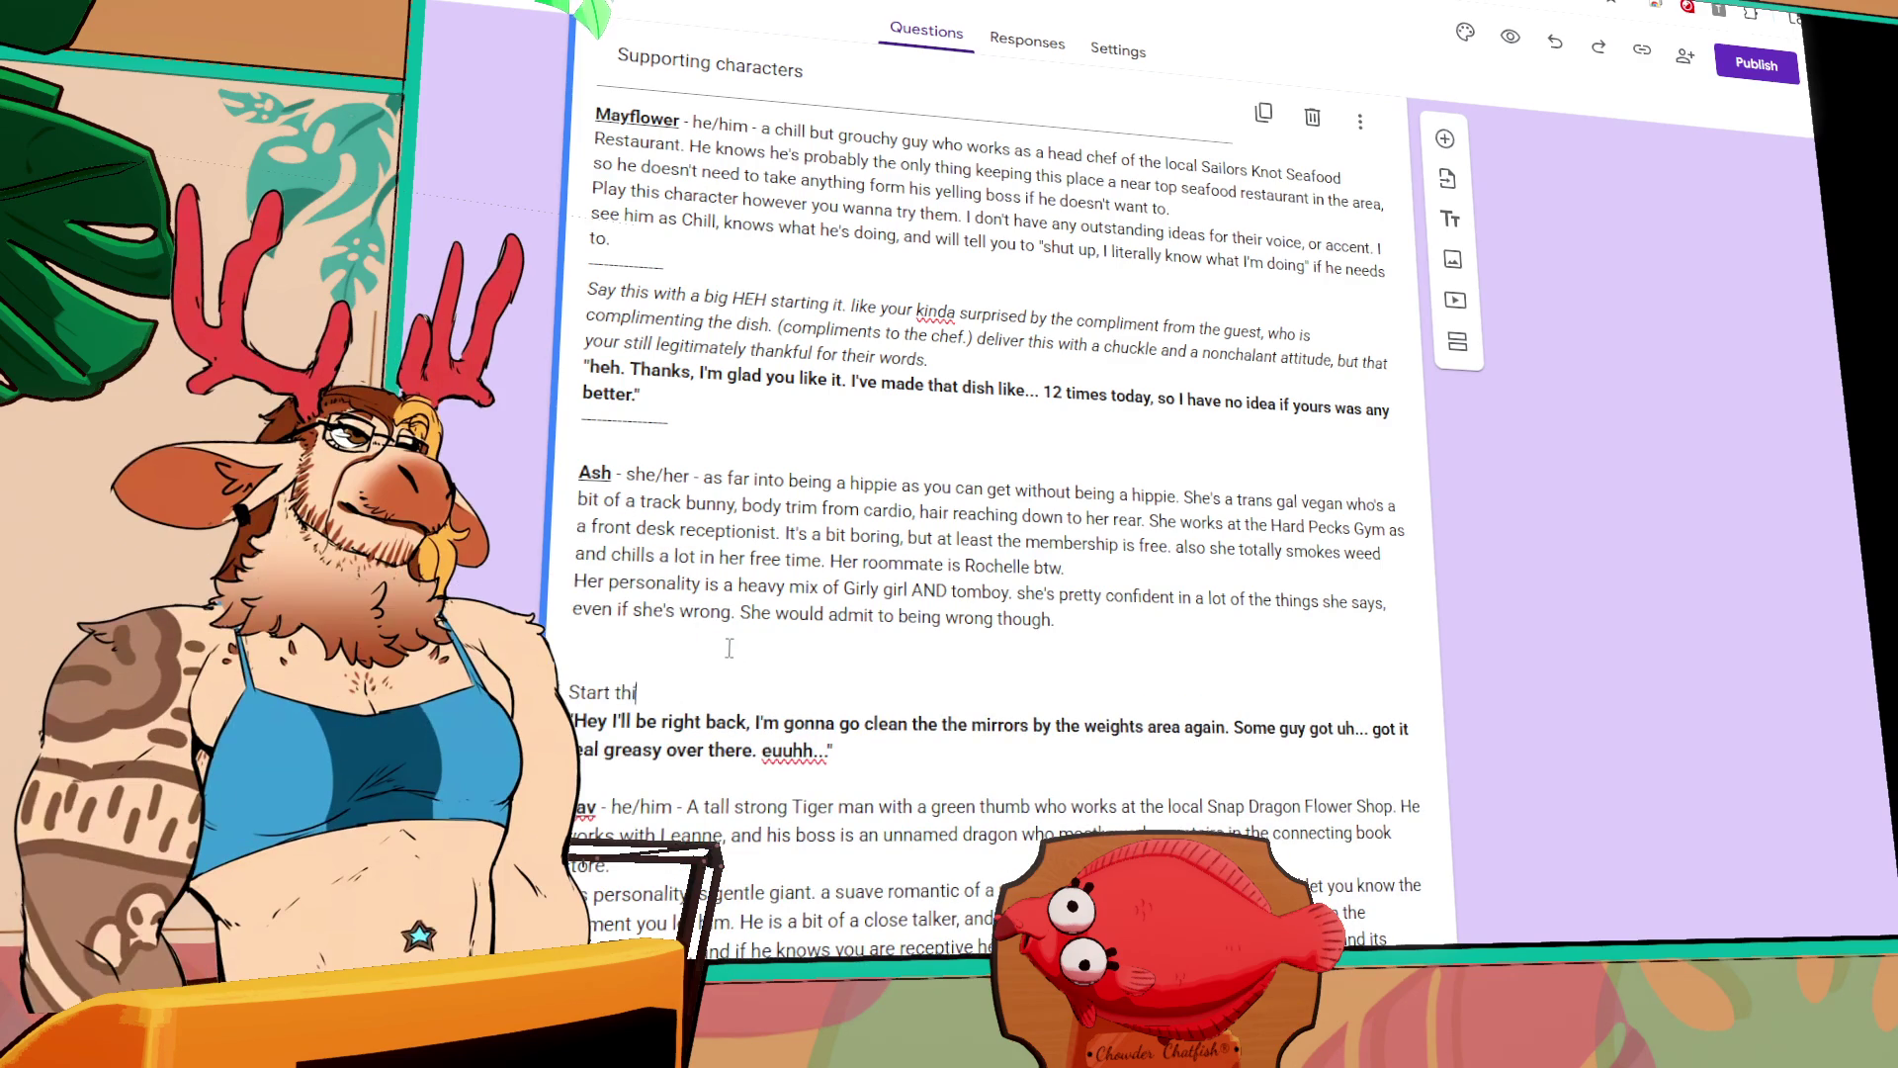
{"action": "type", "text": "s line ve"}
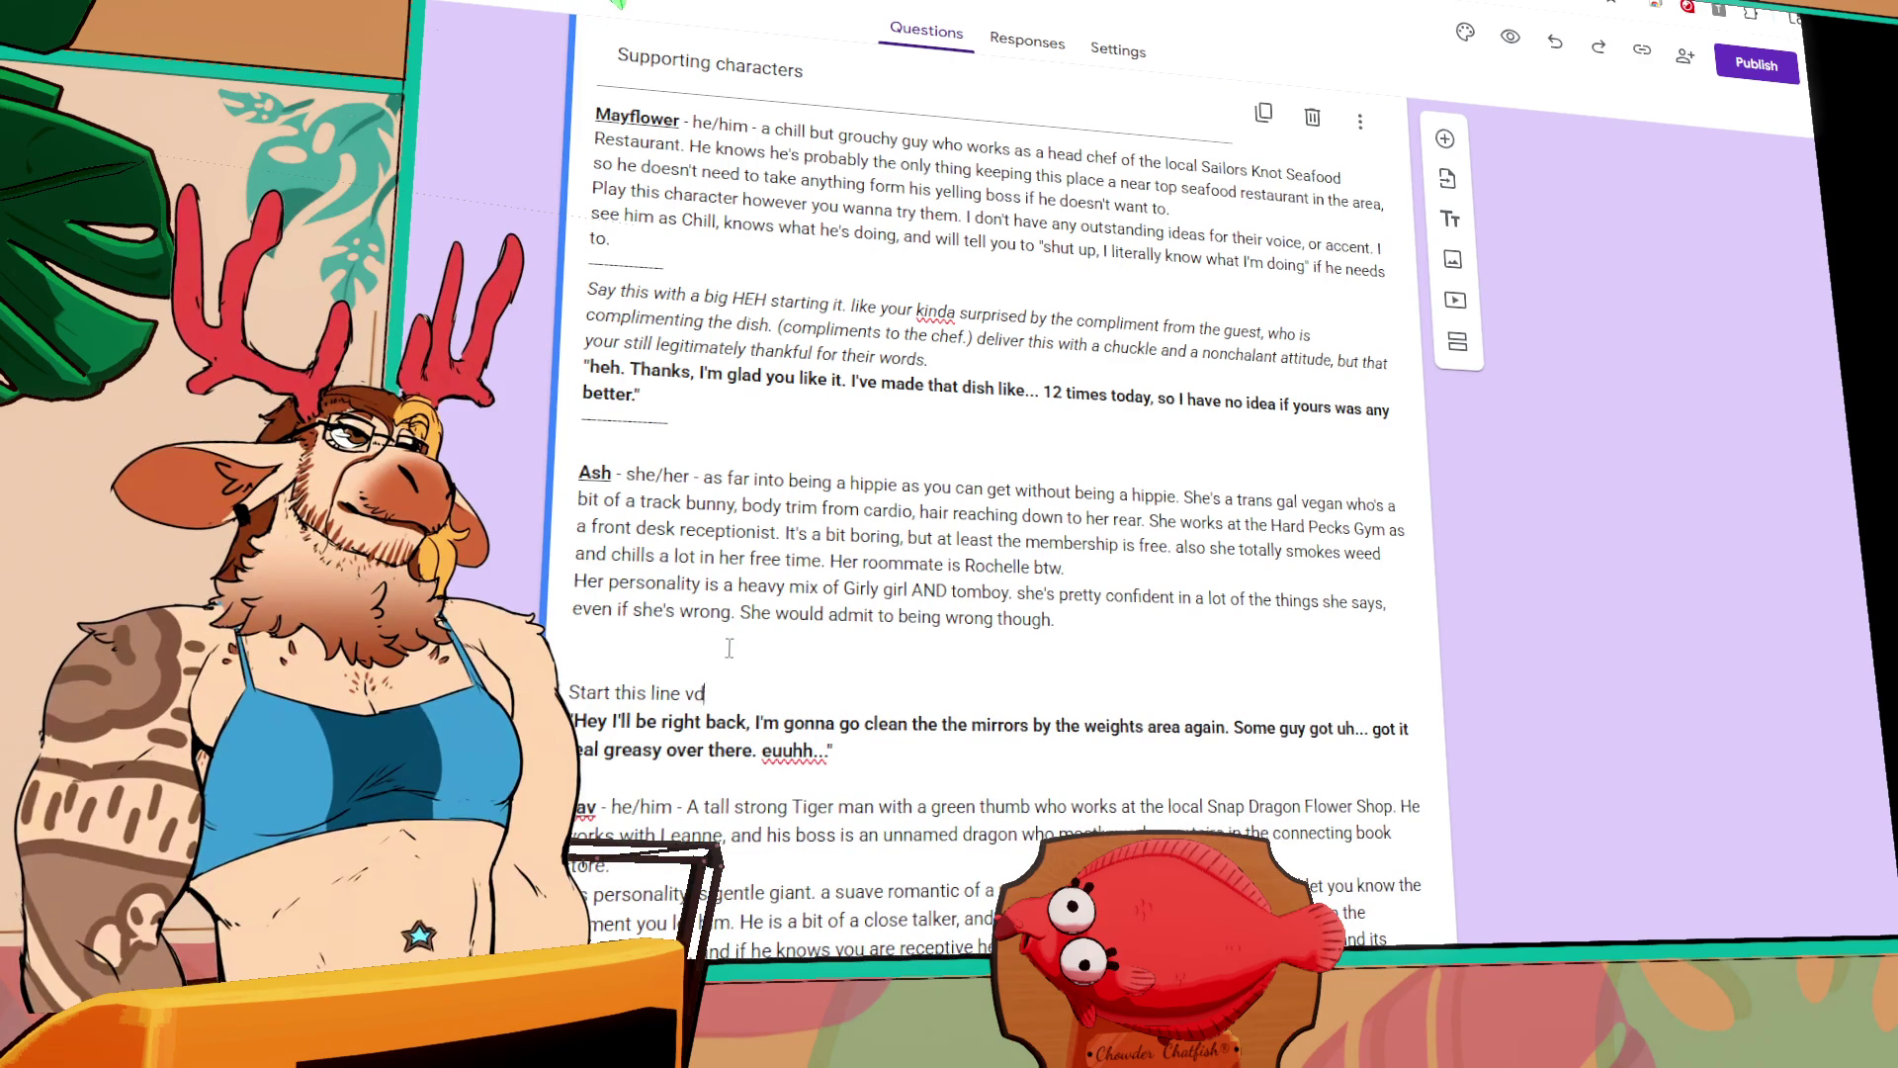
{"action": "type", "text": "ry energe"}
{"action": "type", "text": "tic. like you "}
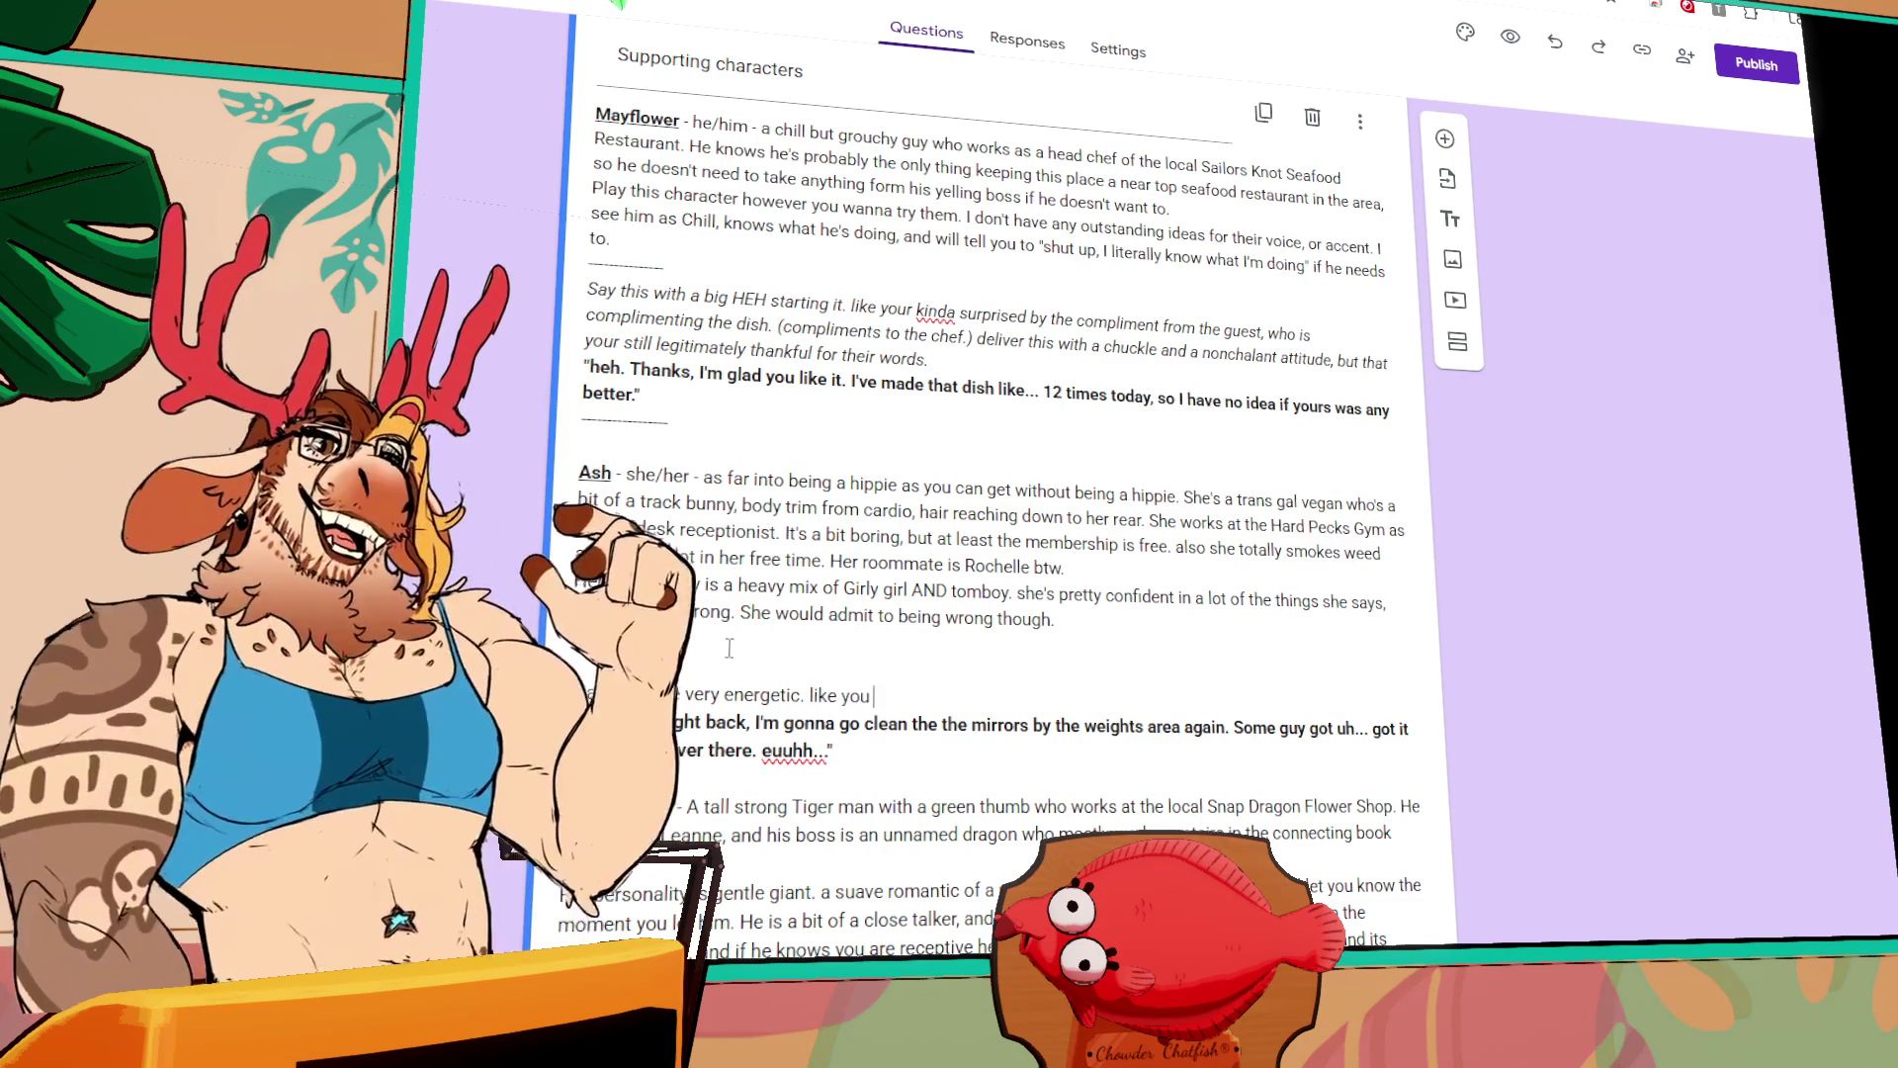
{"action": "type", "text": "JUST popped up from "}
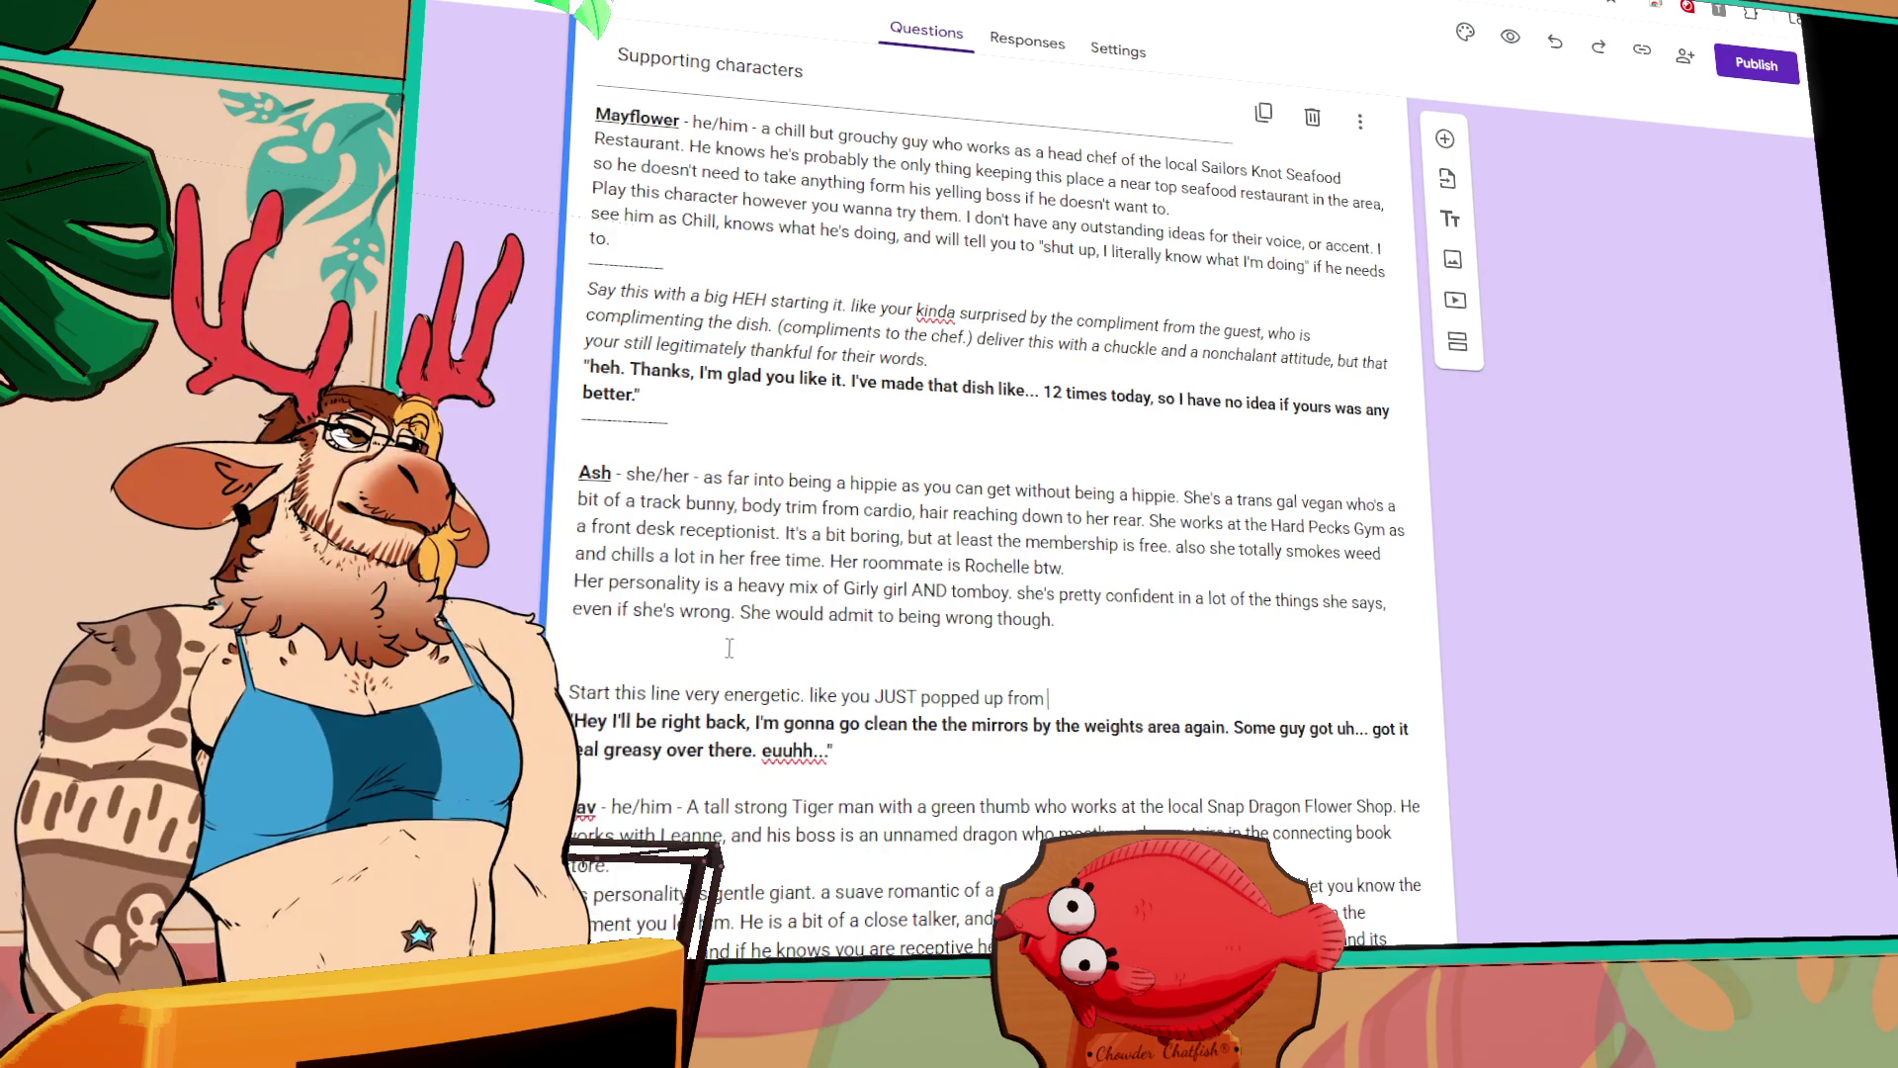
{"action": "type", "text": "behind a desk."}
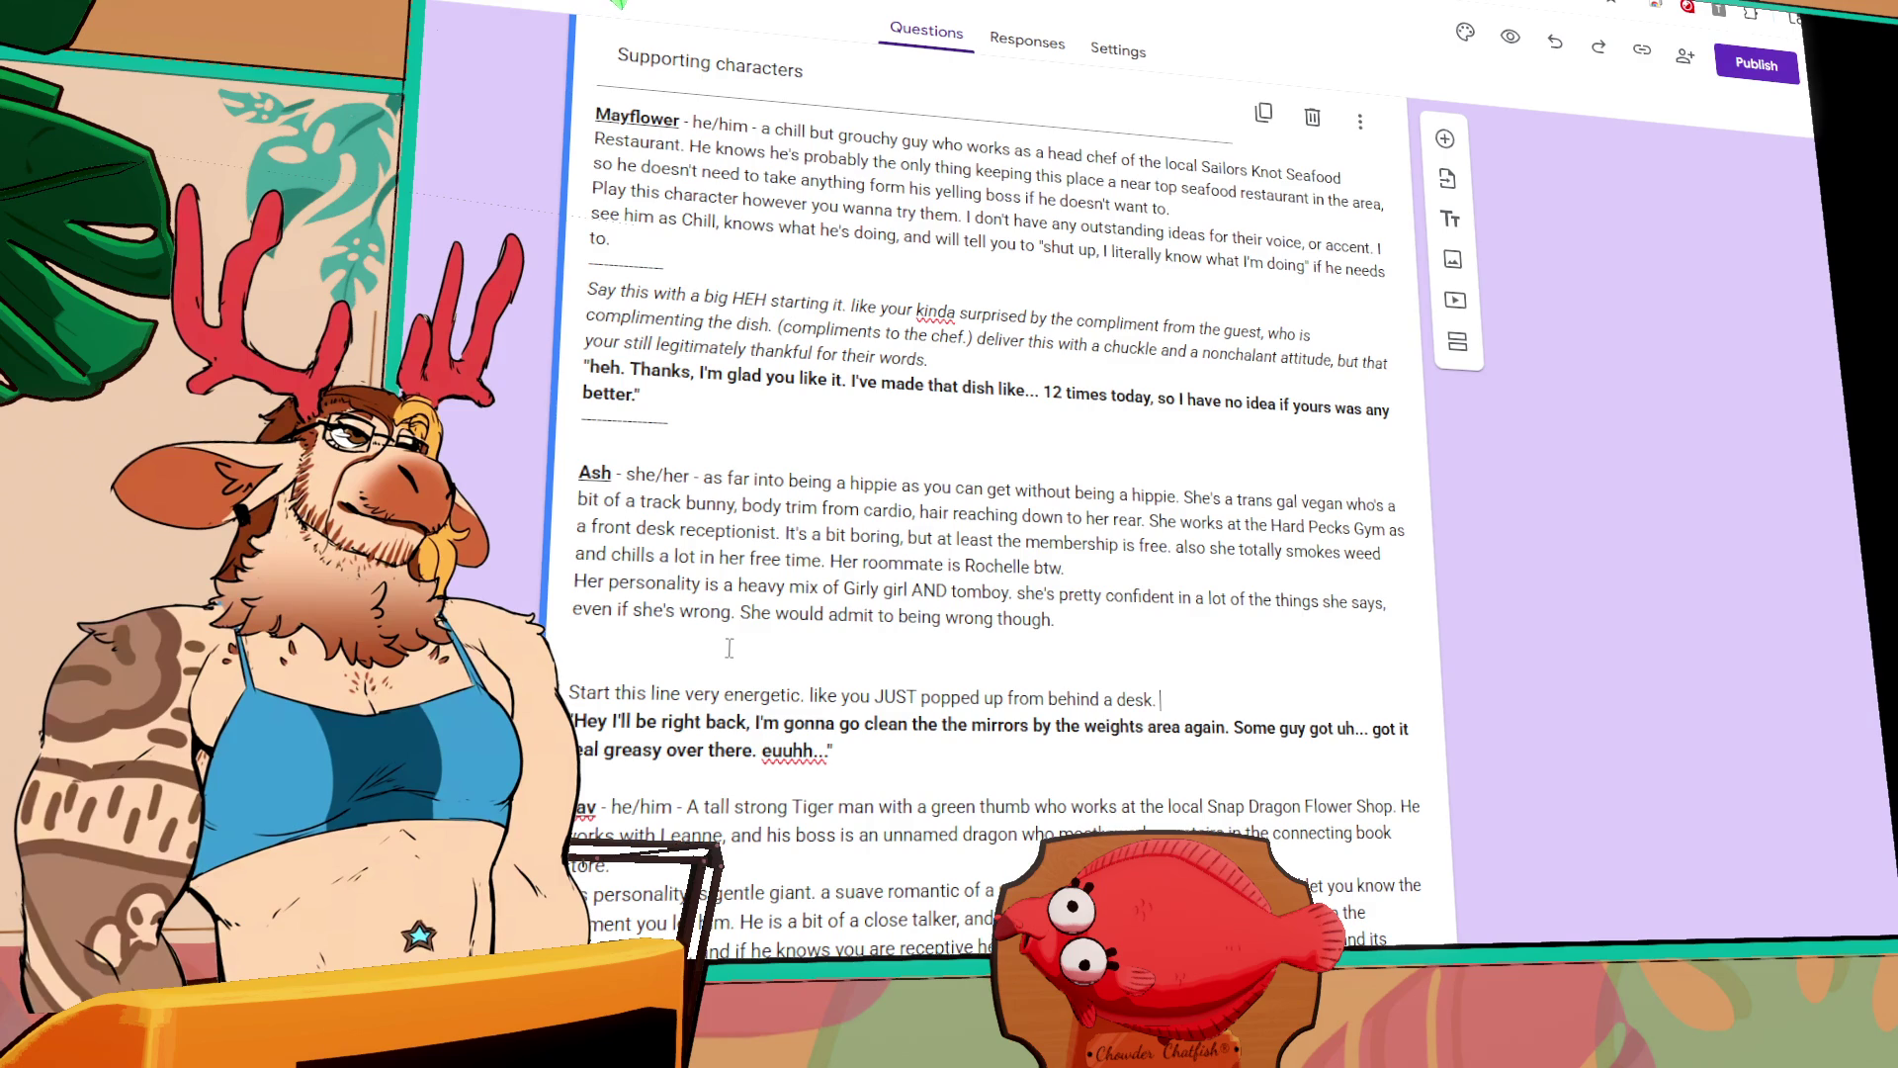
{"action": "type", "text": "and as"}
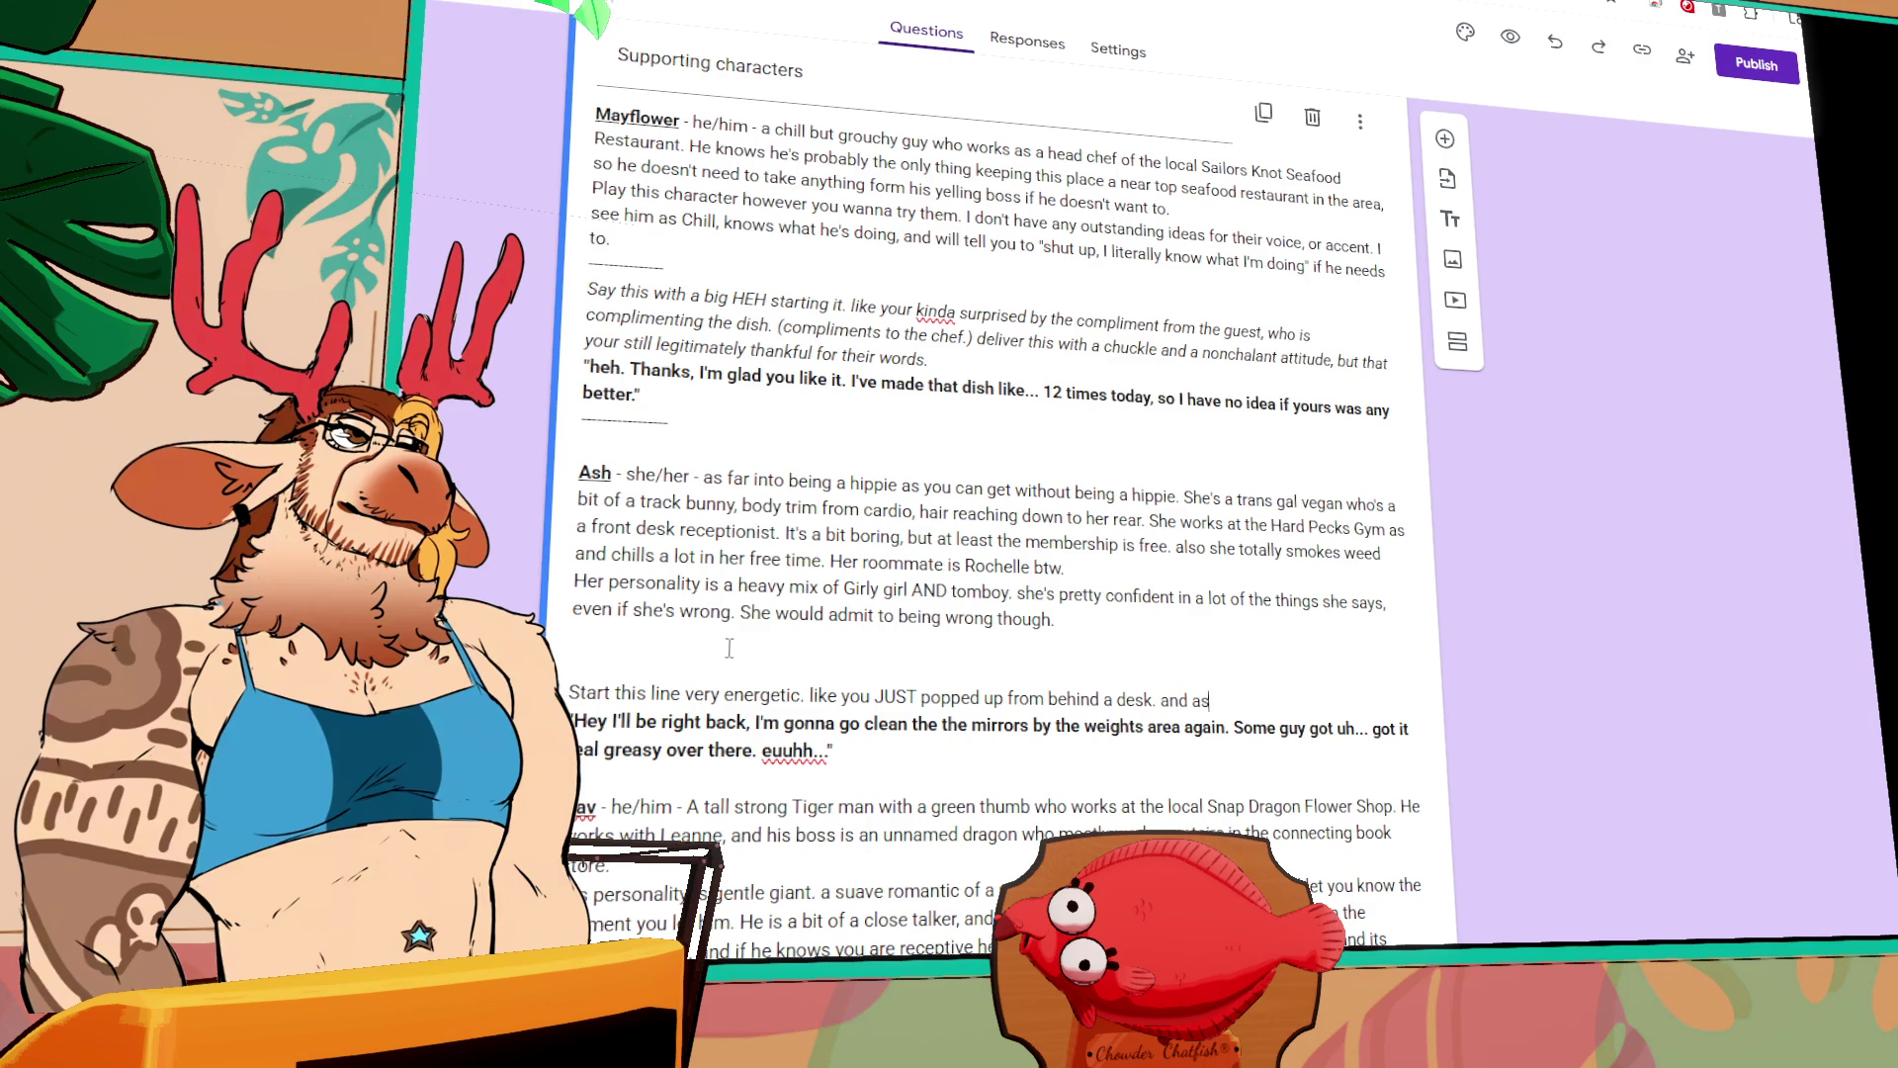
{"action": "type", "text": " your de"}
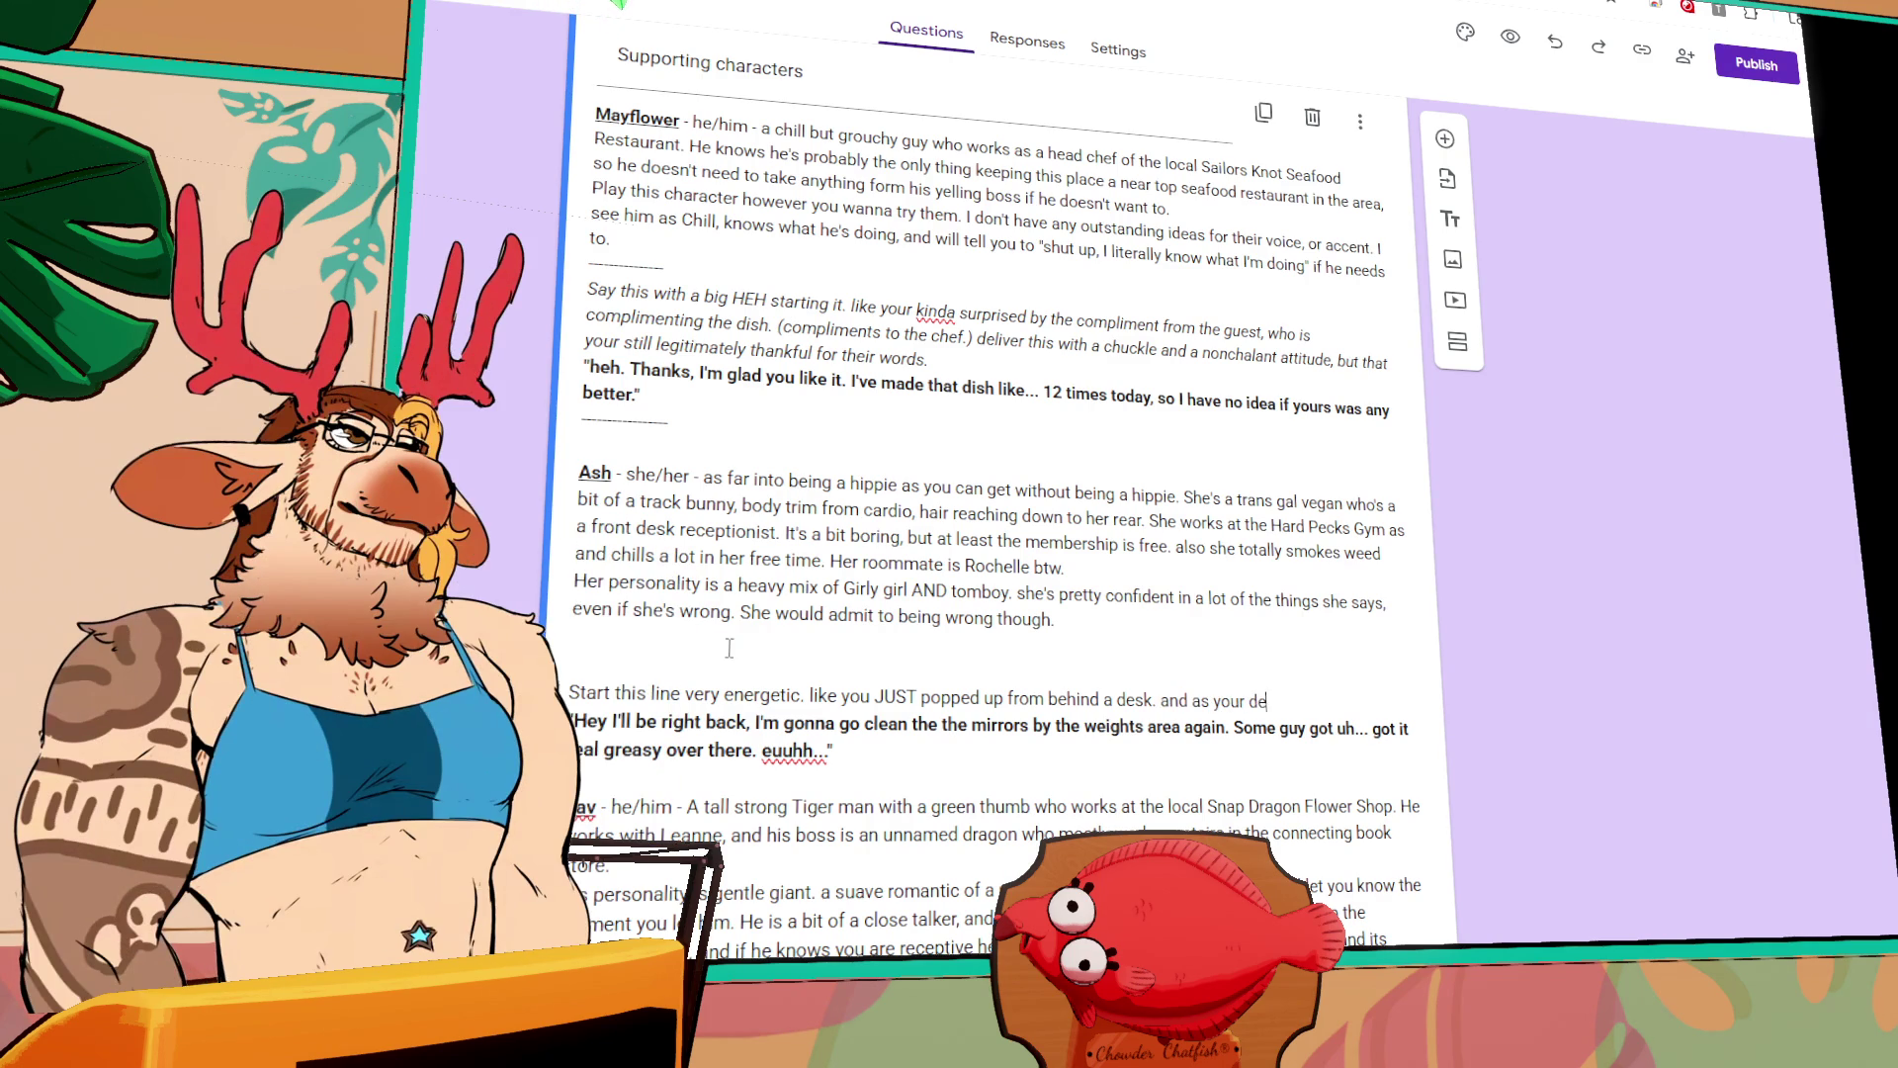
{"action": "type", "text": "livering the lines"}
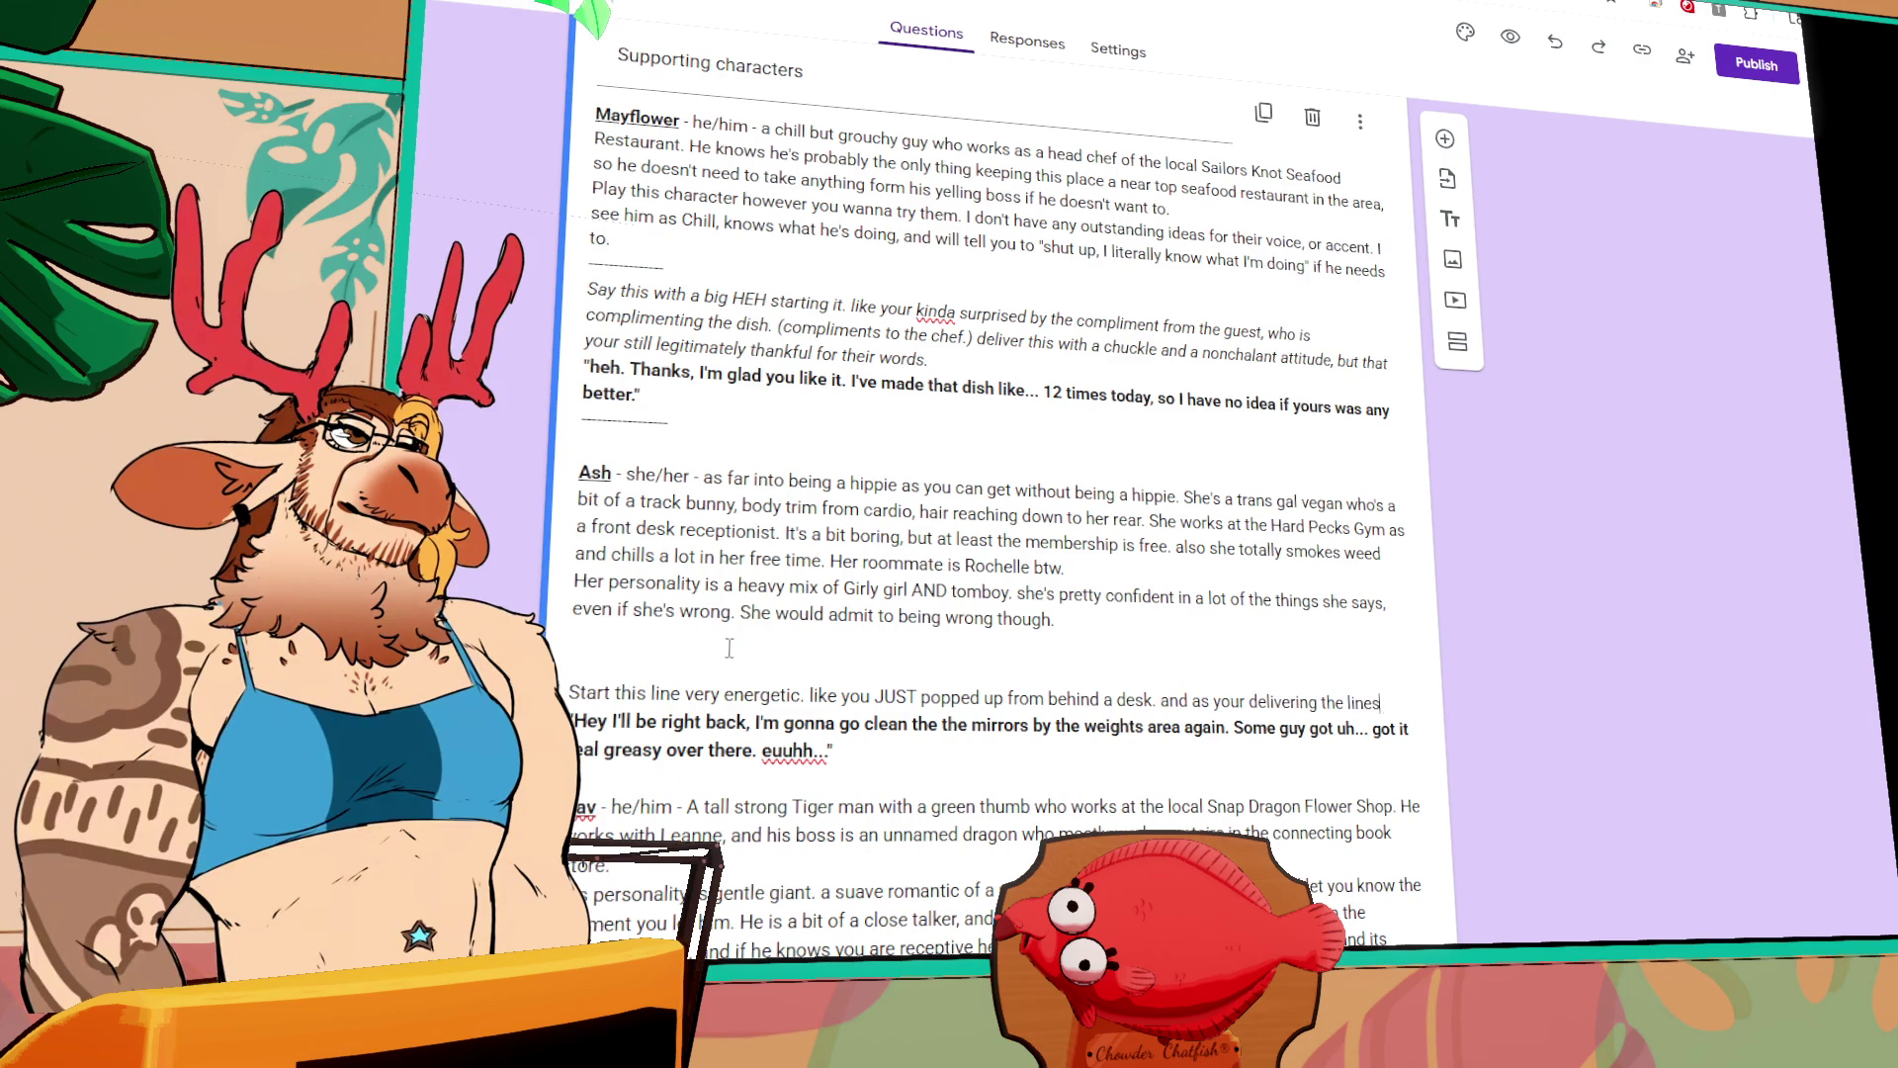
{"action": "type", "text": ", start "}
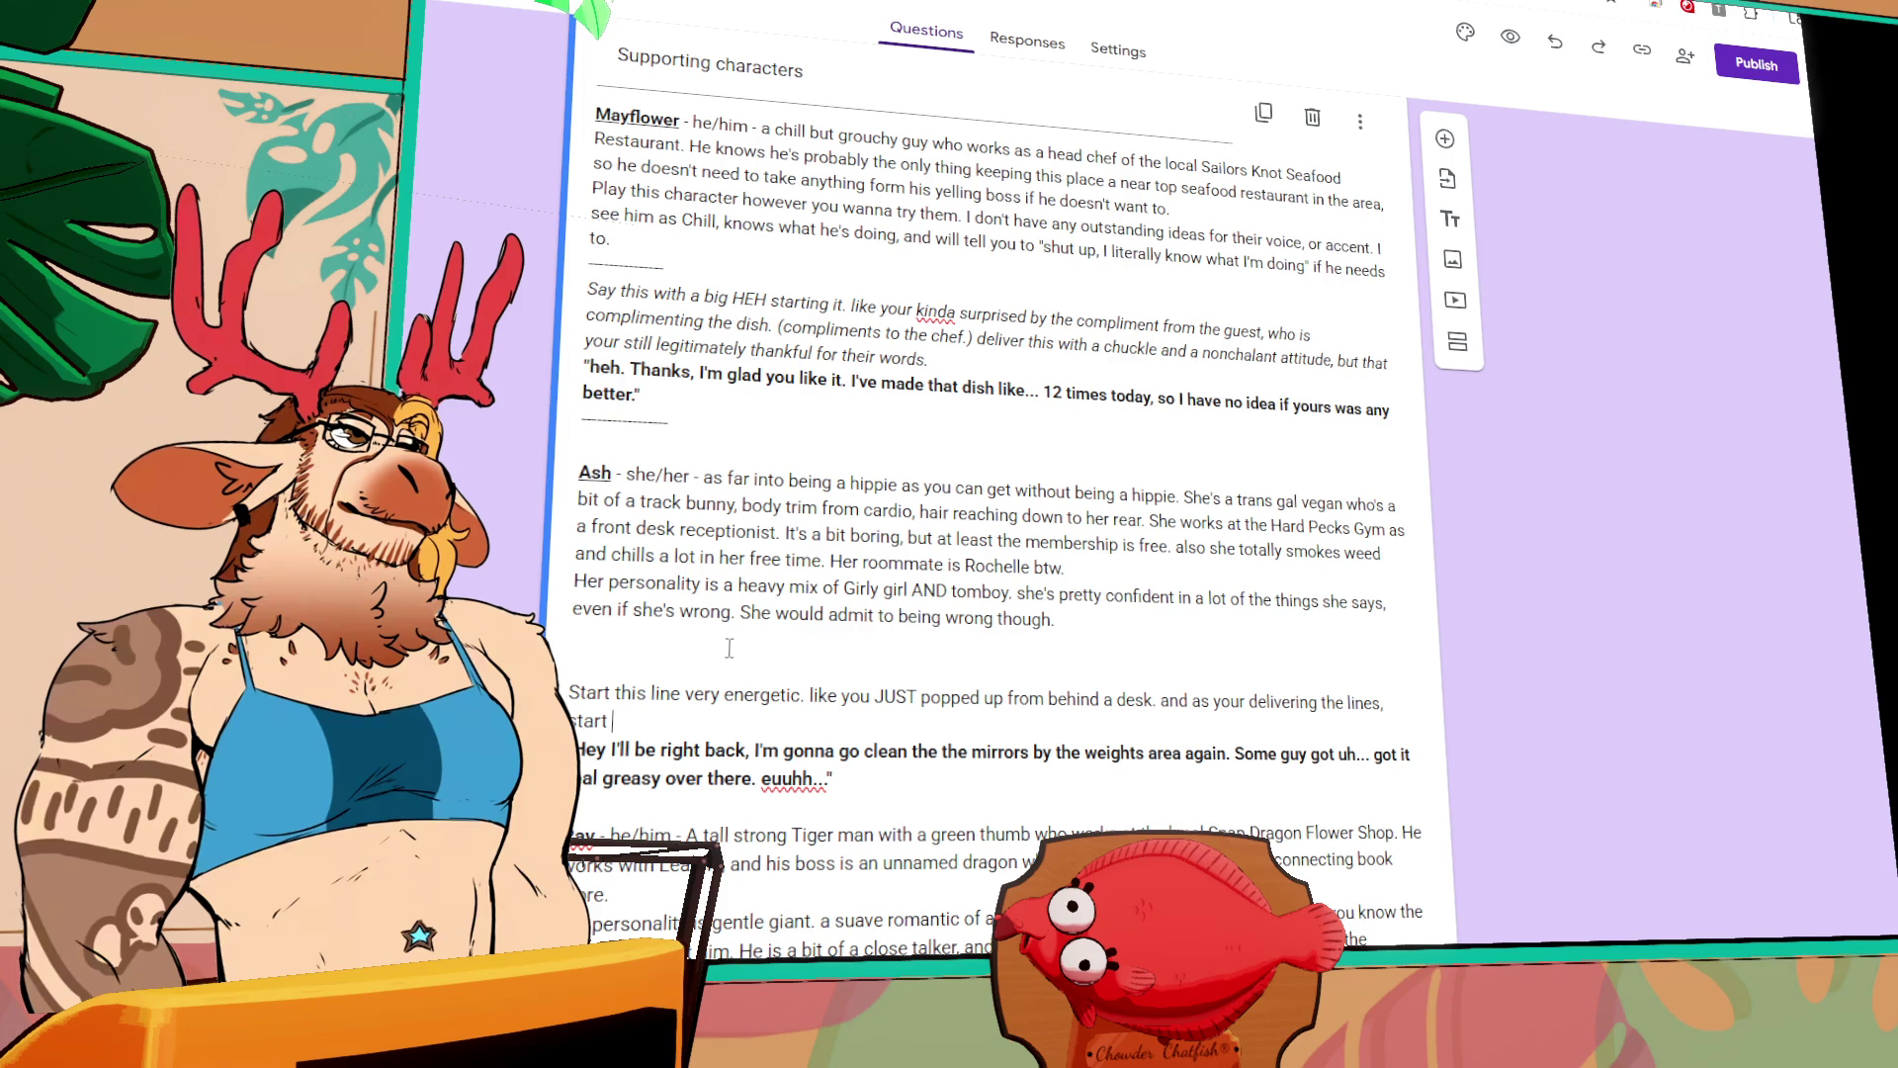
{"action": "type", "text": "adding"}
{"action": "key", "text": "BackSpace"}
{"action": "key", "text": "BackSpace"}
{"action": "key", "text": "BackSpace"}
{"action": "type", "text": "feeling more"}
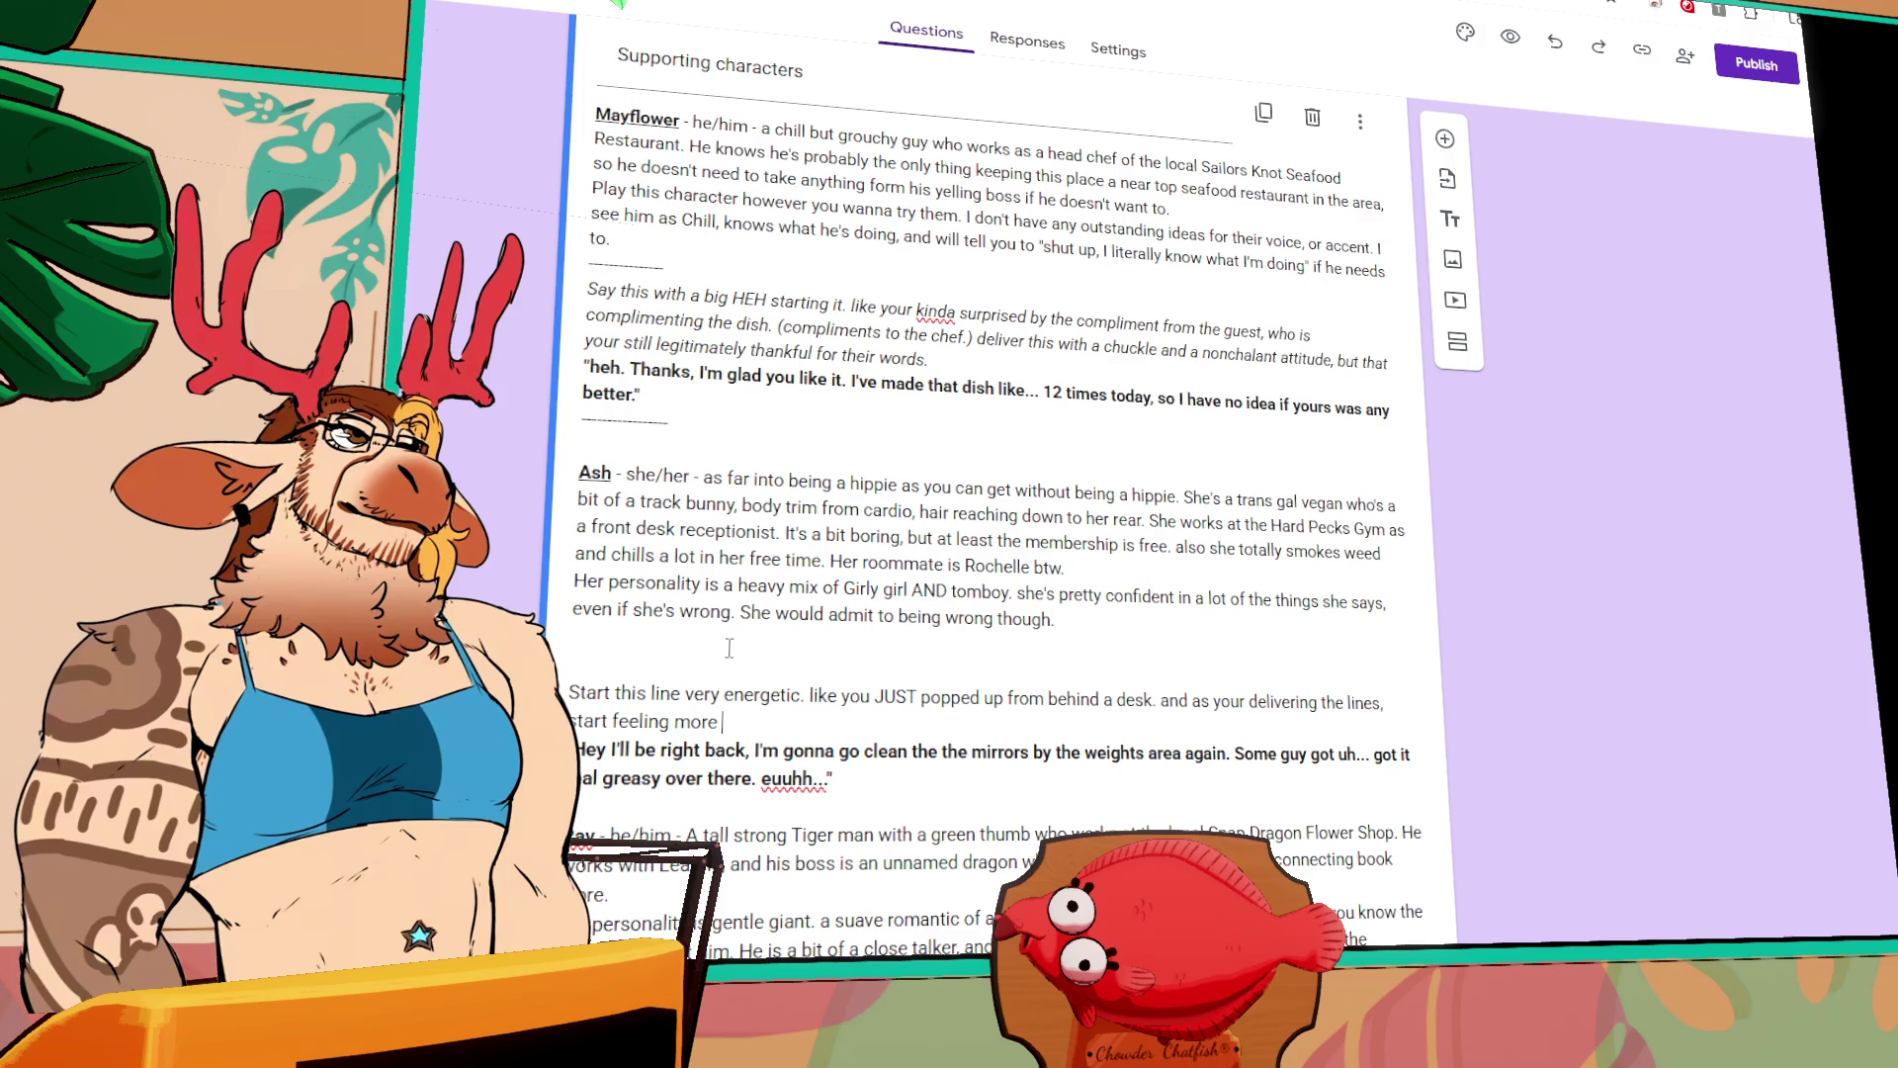
{"action": "type", "text": " bothered "}
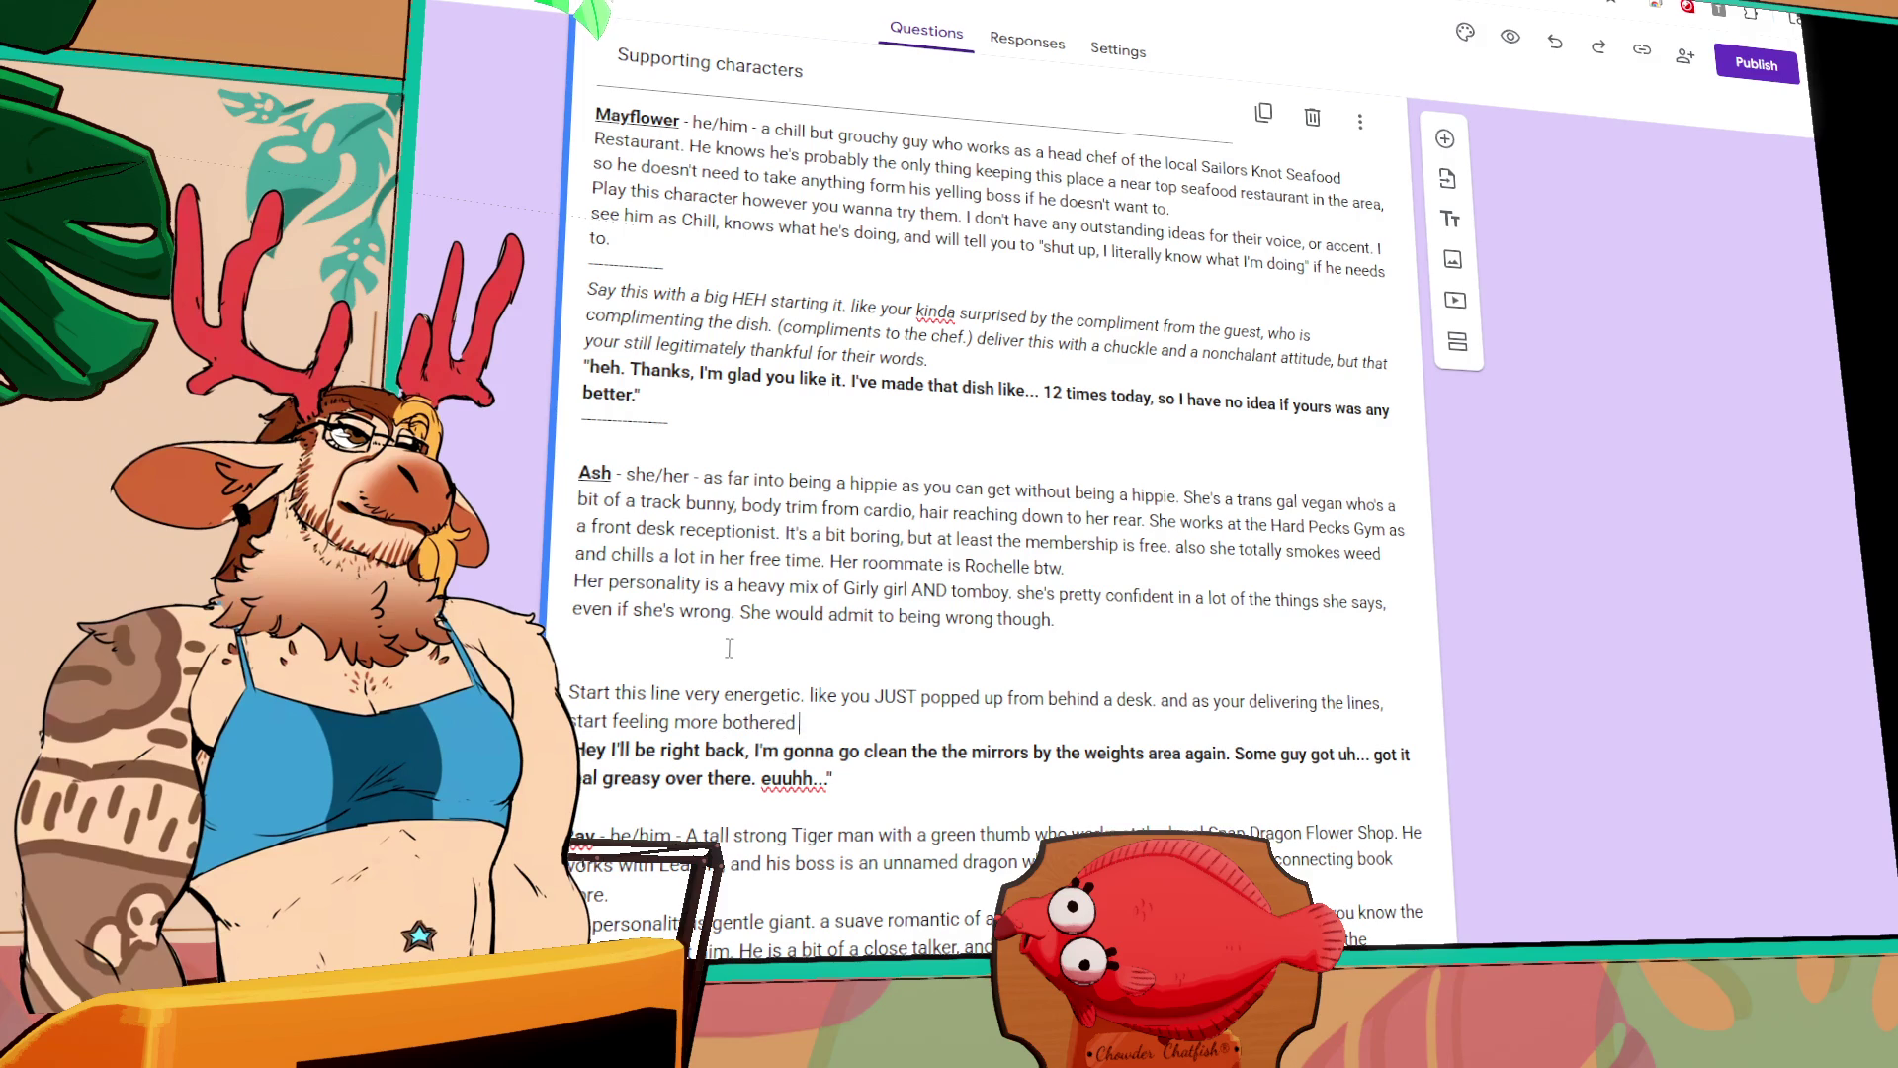
{"action": "type", "text": "by your perdicament"}
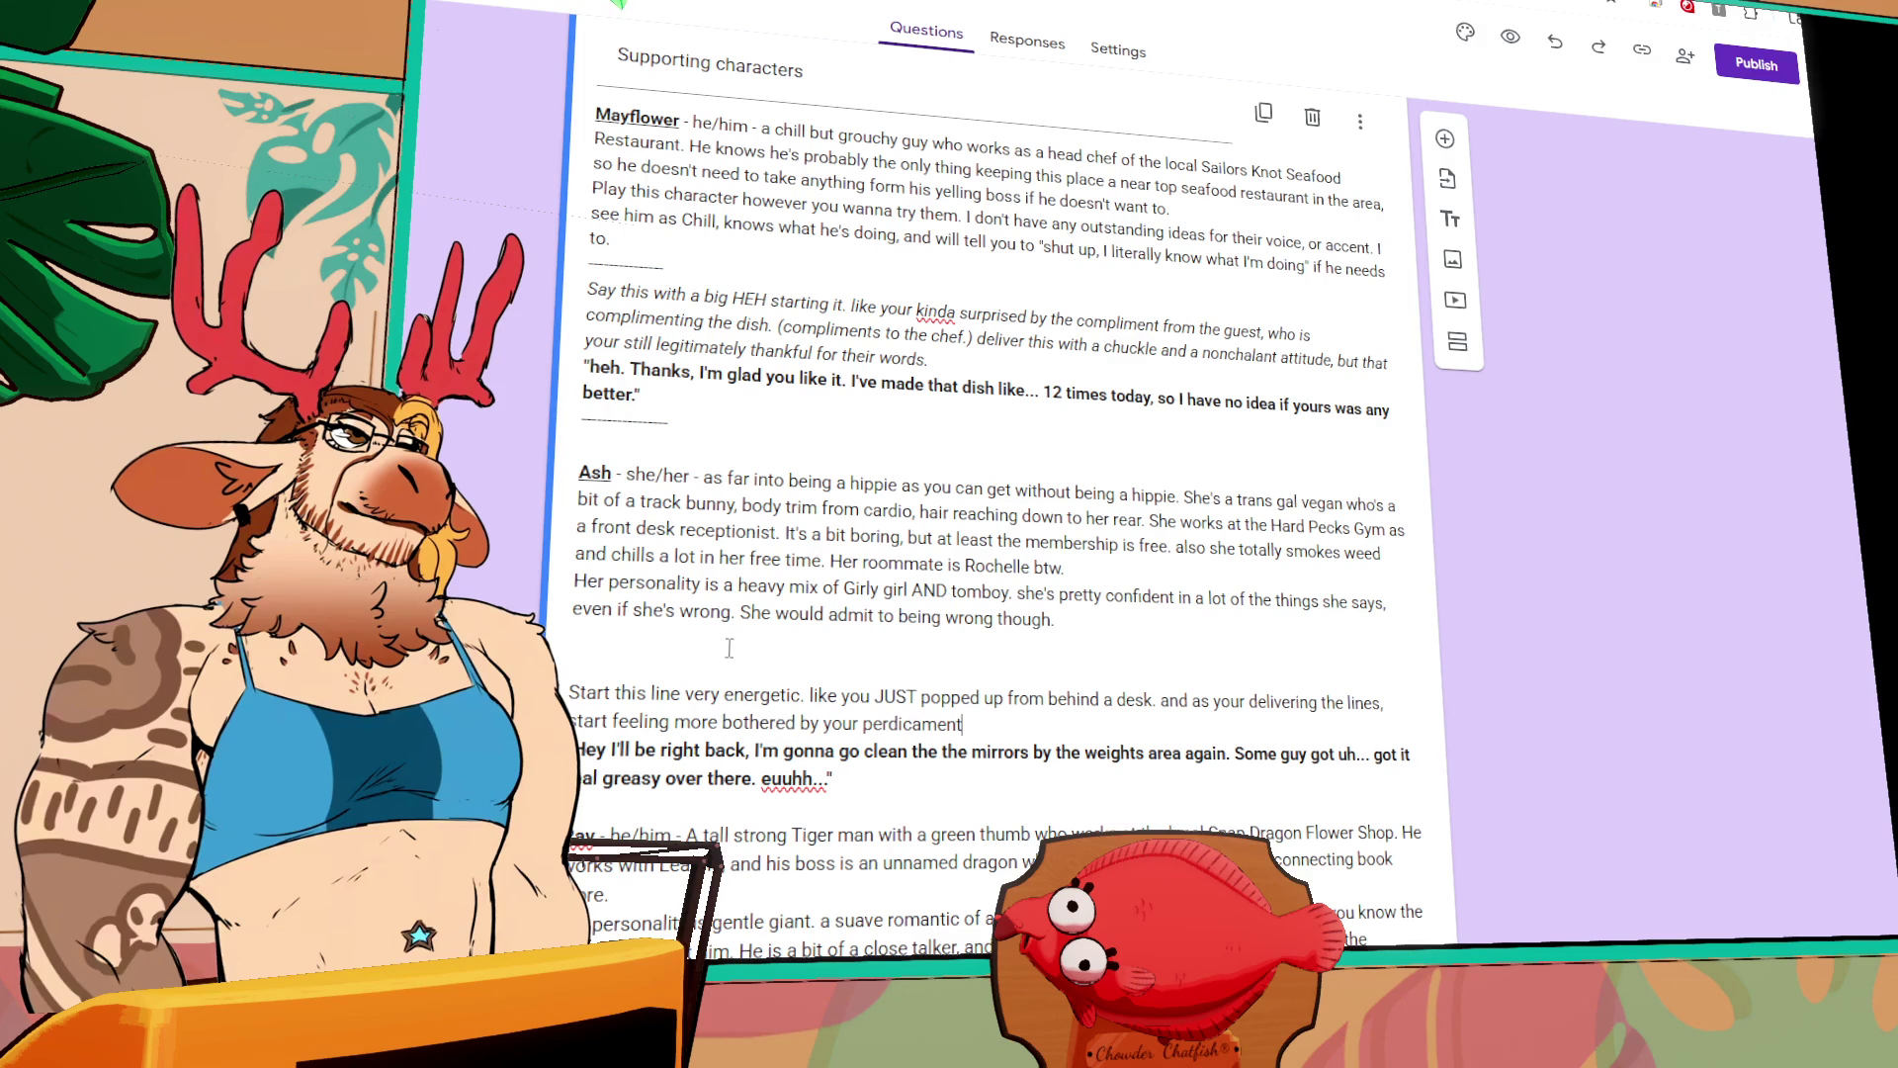
{"action": "type", "text": ", like your"}
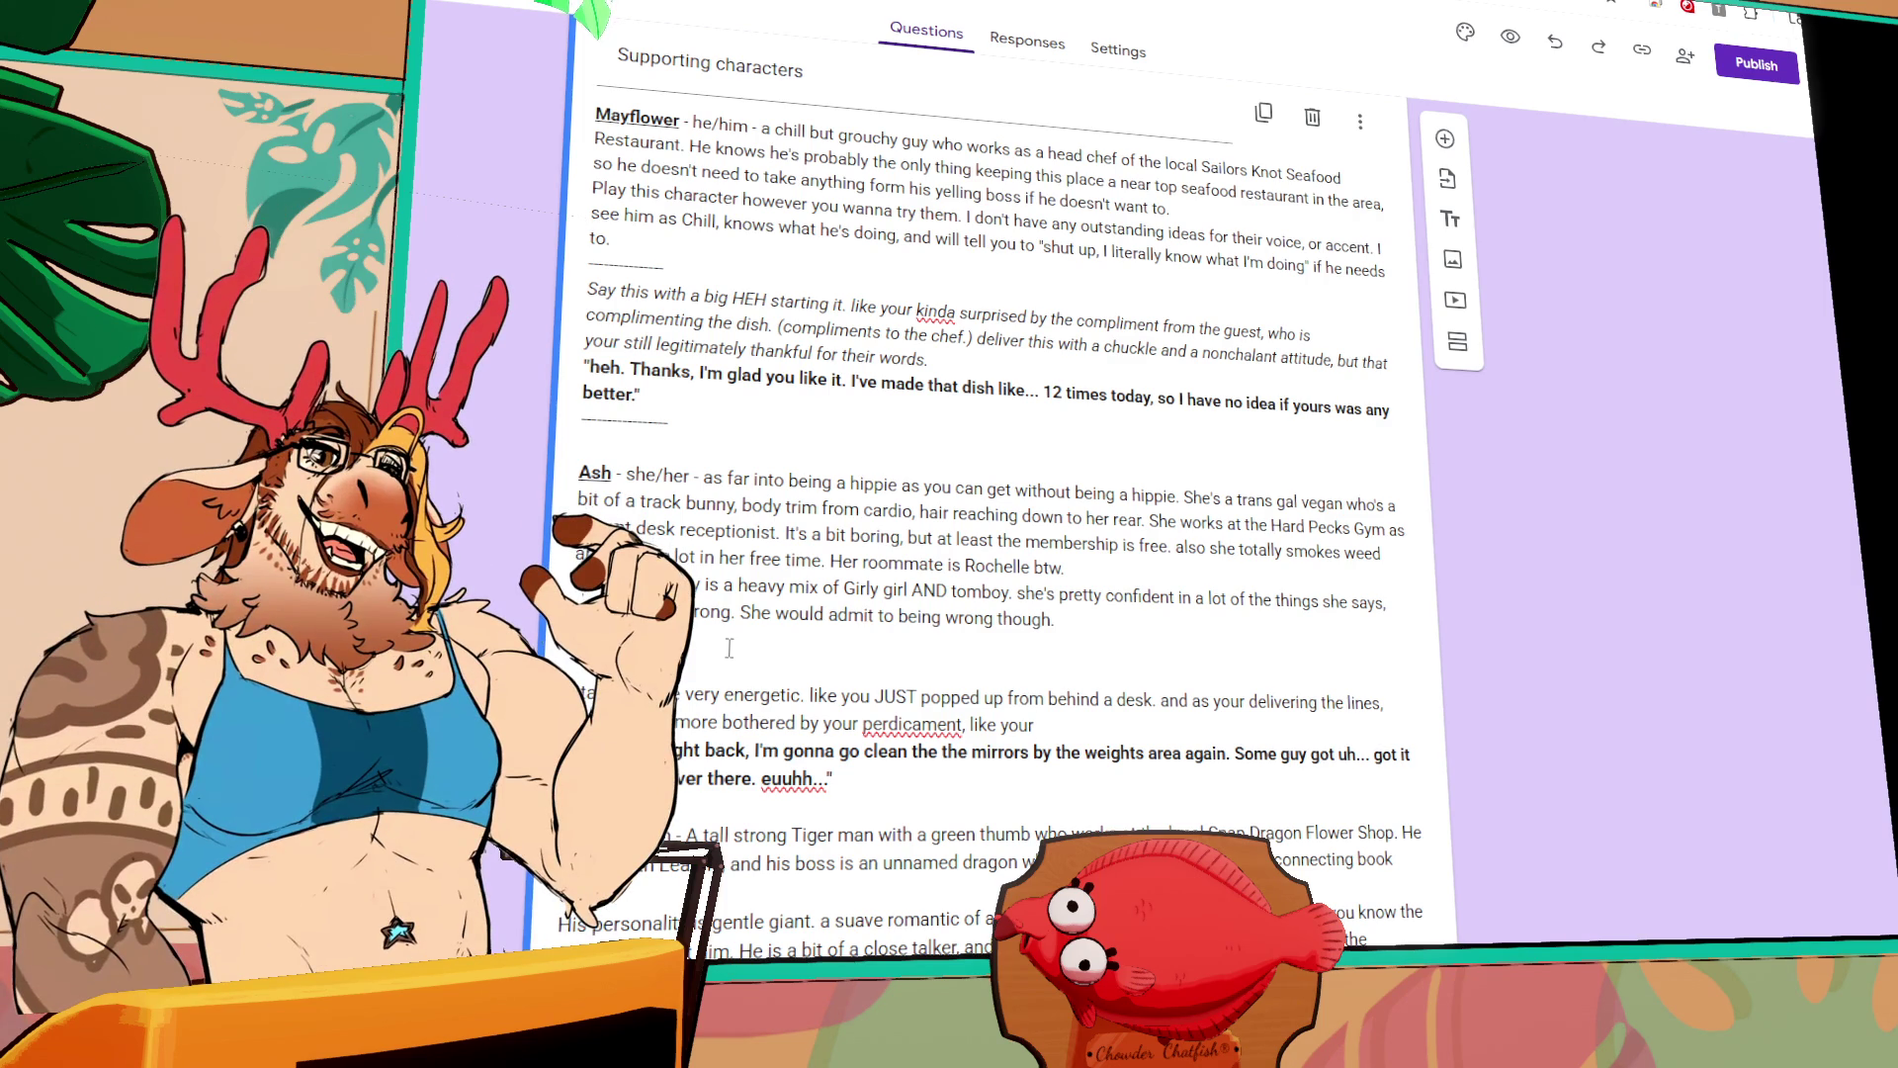
{"action": "type", "text": " dreading"}
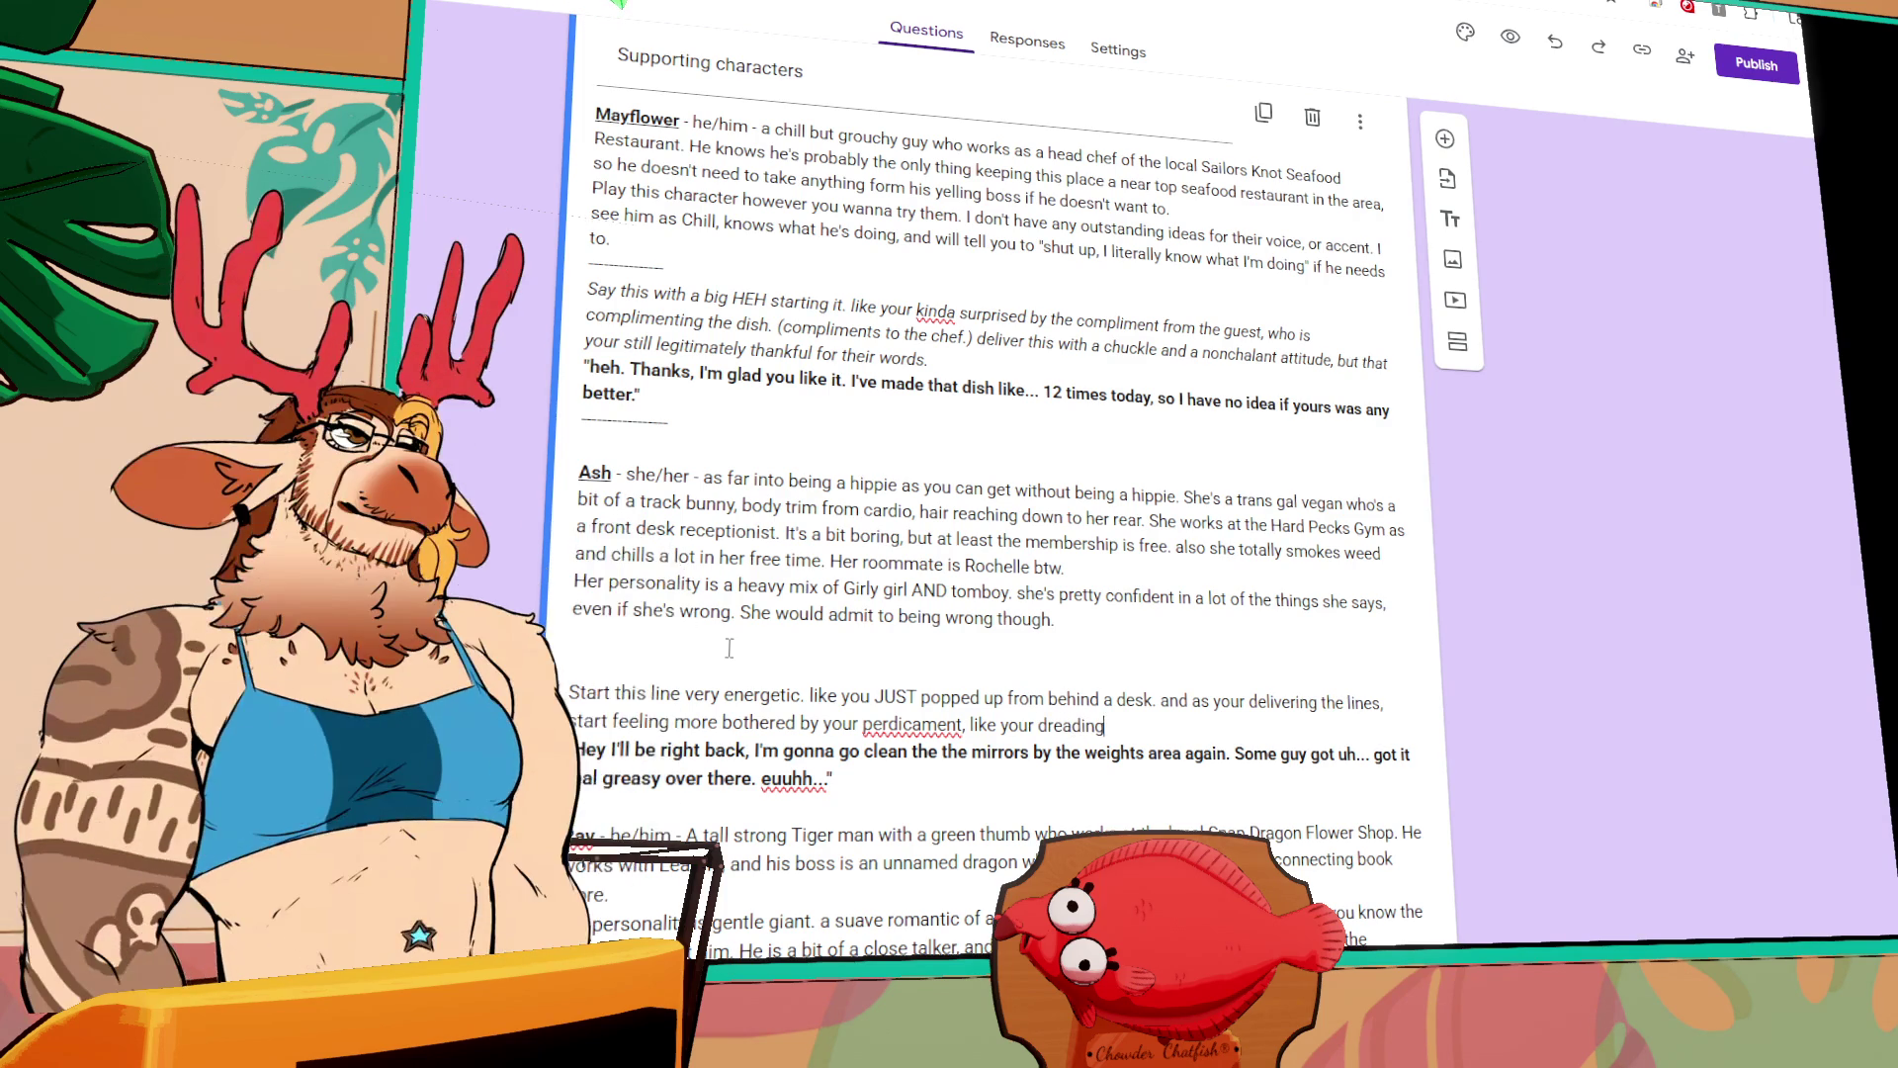
{"action": "type", "text": " having t"}
{"action": "type", "text": "o do this agani."}
{"action": "key", "text": "BackSpace"}
{"action": "key", "text": "BackSpace"}
{"action": "key", "text": "BackSpace"}
{"action": "type", "text": "in."}
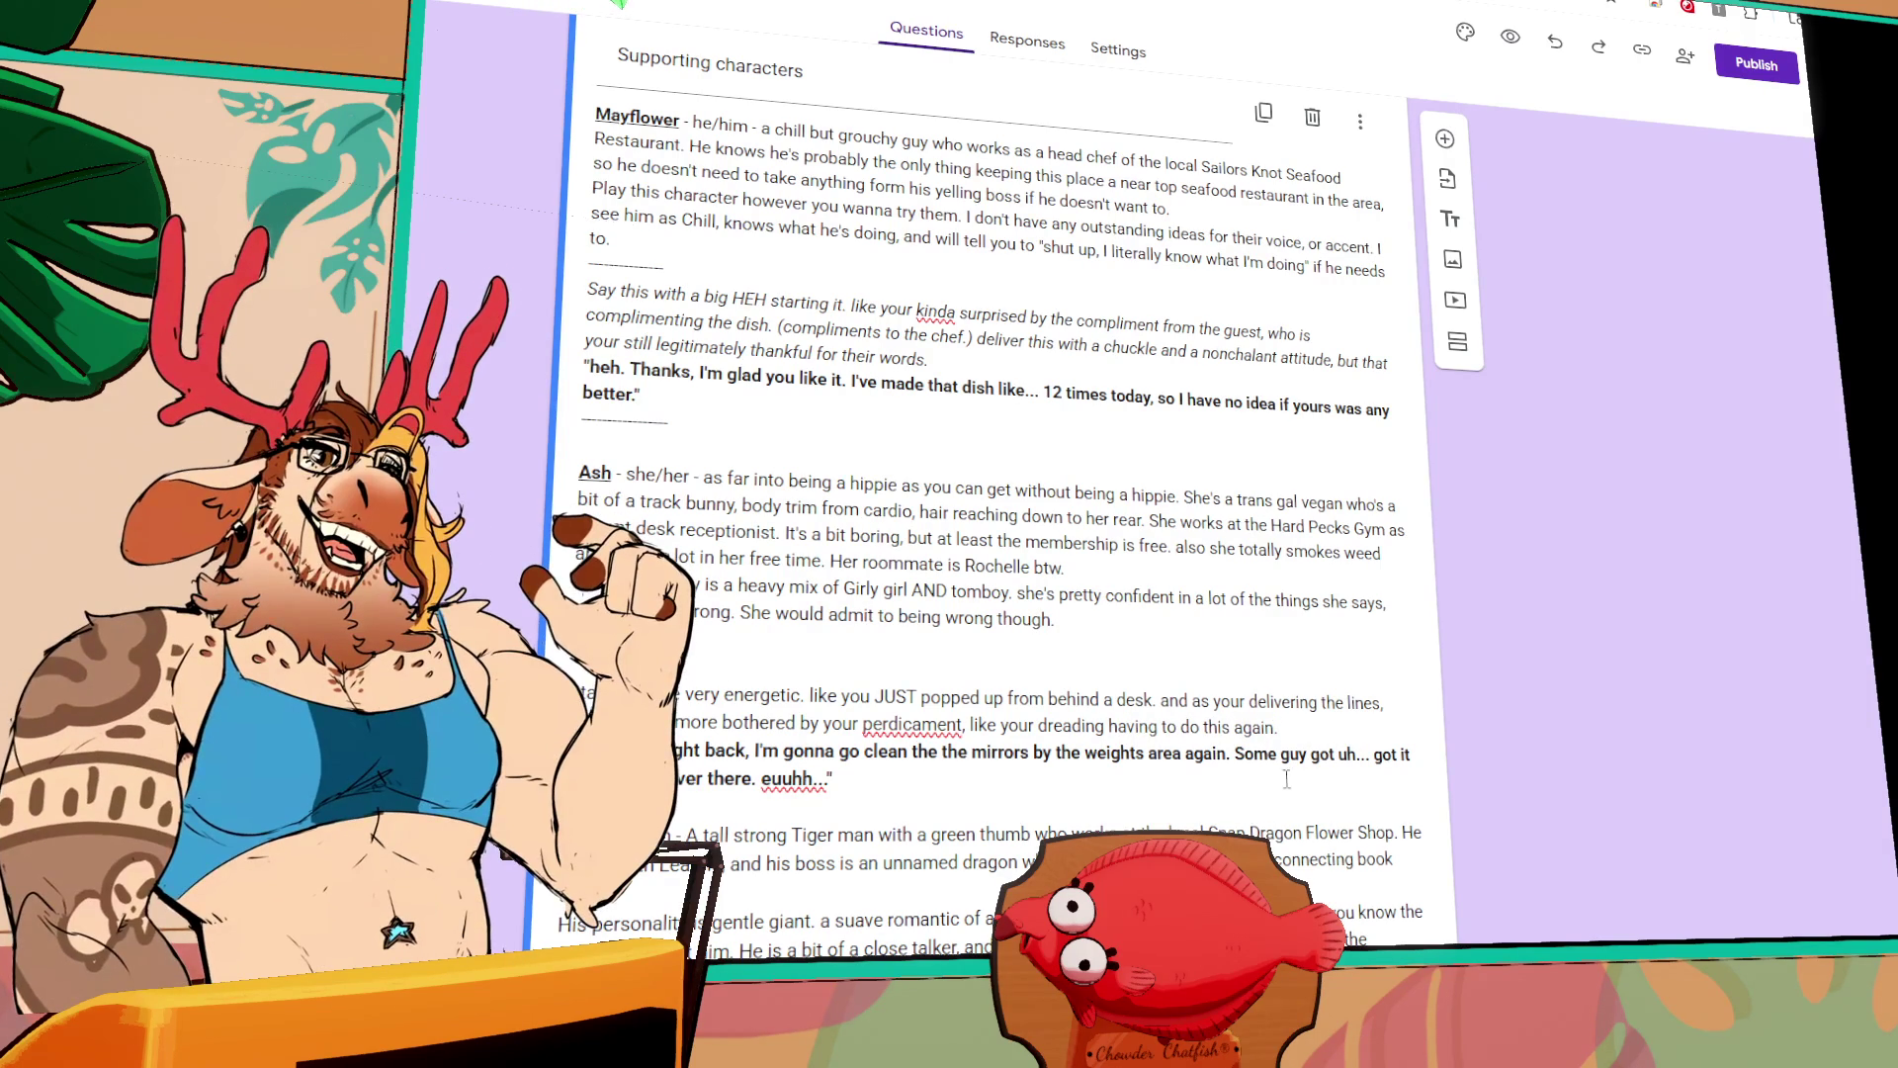
Step: Italicize Ash's whole delivery note
{"action": "left_click_drag", "start_coordinate": [1281, 728], "coordinate": [1150, 728]}
{"action": "left_click_drag", "start_coordinate": [1026, 712], "coordinate": [569, 692]}
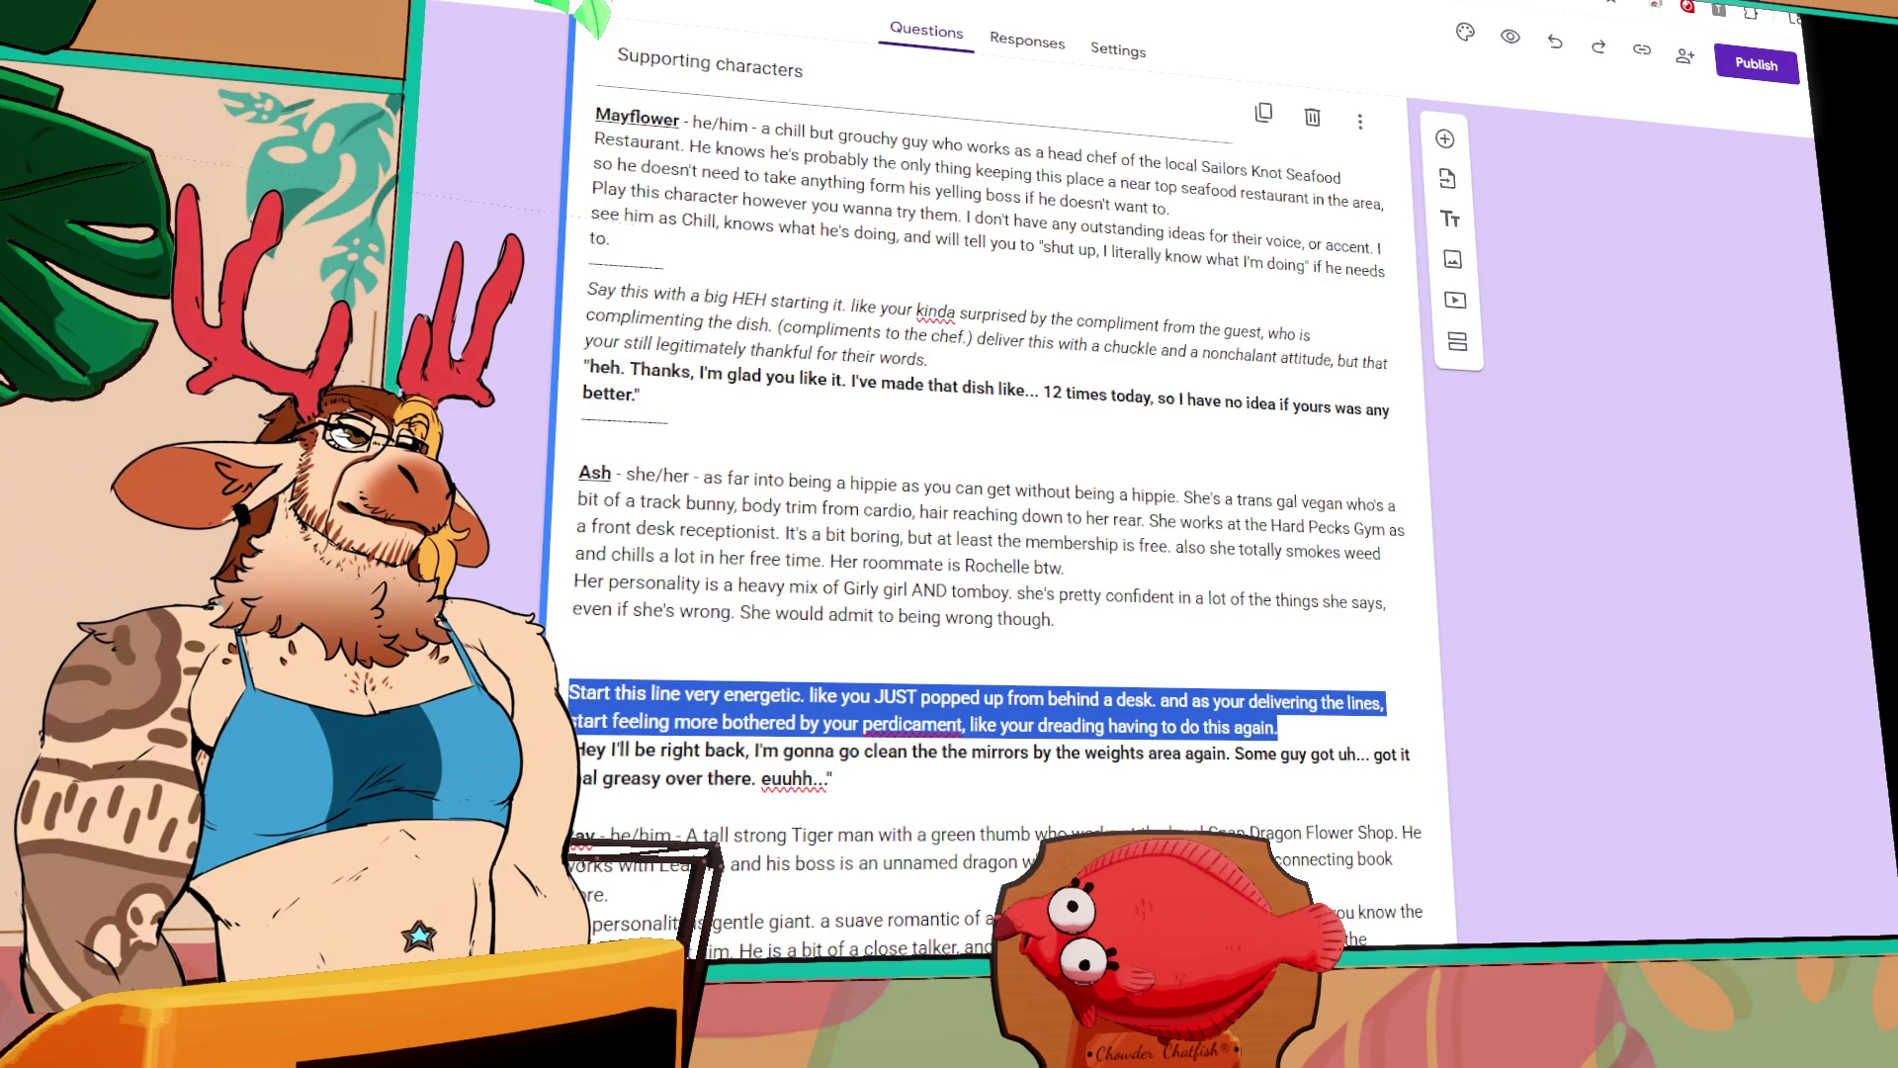
{"action": "key", "text": "ctrl+i"}
Step: Put a '-----' divider above the note and a new line below the sample line
{"action": "left_click", "coordinate": [597, 658]}
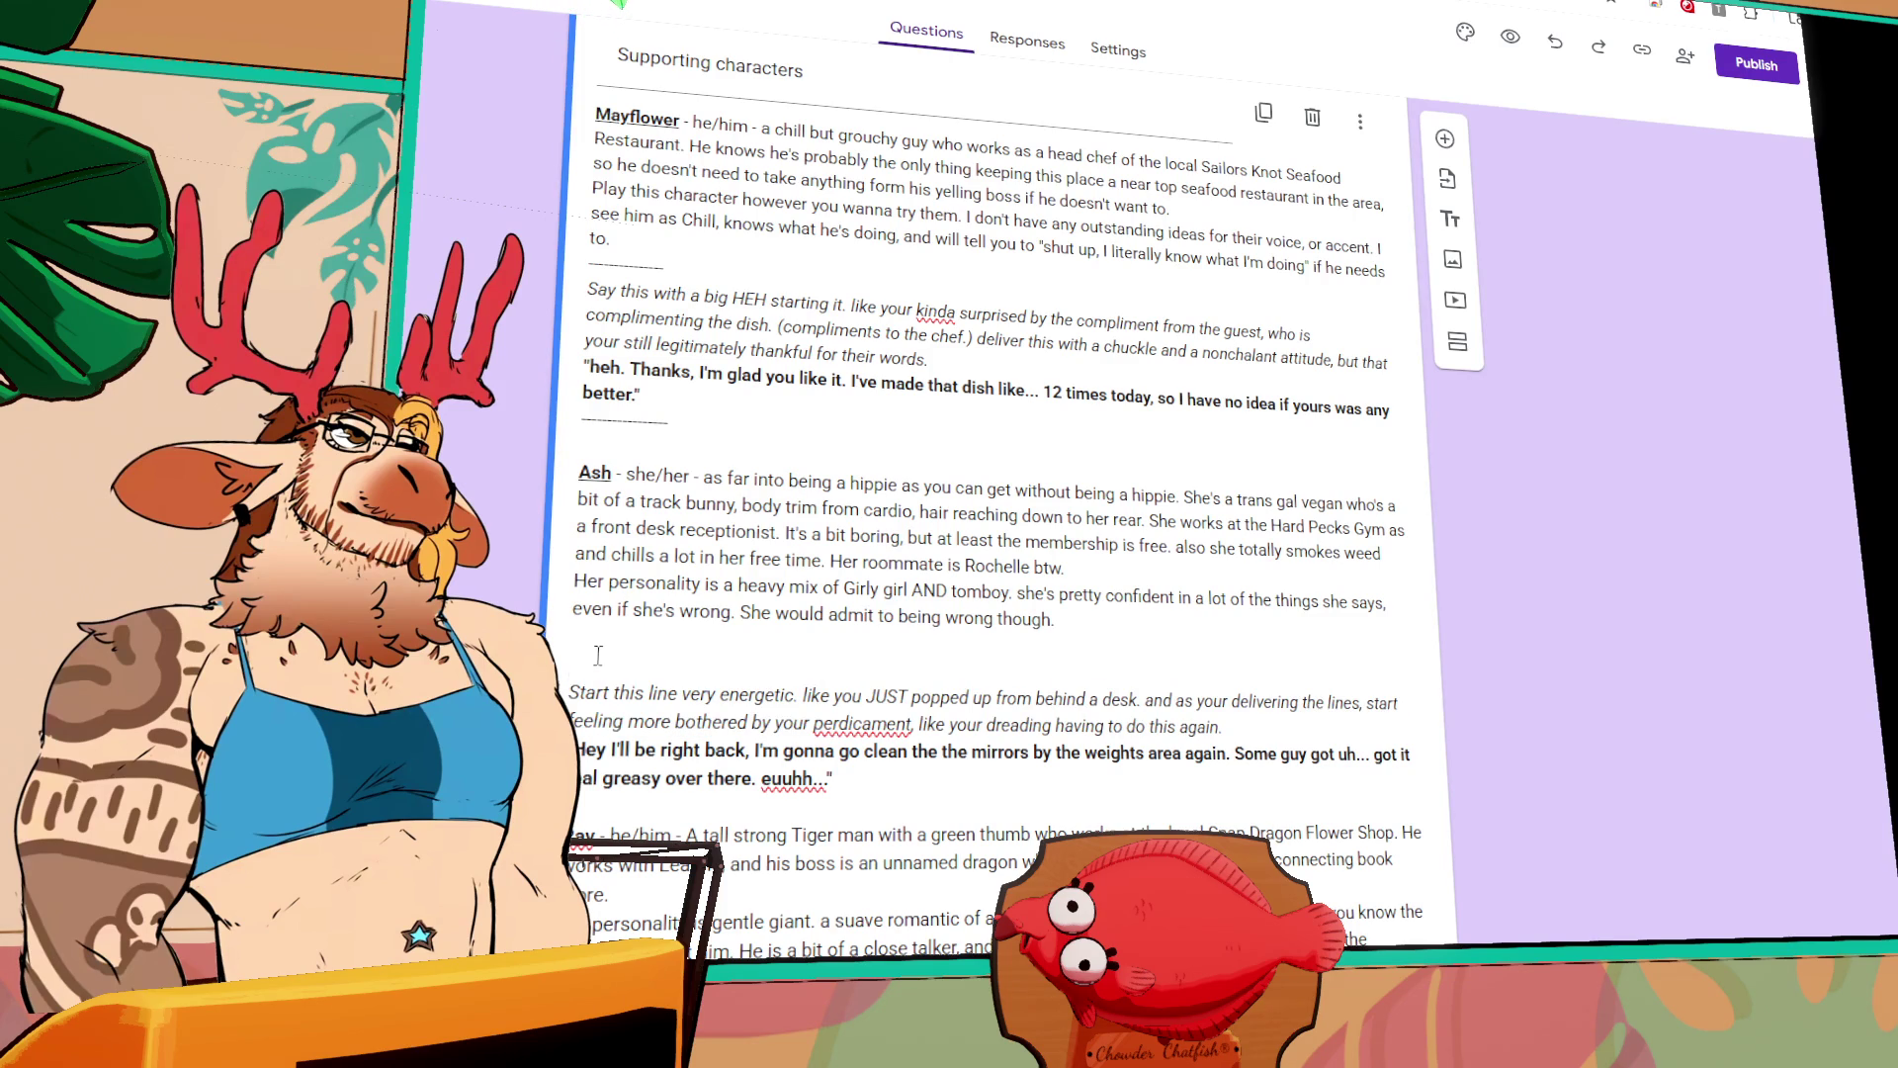
{"action": "type", "text": "-----"}
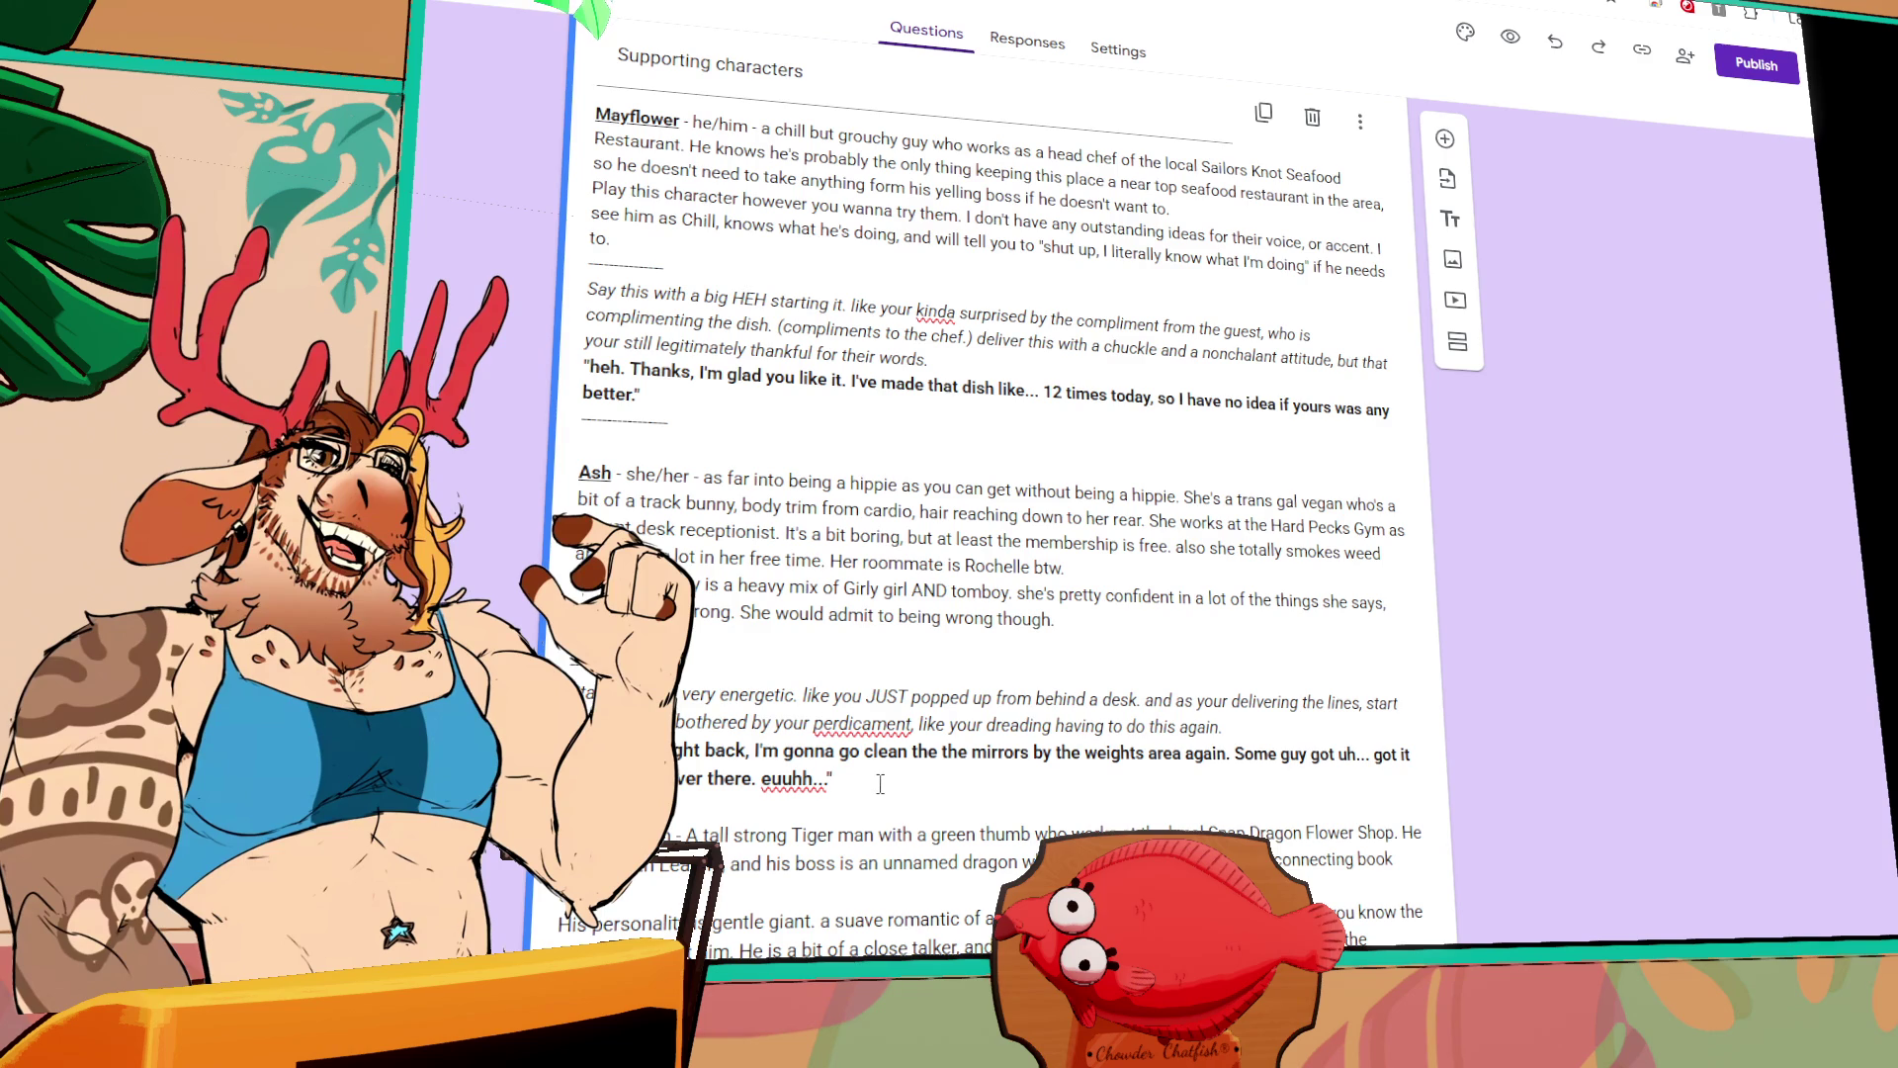
{"action": "key", "text": "Return"}
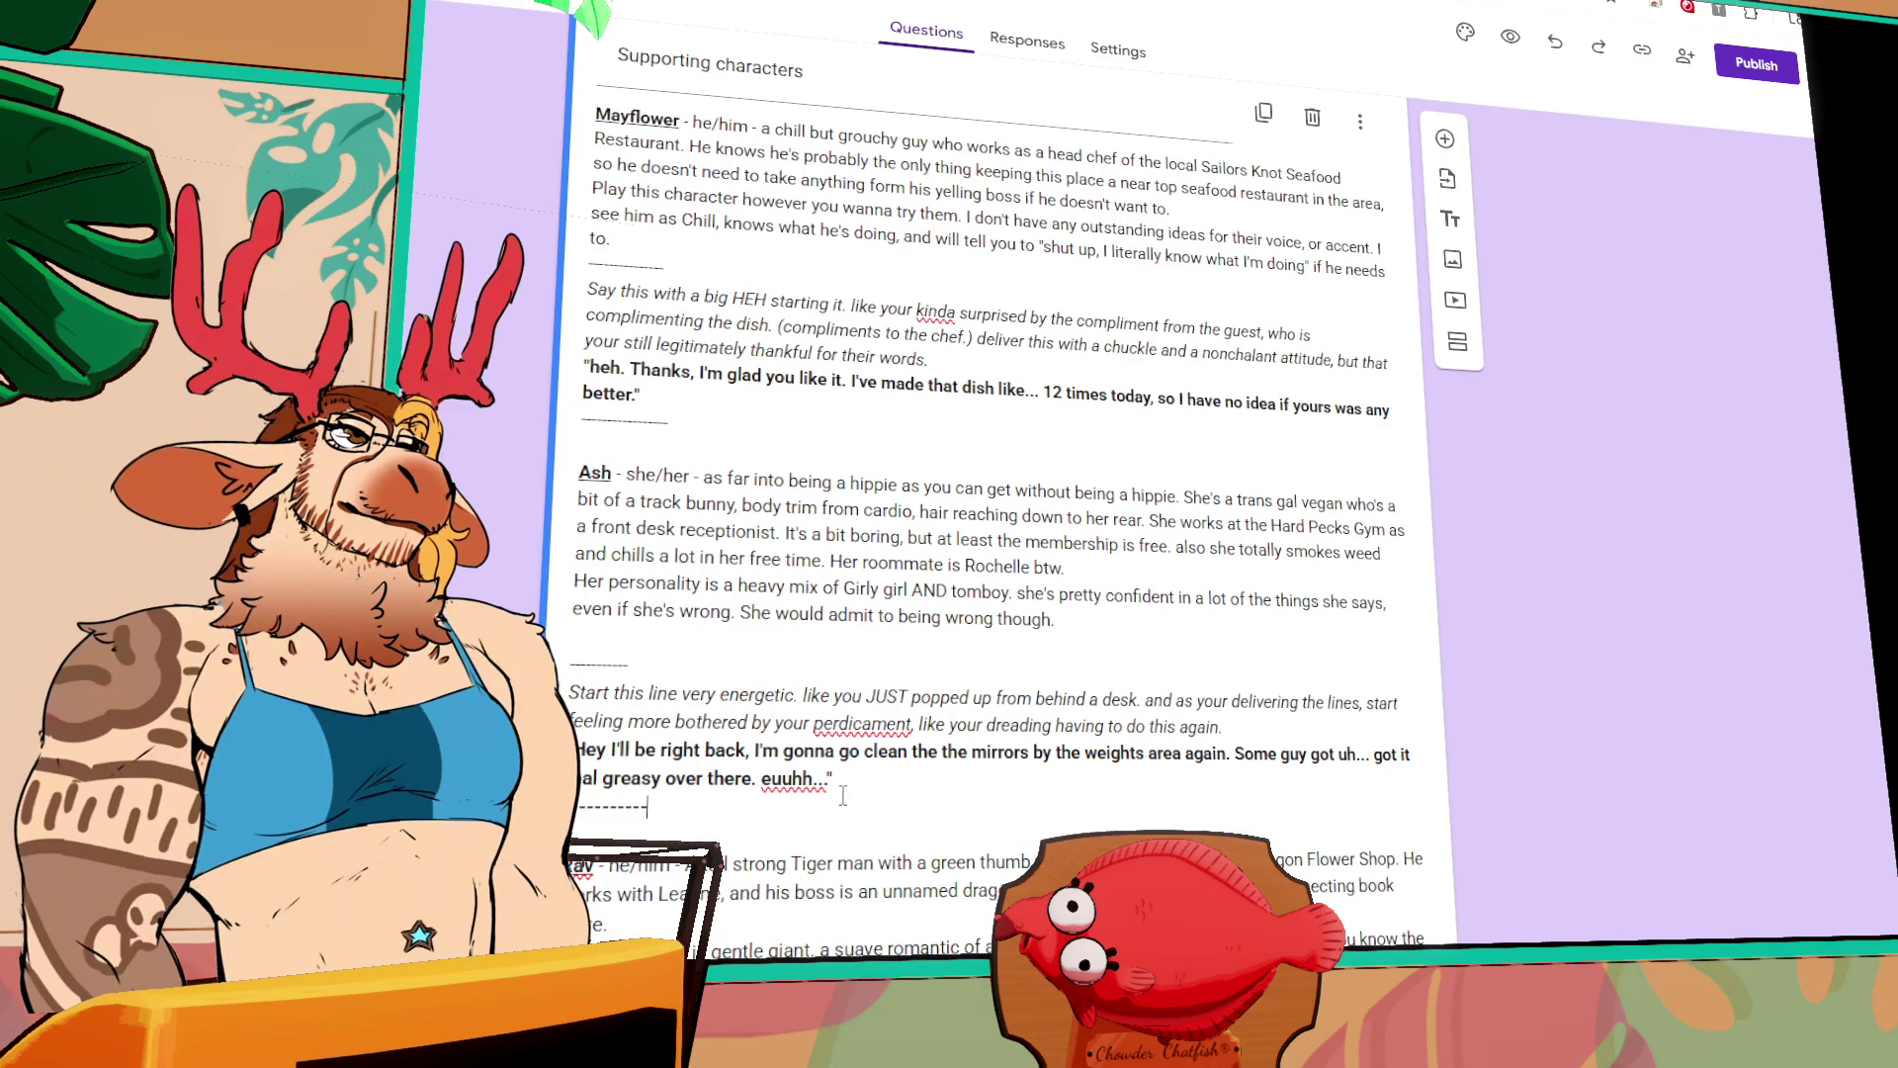
Step: Under Rav's description, start the sample line 'Excuse me, I can bring this t'
{"action": "scroll", "coordinate": [843, 796], "scroll_direction": "down", "scroll_amount": 2}
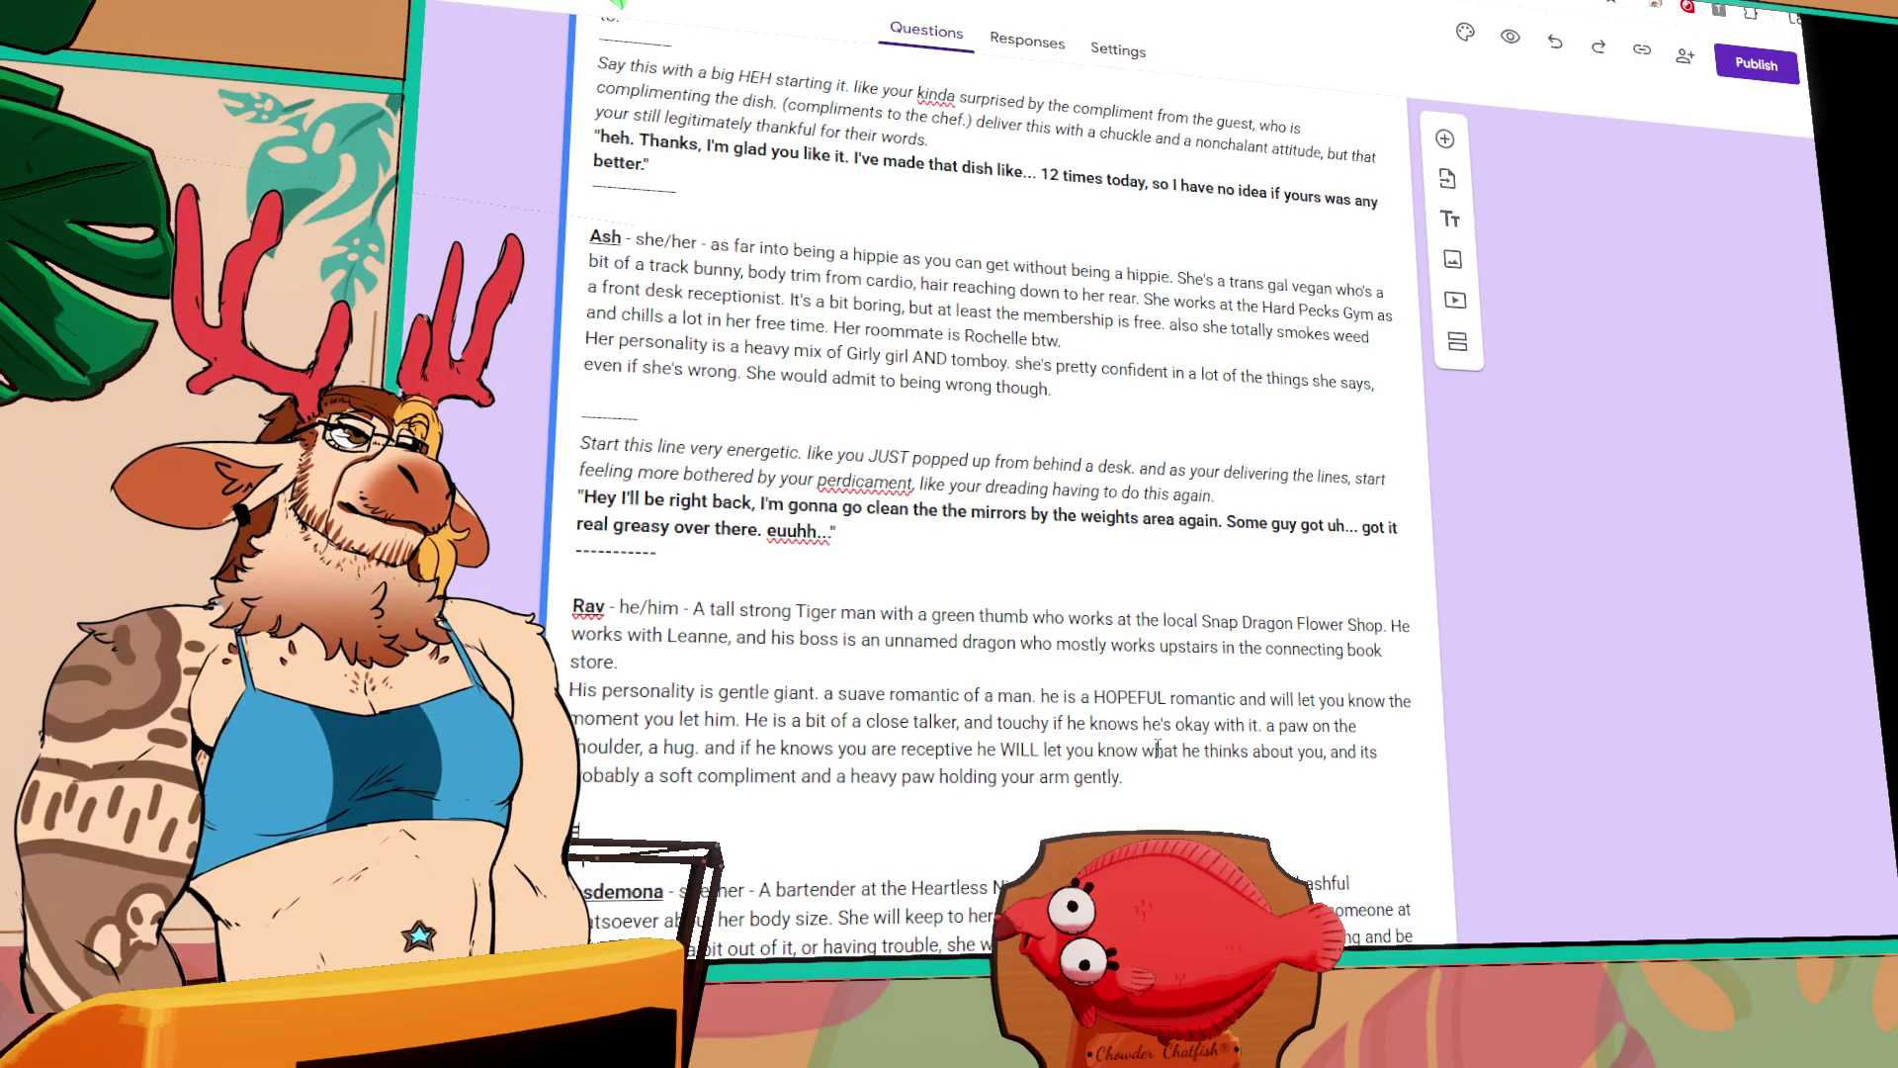
{"action": "type", "text": "Excuse me"}
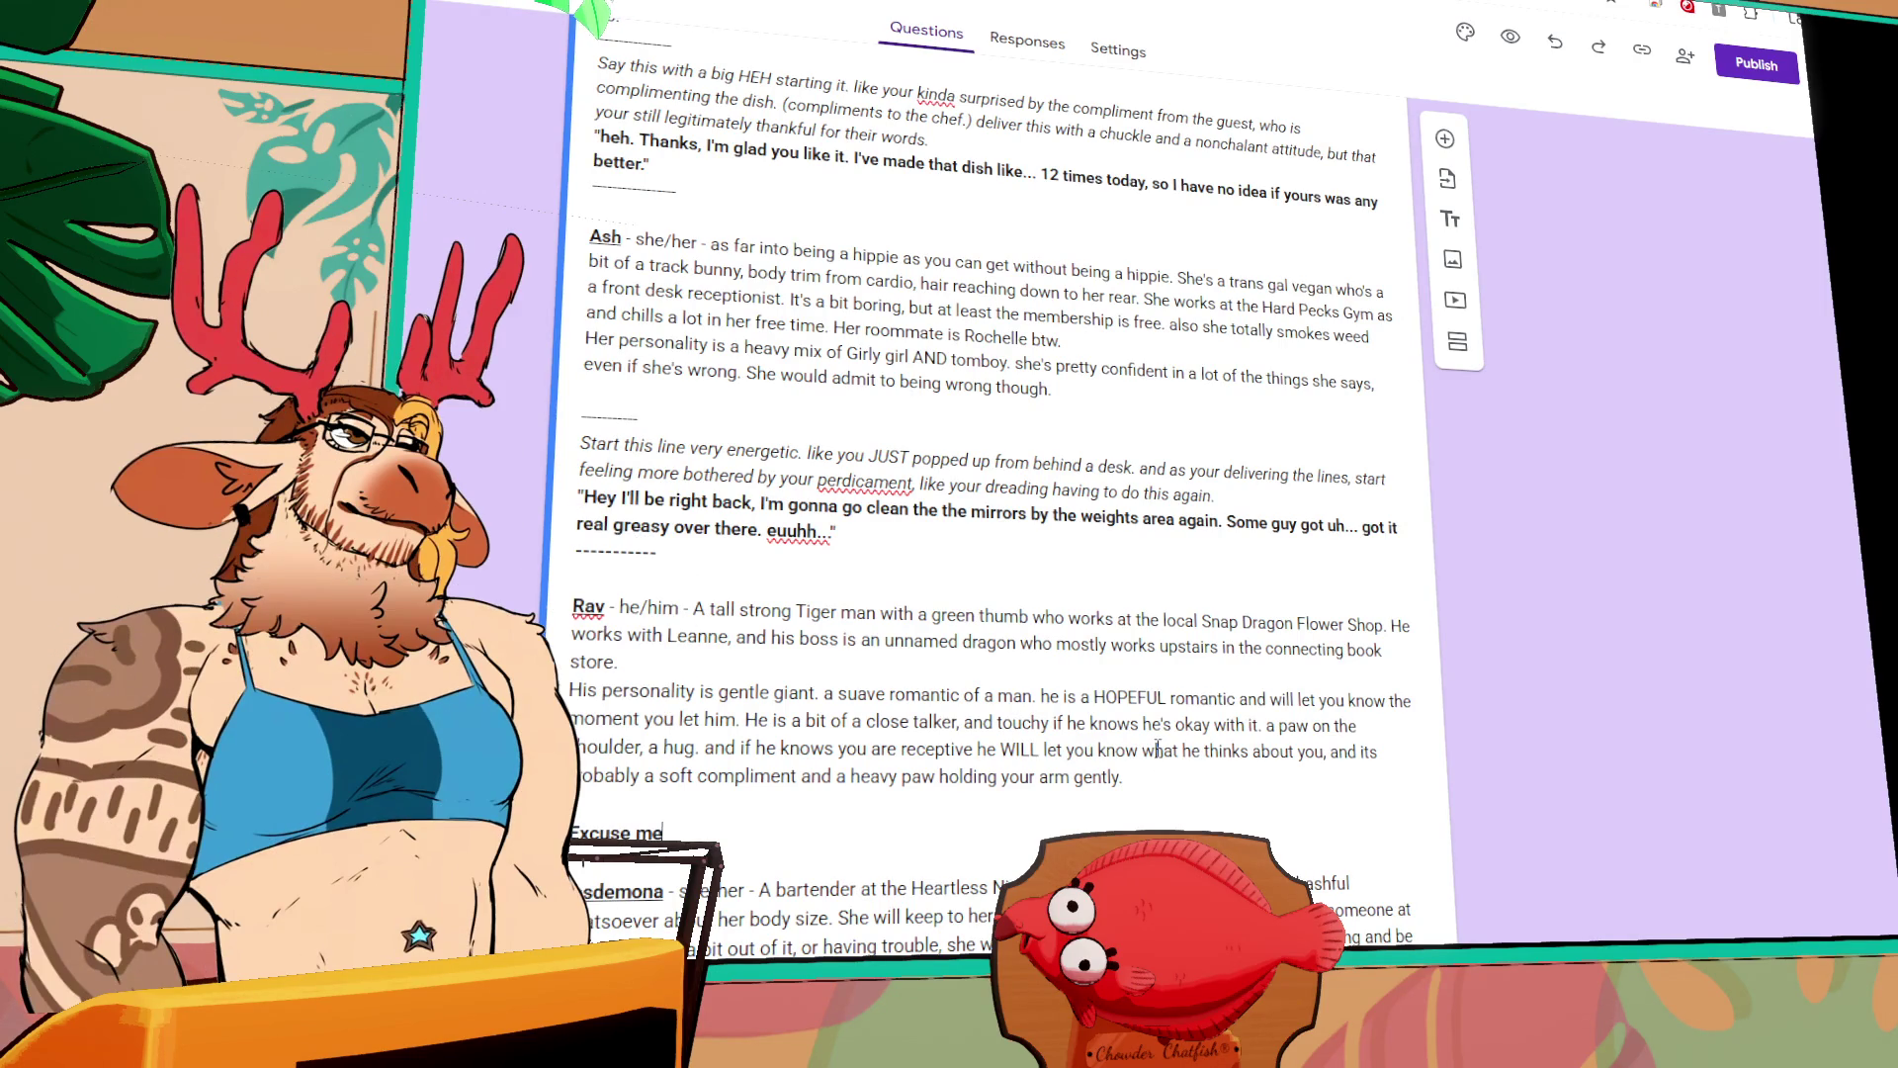
{"action": "type", "text": ", "}
{"action": "type", "text": "I can bring this t"}
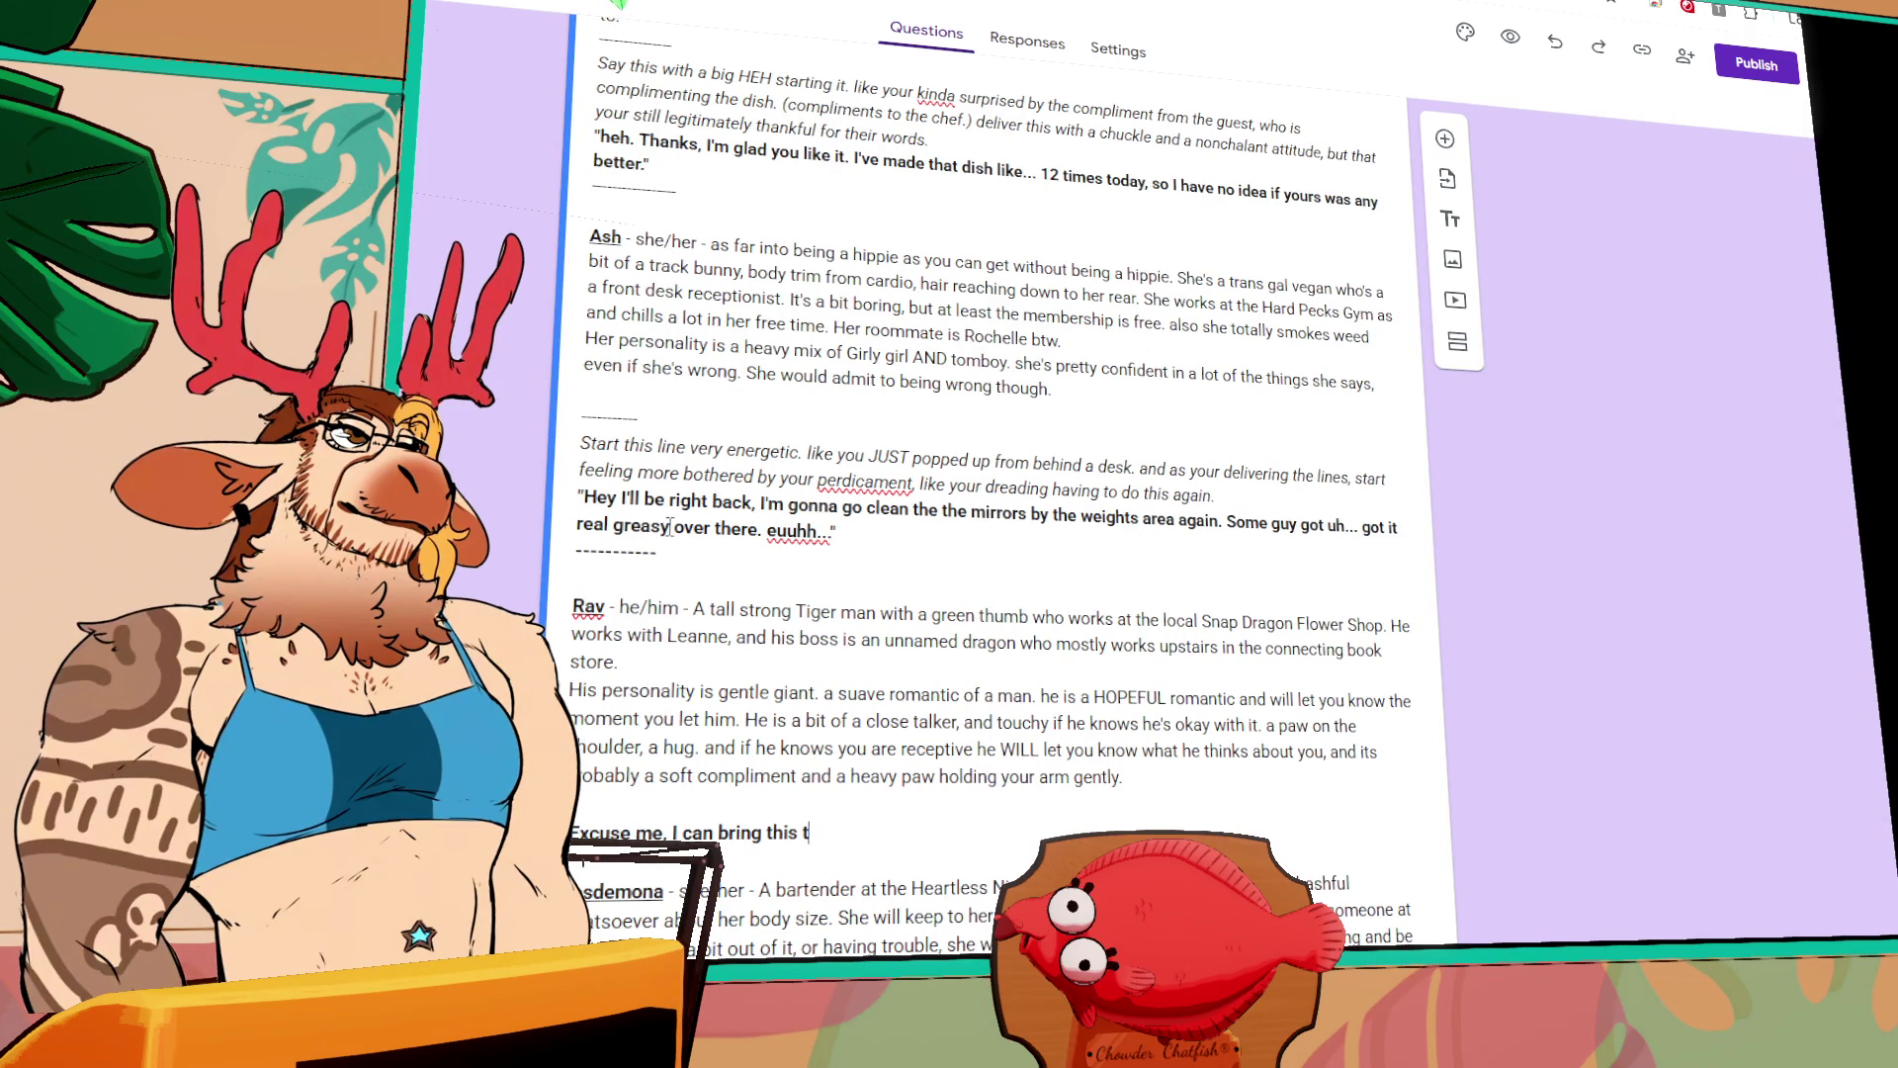
{"action": "left_click", "coordinate": [784, 505]}
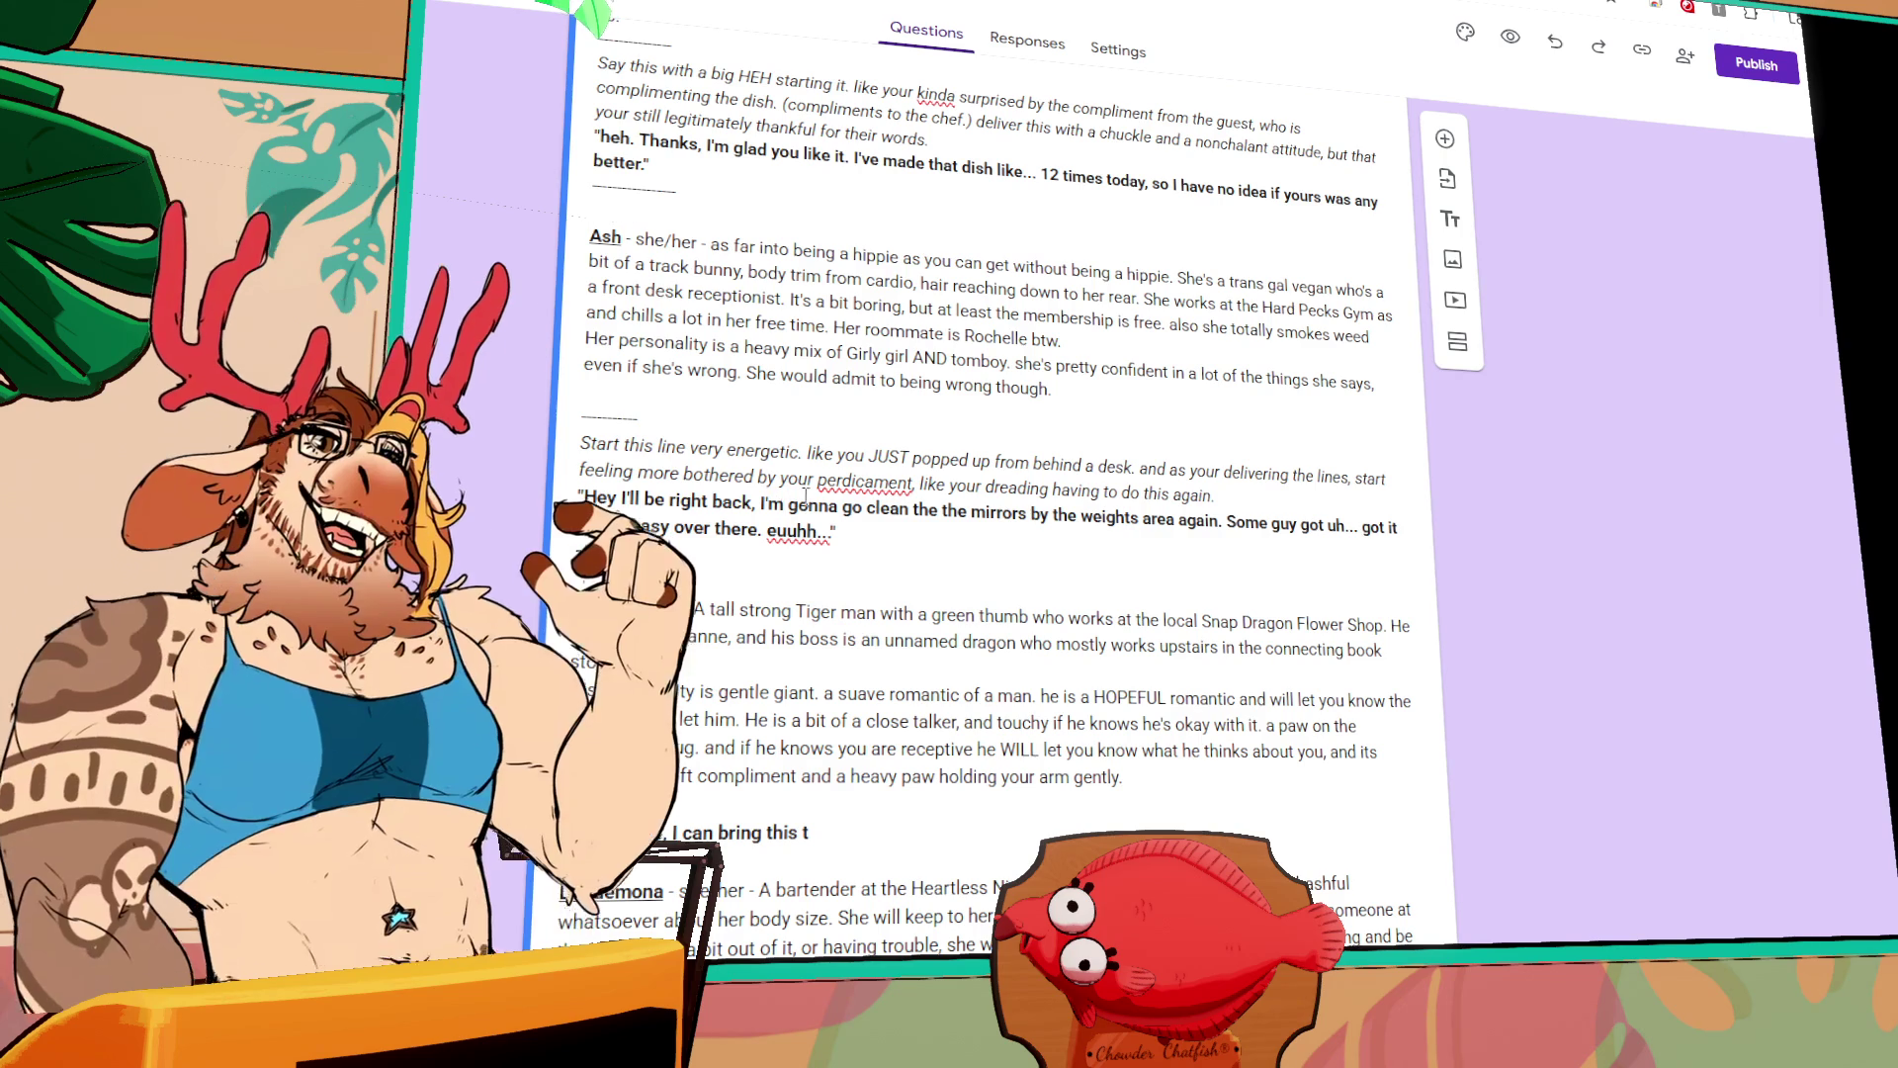
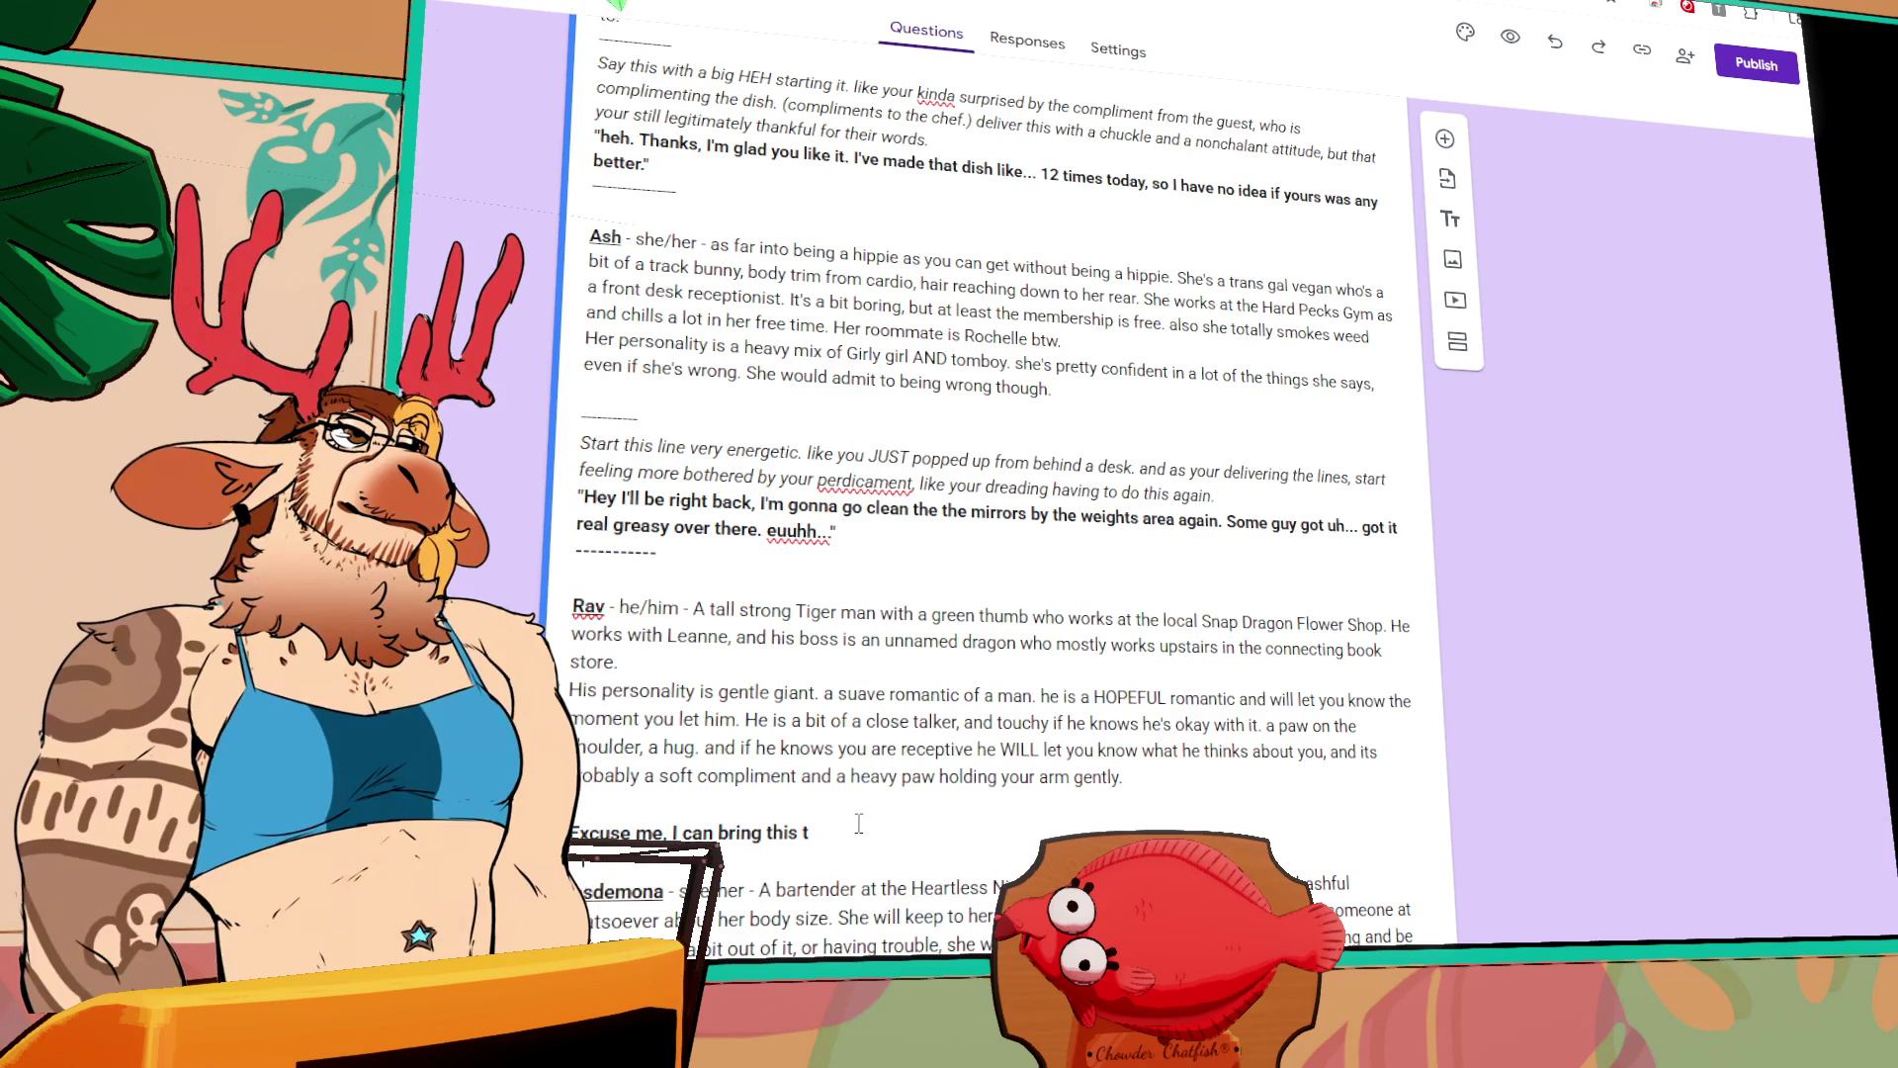
Step: Type Ray's bold line 'Excuse me, I can bring this up to the front desk for you, if you would like.'
{"action": "key", "text": "BackSpace"}
{"action": "key", "text": "BackSpace"}
{"action": "key", "text": "BackSpace"}
{"action": "key", "text": "BackSpace"}
{"action": "type", "text": "this"}
{"action": "key", "text": "BackSpace"}
{"action": "key", "text": "BackSpace"}
{"action": "key", "text": "BackSpace"}
{"action": "type", "text": "this plat"}
{"action": "key", "text": "BackSpace"}
{"action": "key", "text": "BackSpace"}
{"action": "key", "text": "BackSpace"}
{"action": "type", "text": "up to the front"}
{"action": "key", "text": "BackSpace"}
{"action": "key", "text": "BackSpace"}
{"action": "key", "text": "BackSpace"}
{"action": "type", "text": "ront desk for you"}
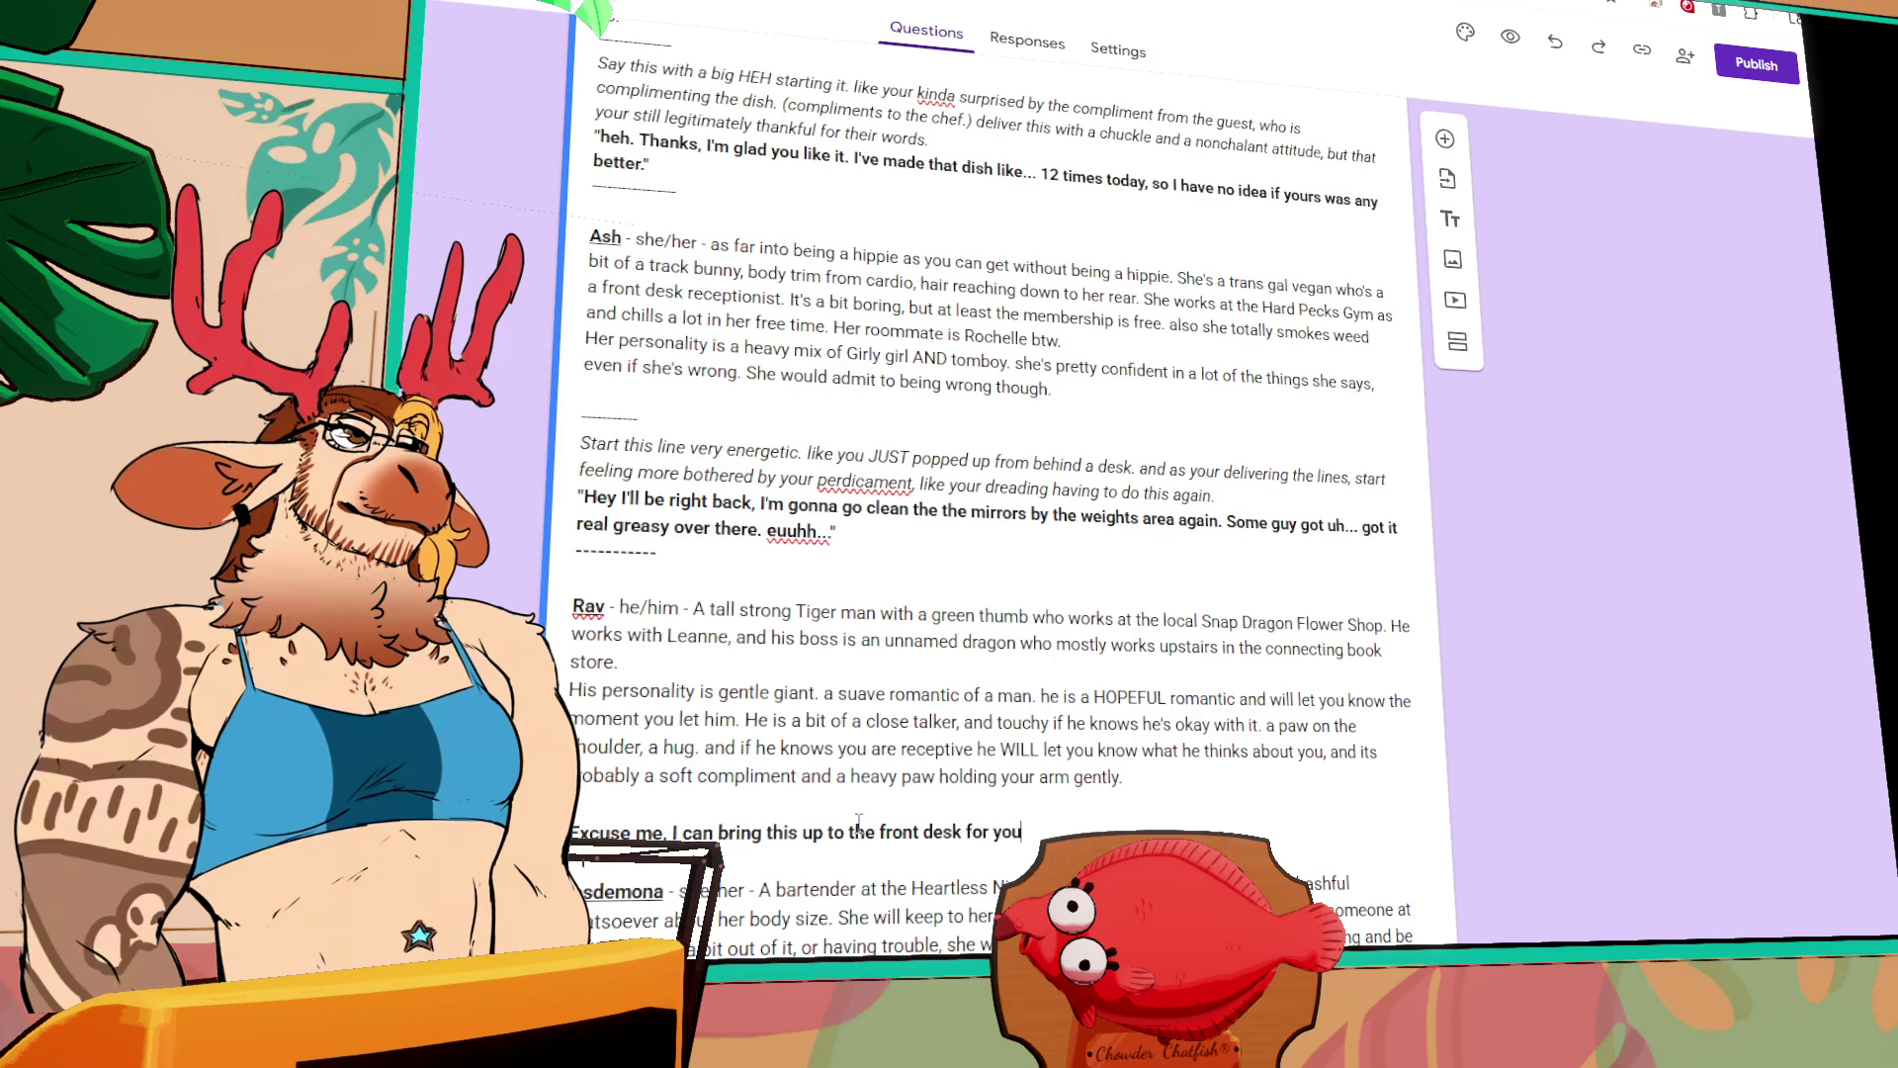
{"action": "type", "text": ", if you would lik"}
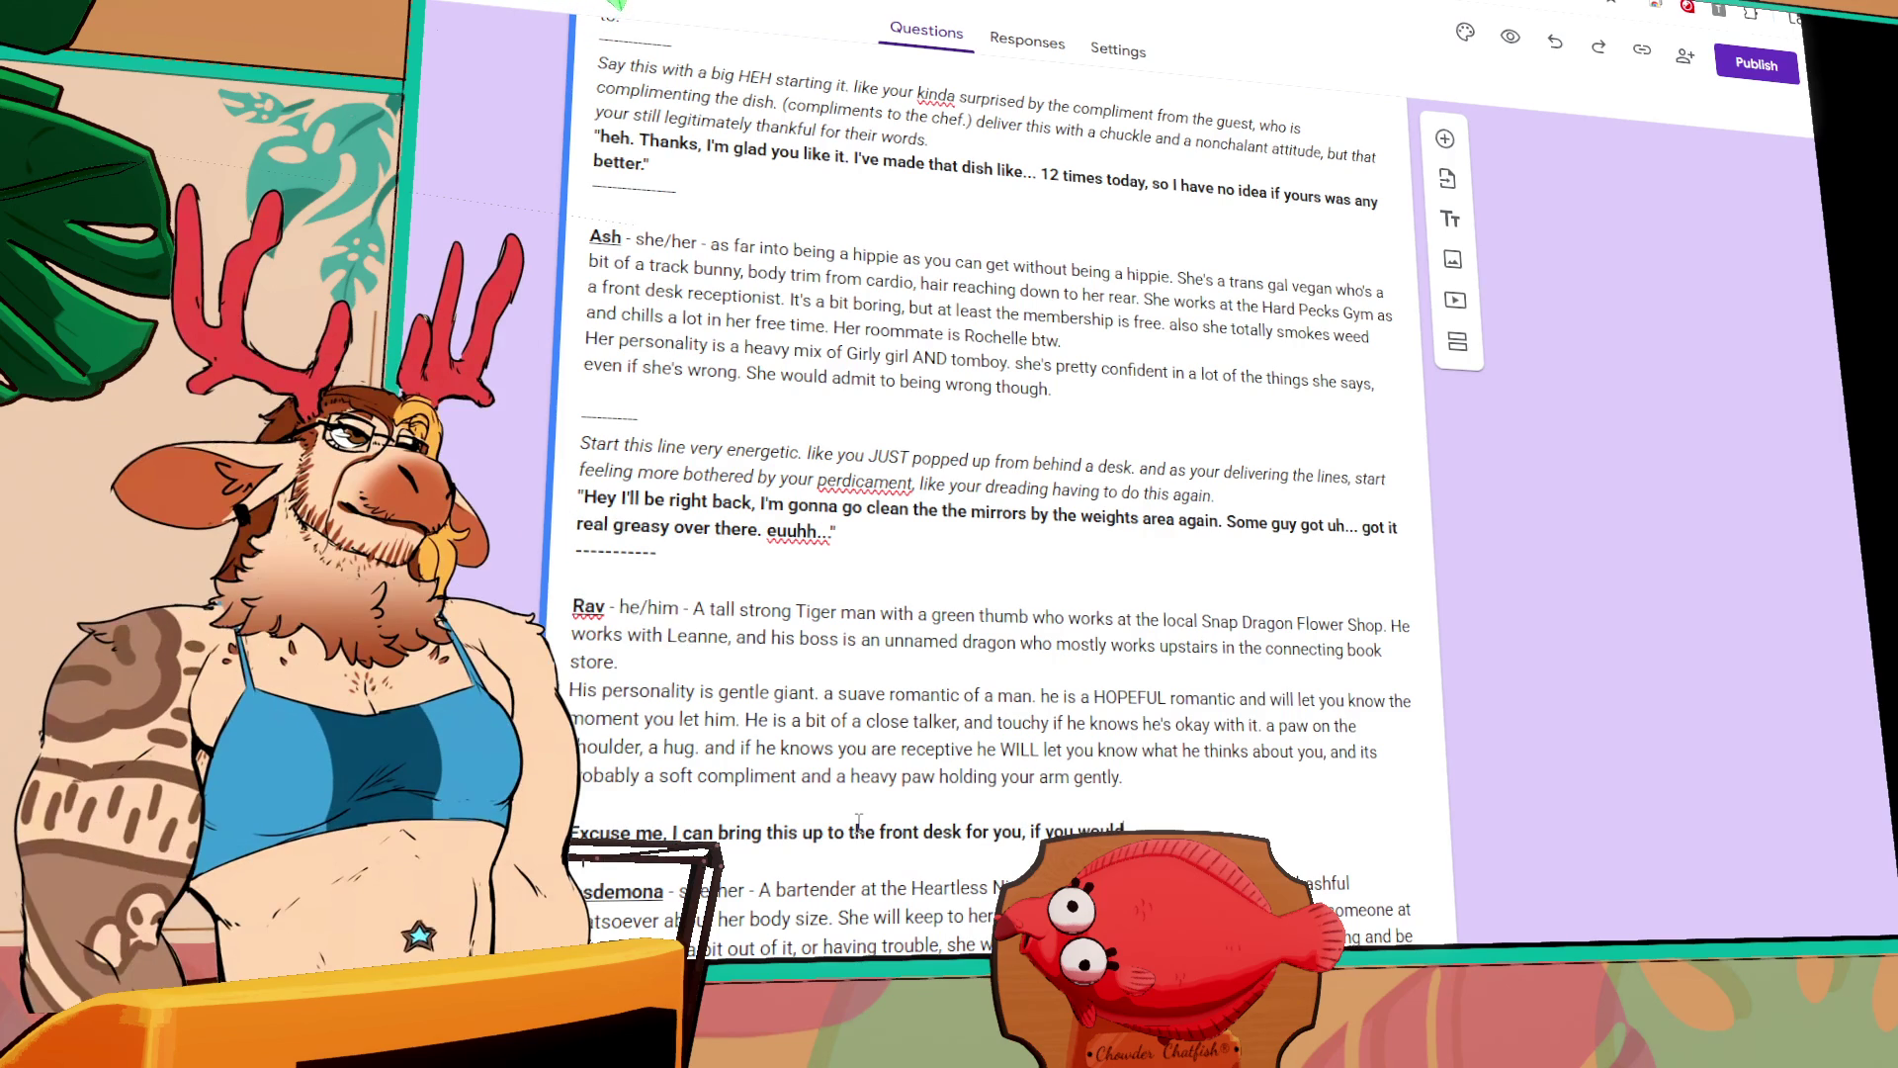
{"action": "type", "text": "e"}
{"action": "type", "text": ". It"}
{"action": "type", "text": "'s"}
Step: Continue the line with 'You picked out a beauuuutiful bouquet for', replacing the shouted BEAA
{"action": "type", "text": ". You picked out a "}
{"action": "type", "text": "BEAA"}
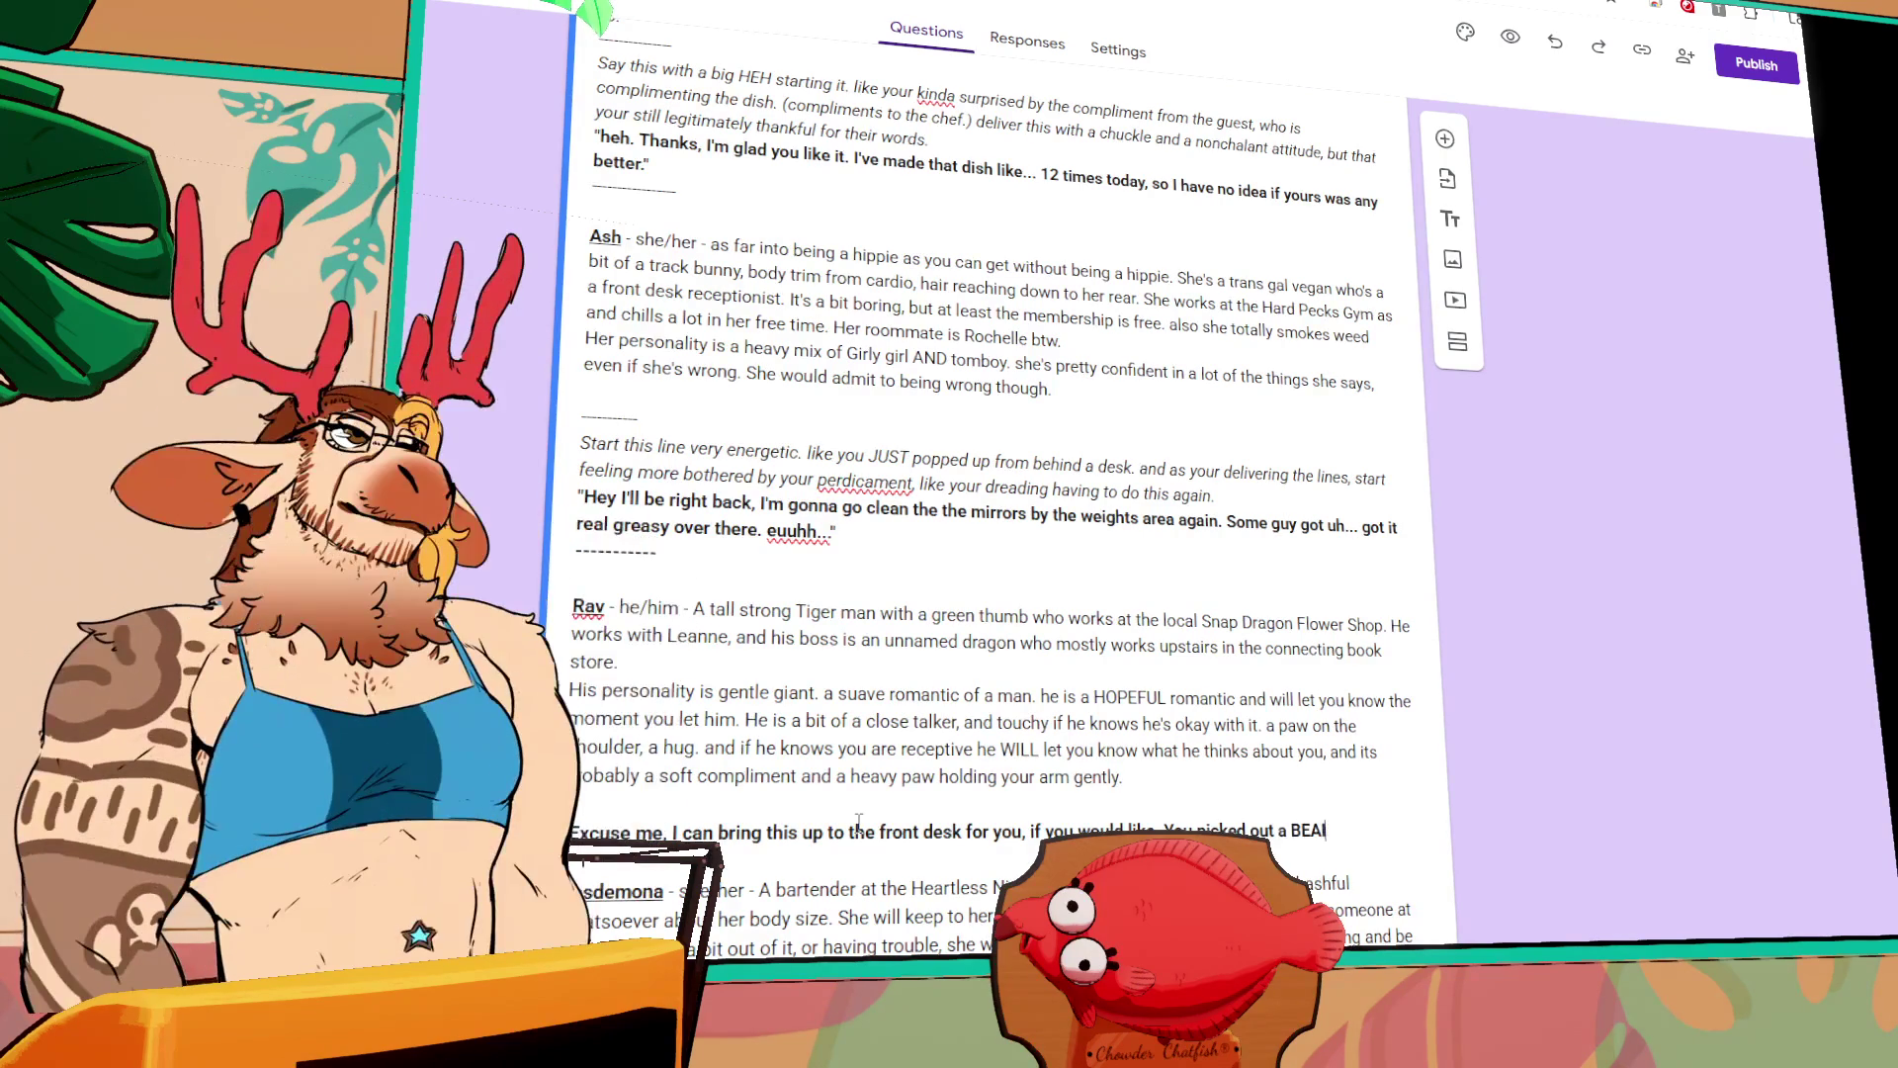
{"action": "key", "text": "BackSpace"}
{"action": "key", "text": "BackSpace"}
{"action": "key", "text": "BackSpace"}
{"action": "type", "text": "beauuuutiful bouquet"}
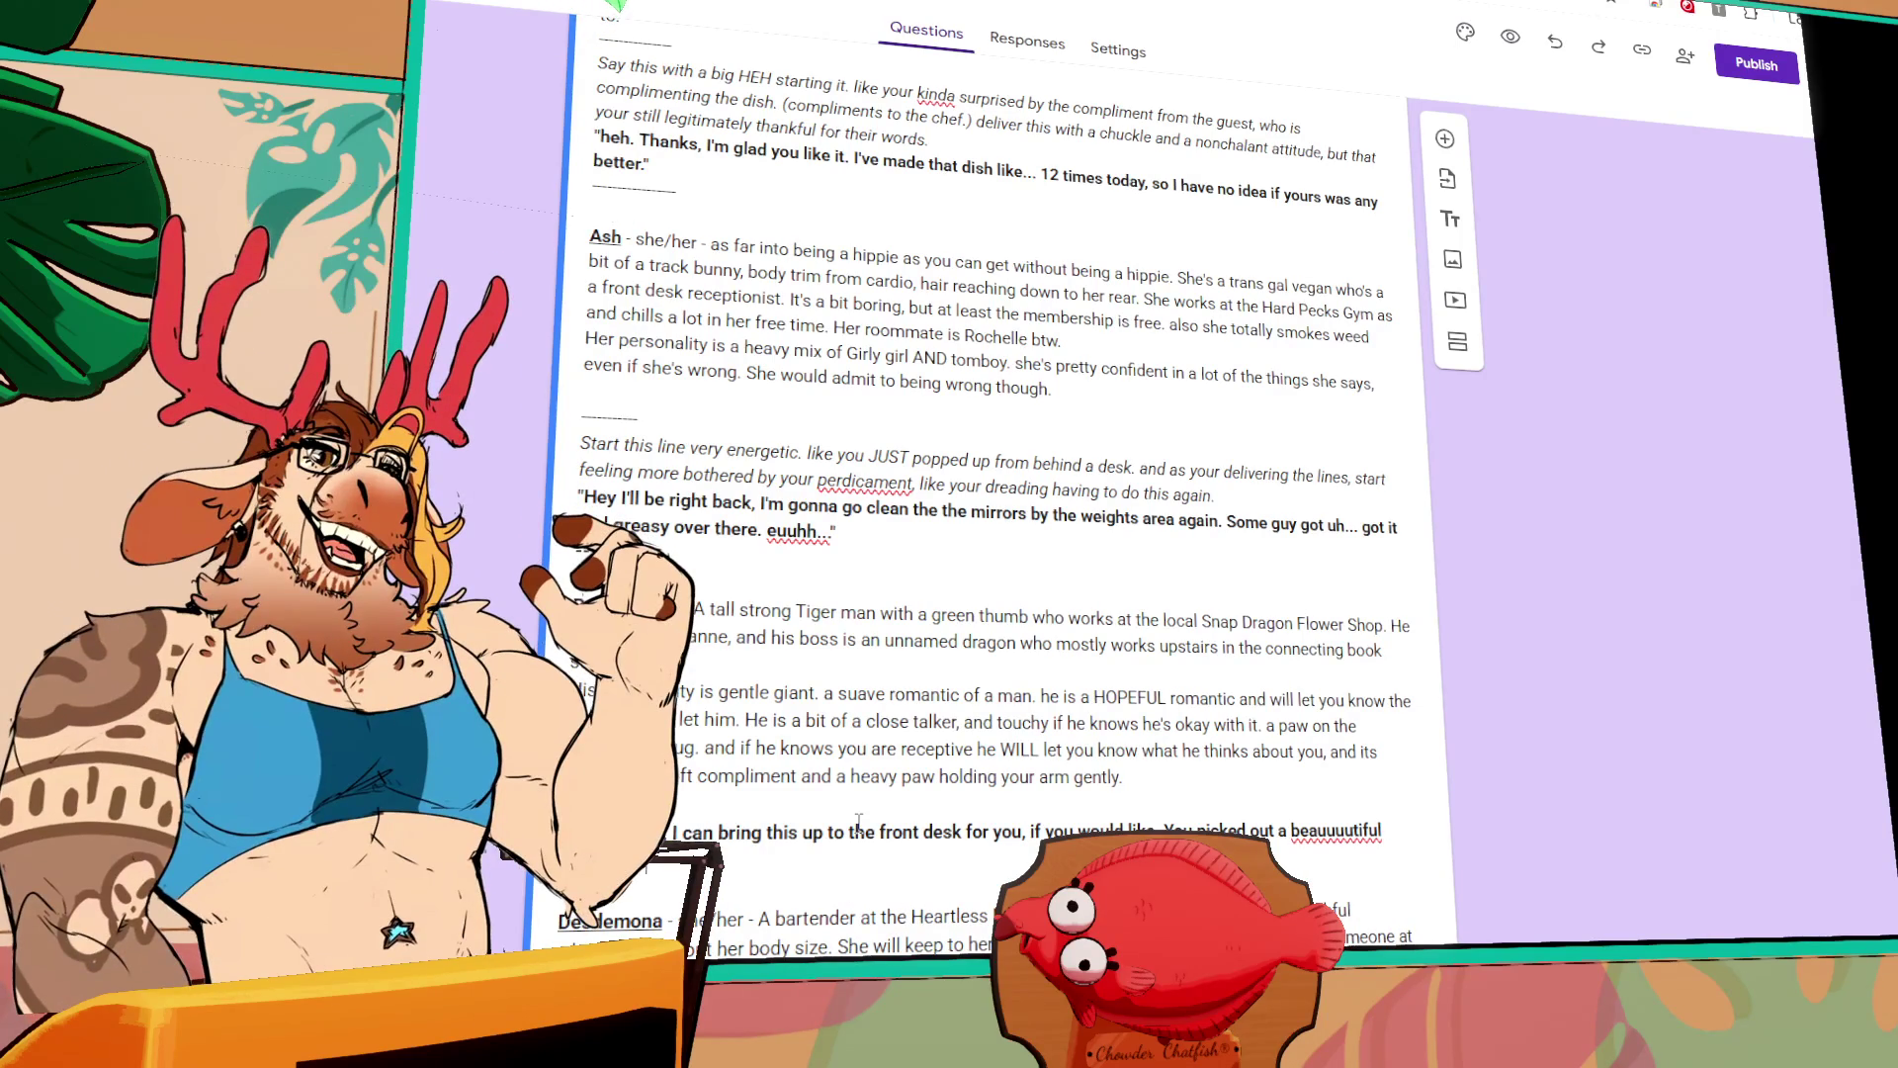
{"action": "type", "text": " for"}
Step: Replace the line's trailing words with 'Azalias from the set, I can take care of this for you.' plus a closing quote
{"action": "left_click_drag", "start_coordinate": [664, 866], "coordinate": [569, 865]}
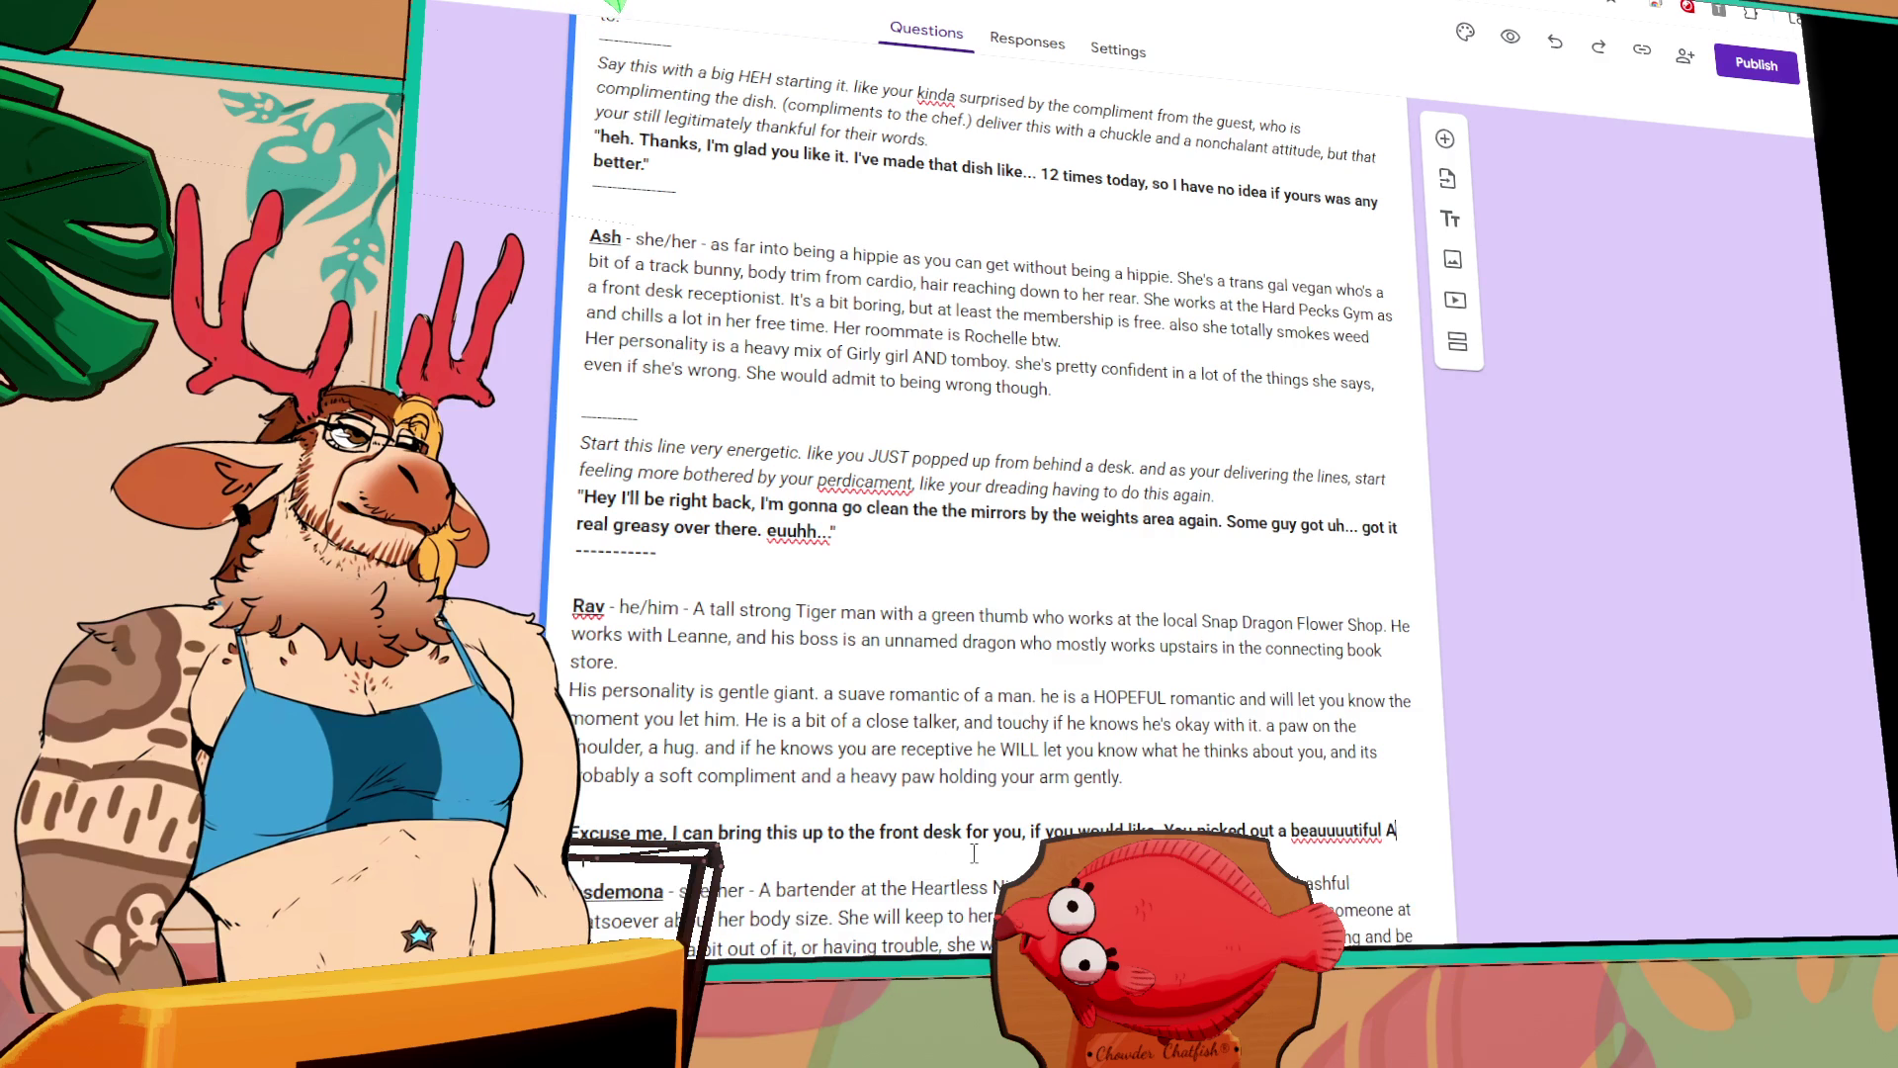
{"action": "type", "text": "Azalias"}
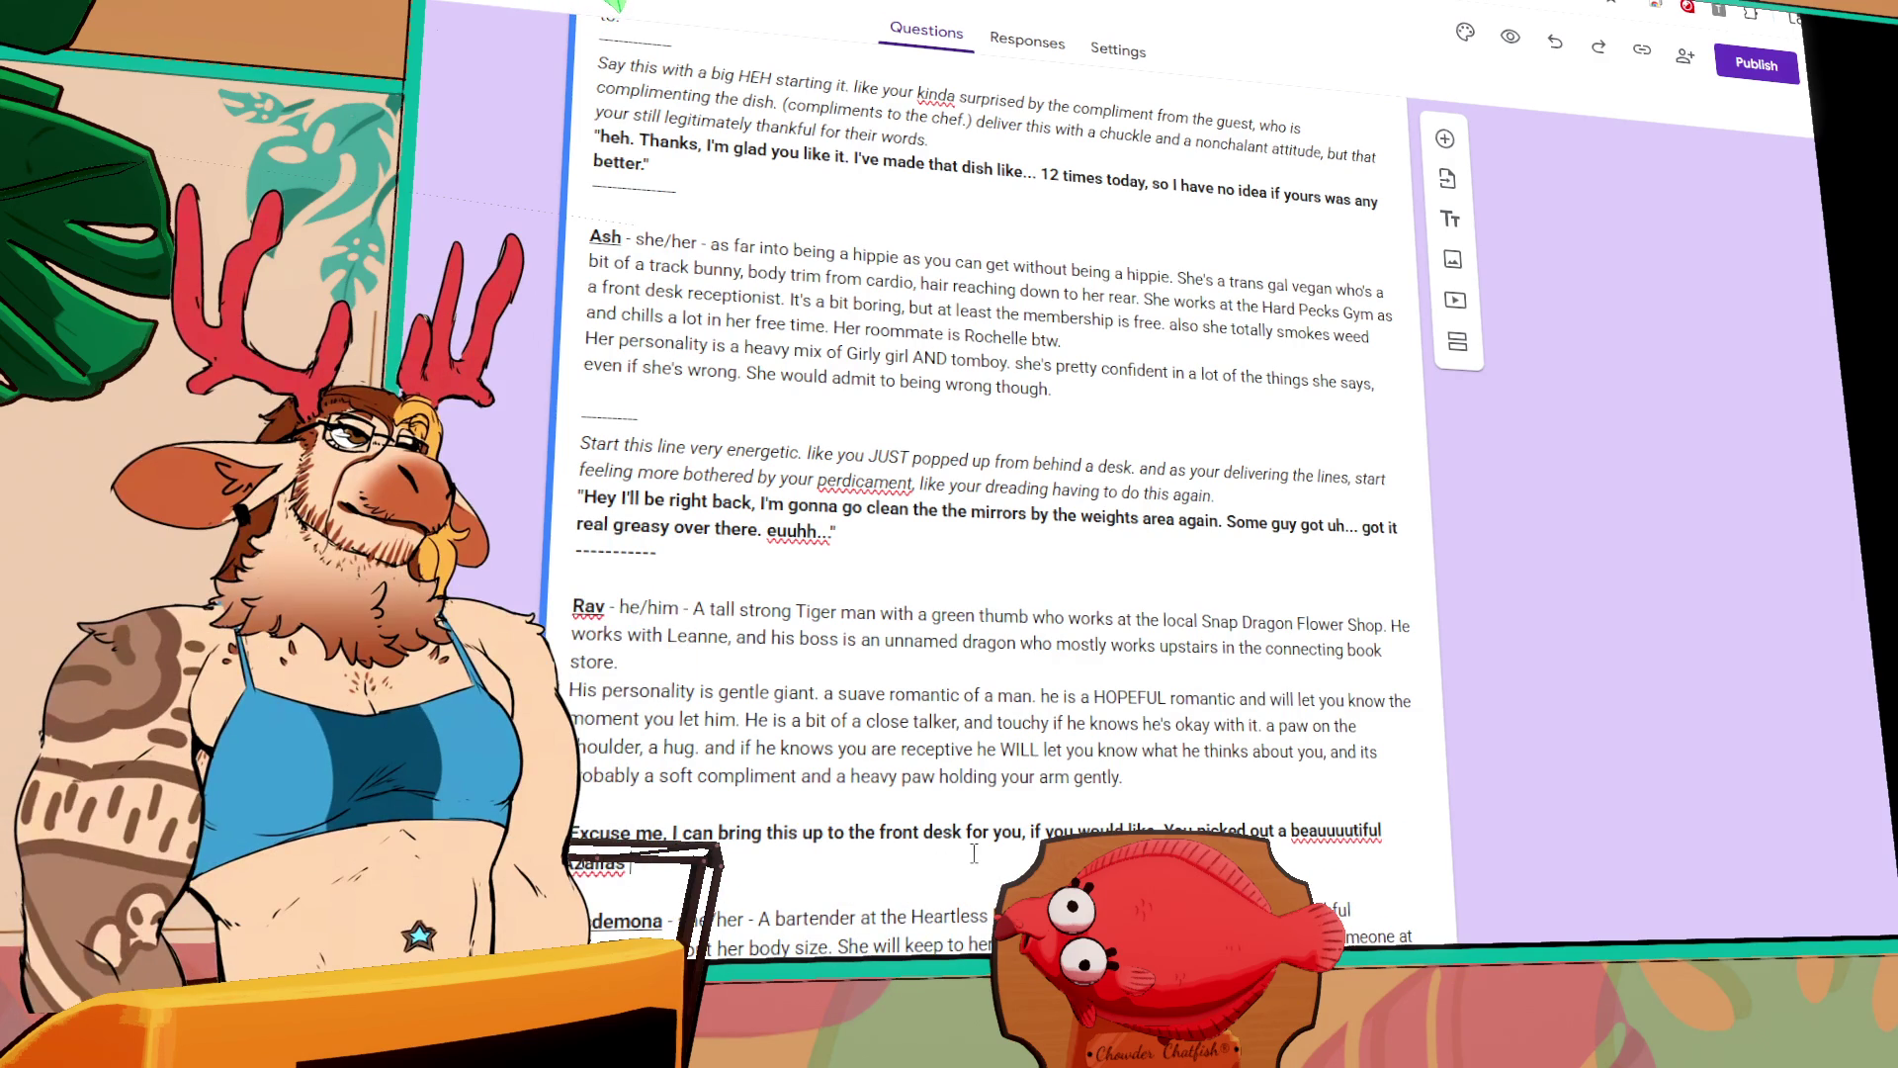
{"action": "type", "text": " from the set, "}
{"action": "type", "text": "I'd love to"}
{"action": "key", "text": "BackSpace"}
{"action": "key", "text": "BackSpace"}
{"action": "key", "text": "BackSpace"}
{"action": "type", "text": "can take care of this for"}
{"action": "type", "text": " you."}
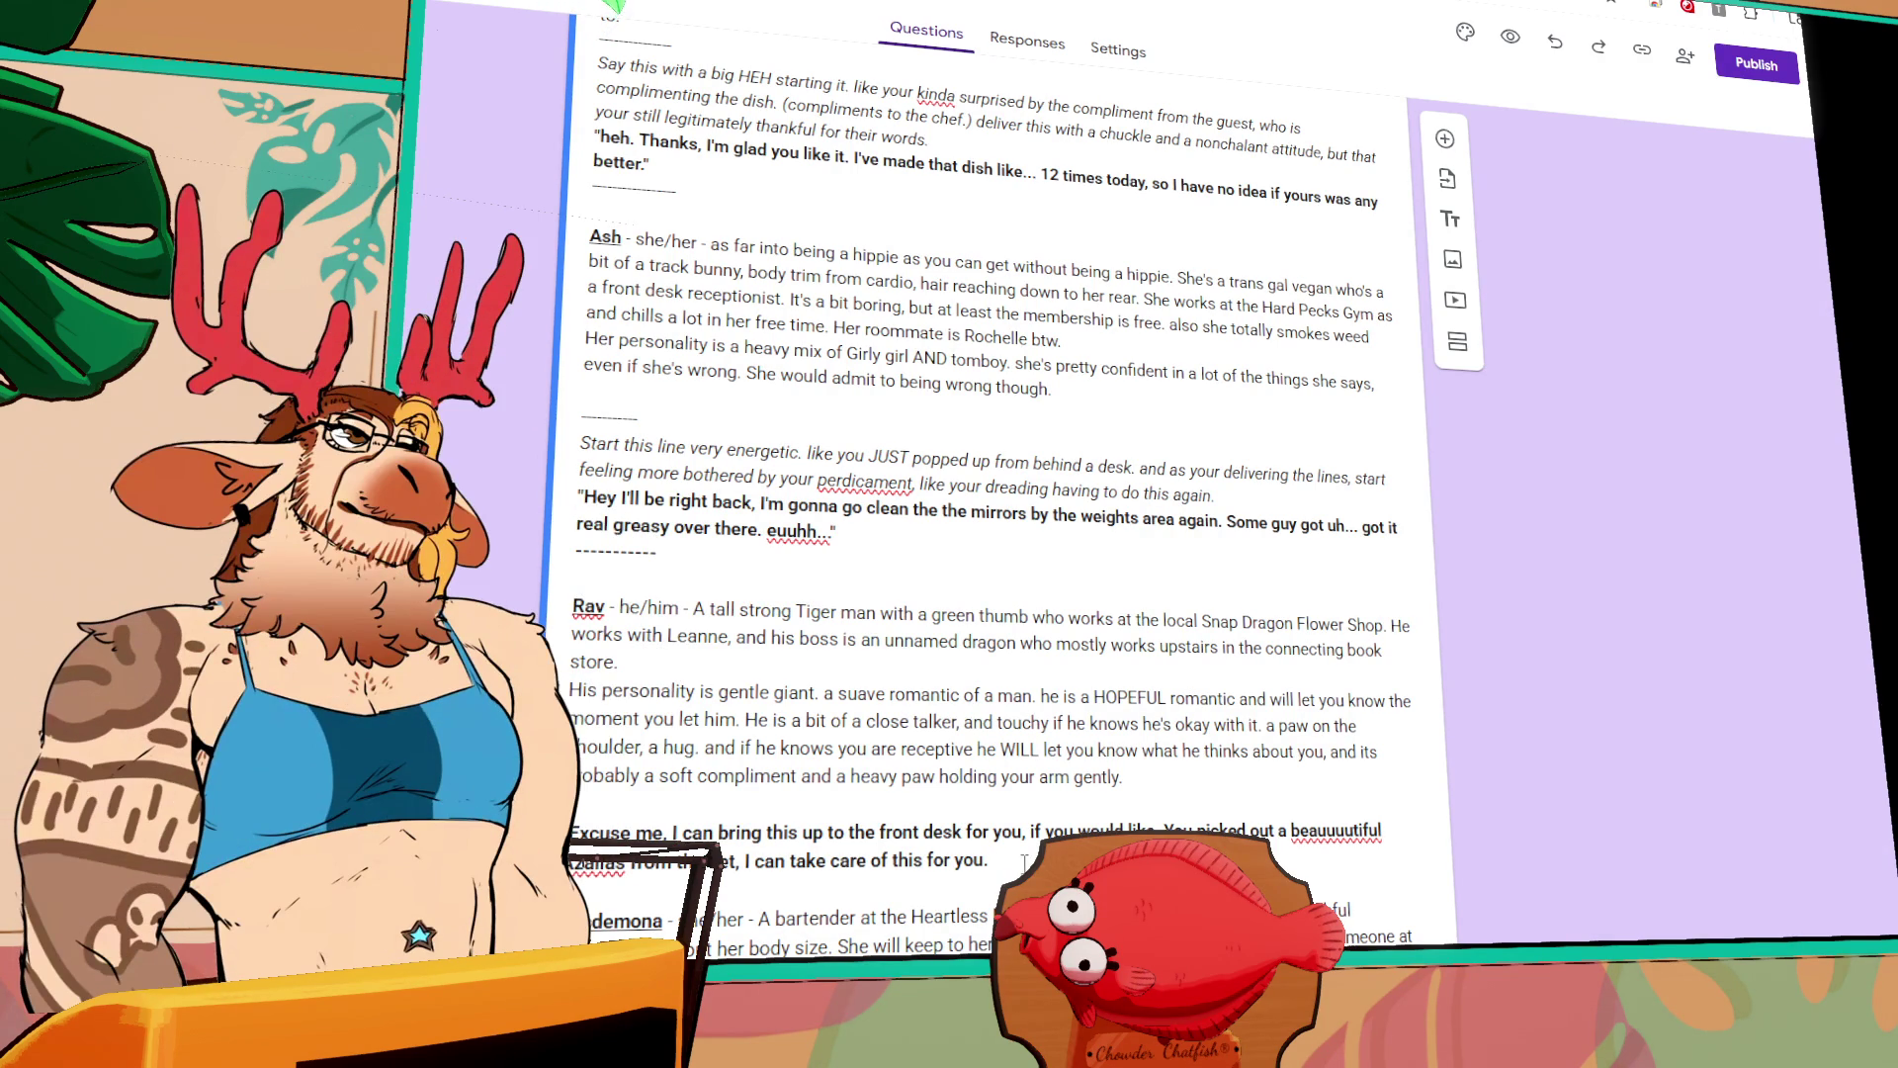
{"action": "type", "text": "\""}
Step: Reword the ending to 'beauuuutiful set of Azalias' by inserting 's set of' and deleting 'from the set'
{"action": "type", "text": "s set of"}
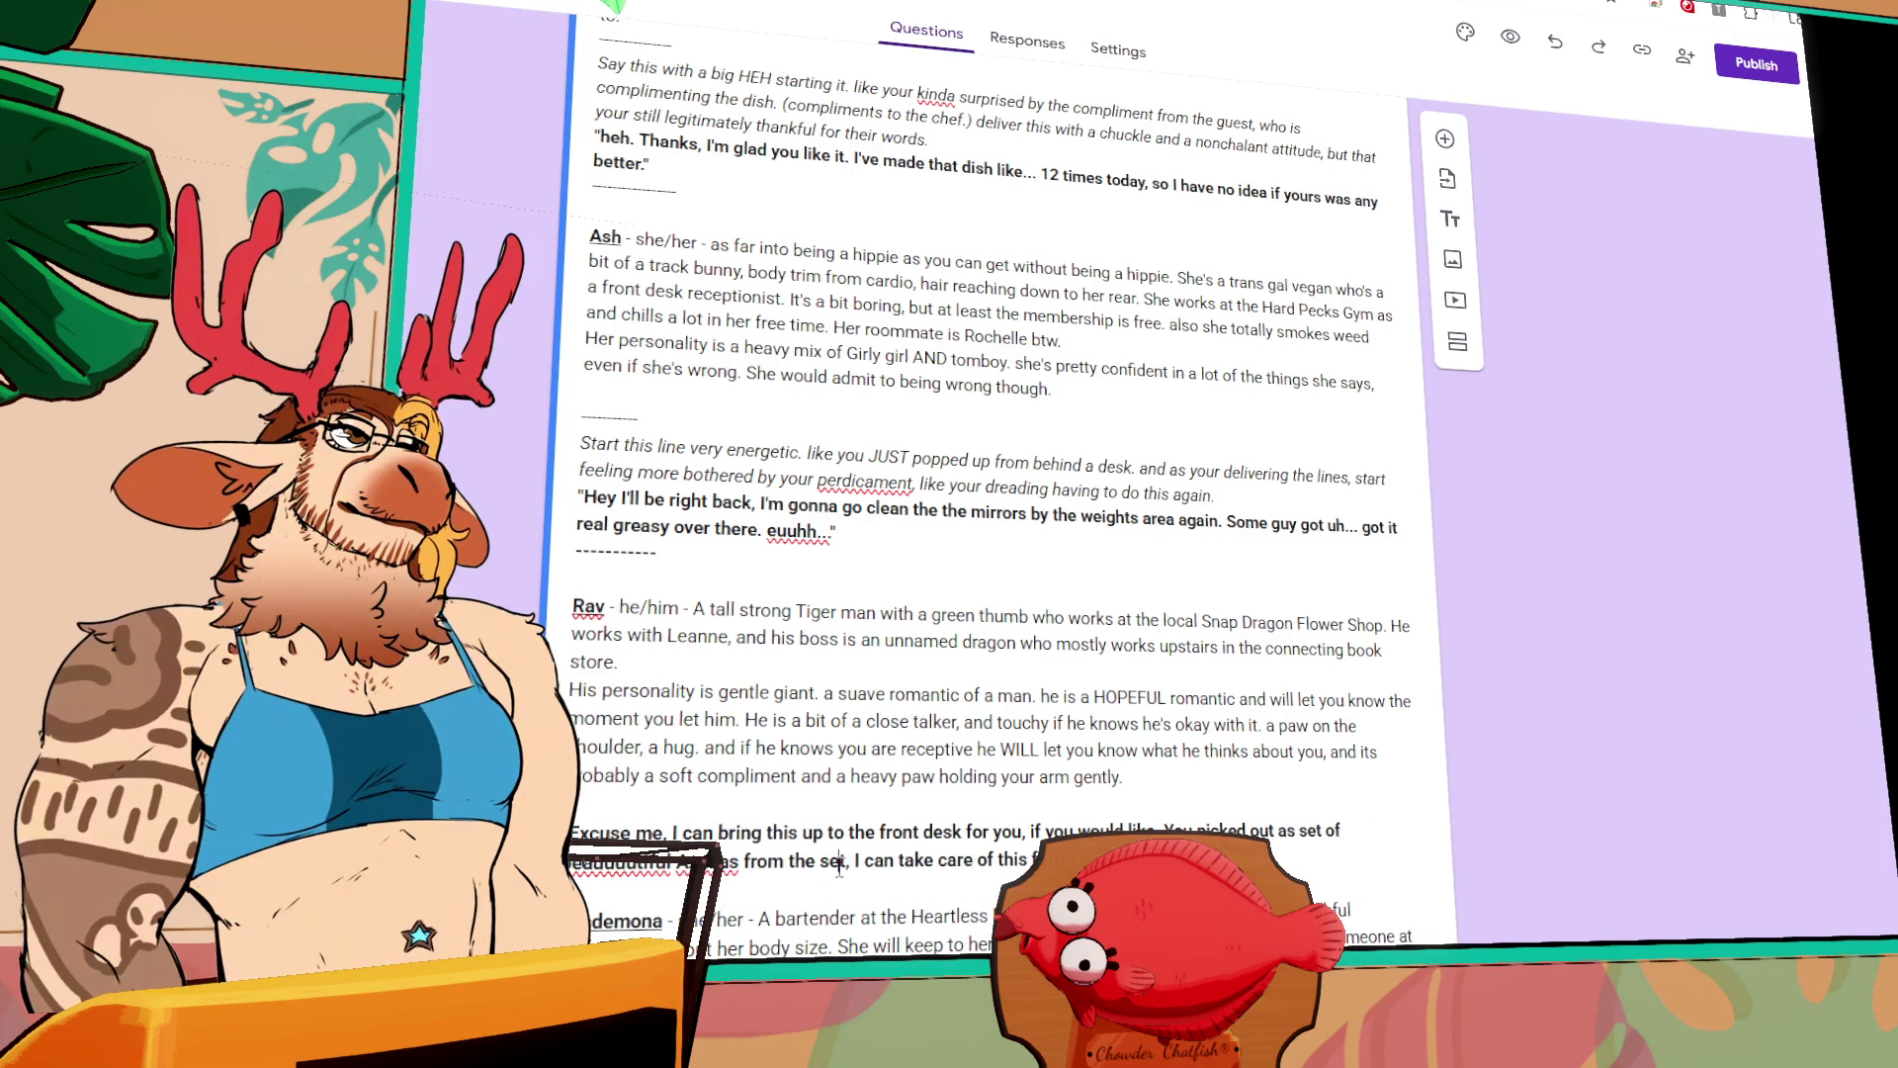
{"action": "left_click_drag", "start_coordinate": [843, 860], "coordinate": [738, 860]}
{"action": "key", "text": "BackSpace"}
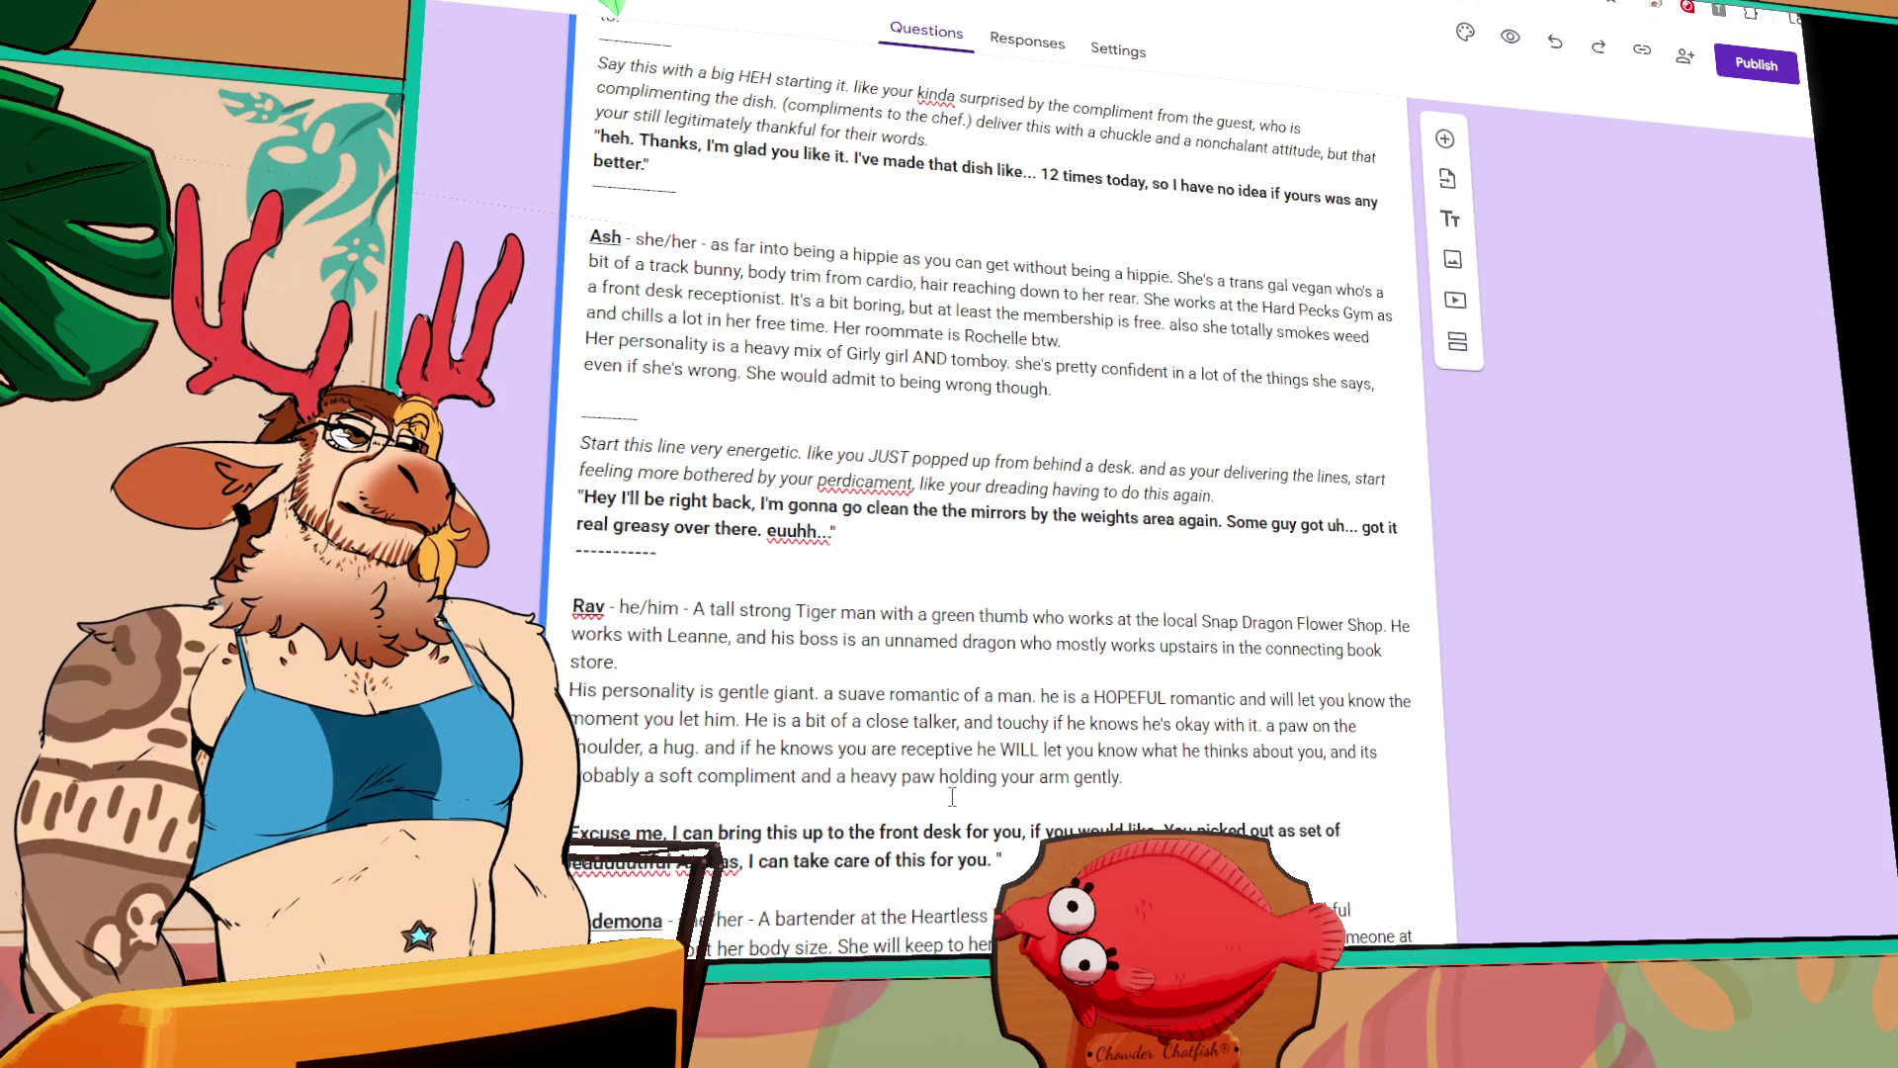
Step: Insert an italic line above: leaning in very close to a customer, a bit breathy, happy to help them
{"action": "key", "text": "Return"}
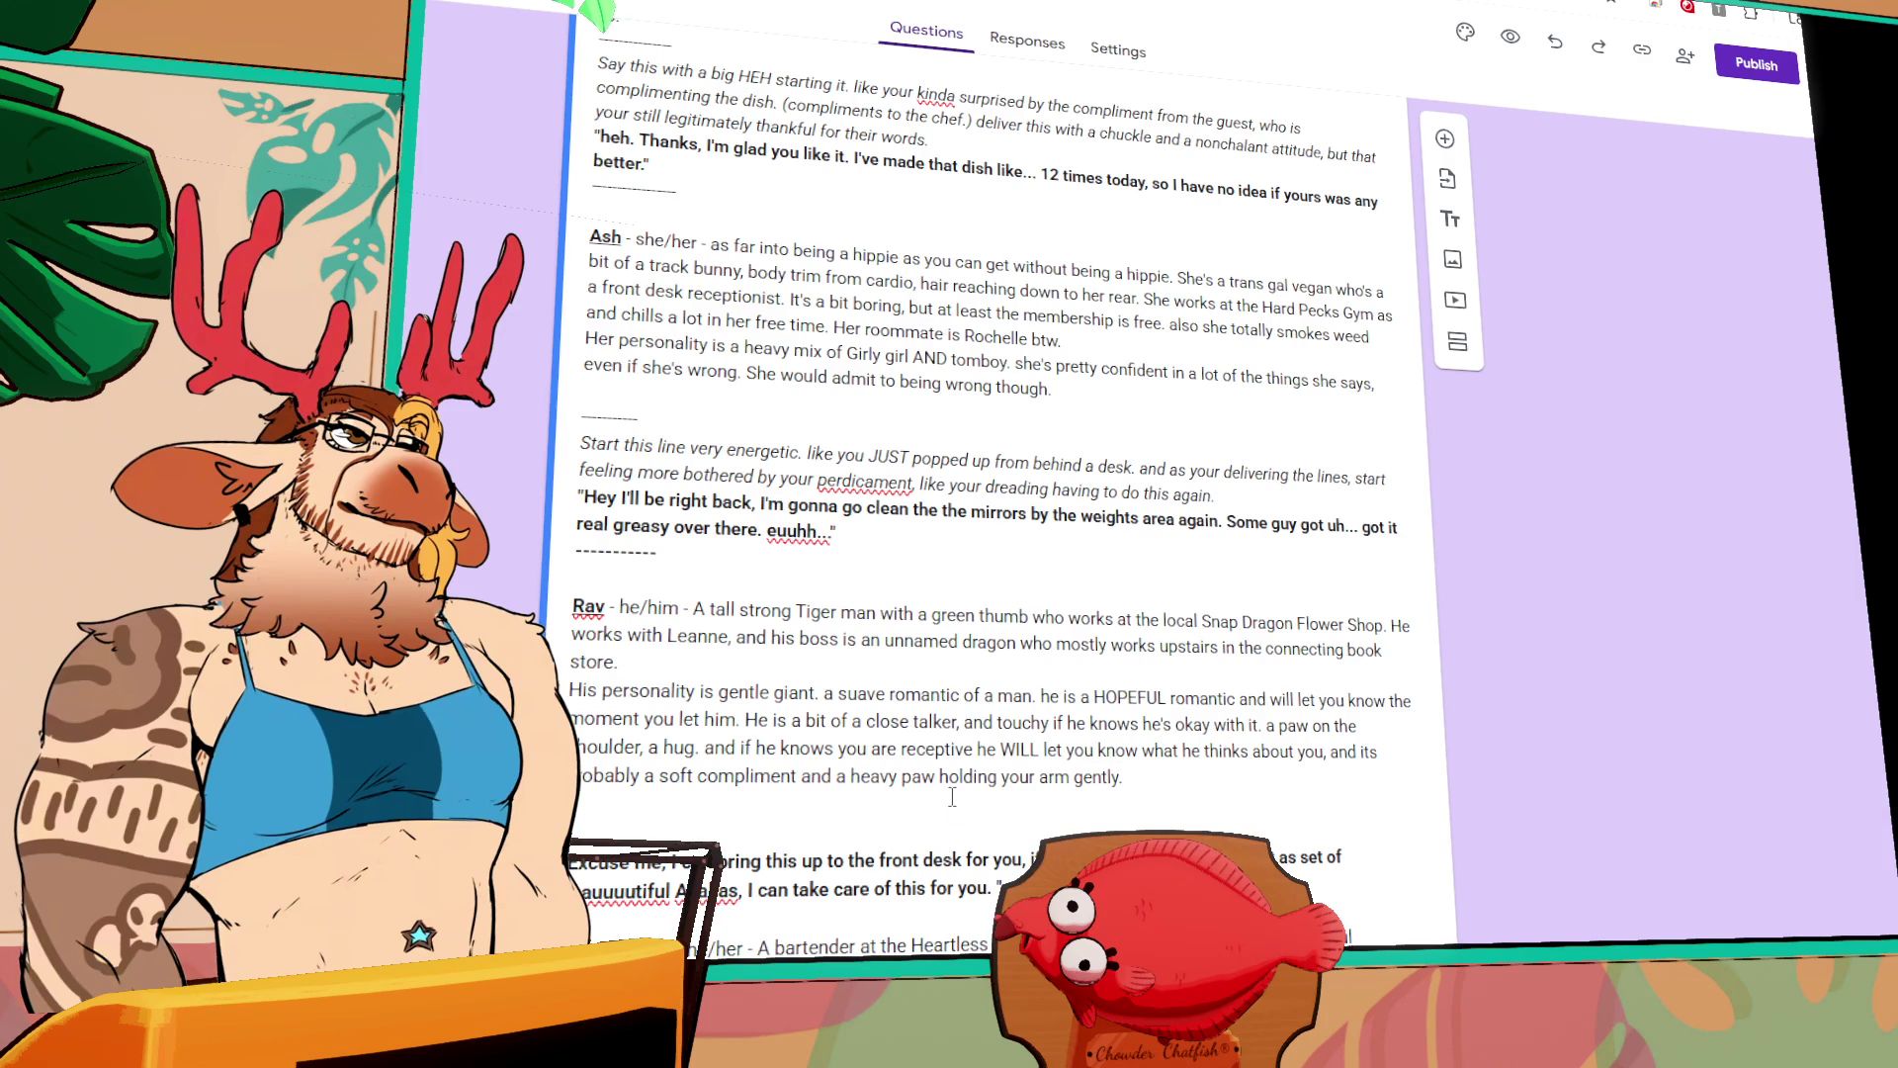
{"action": "type", "text": "ng in ve"}
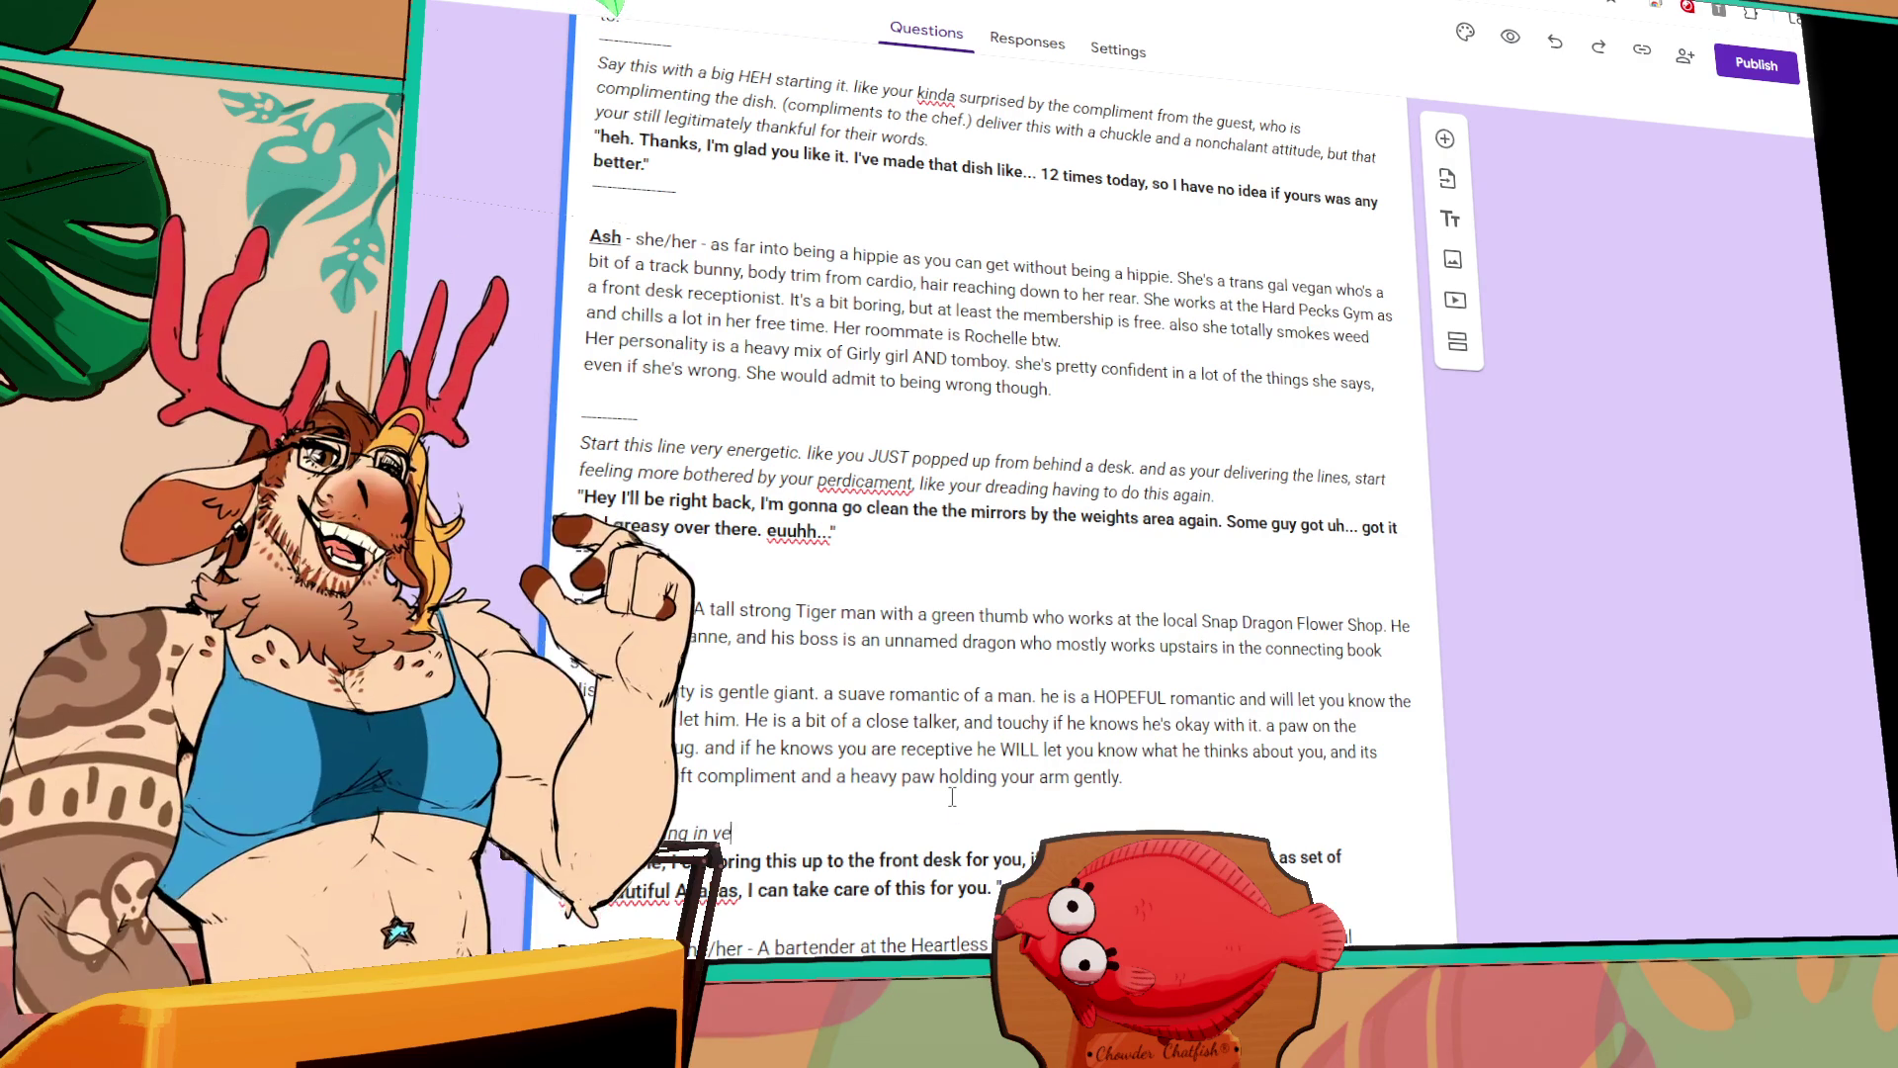
{"action": "type", "text": "ry close to a customer, you"}
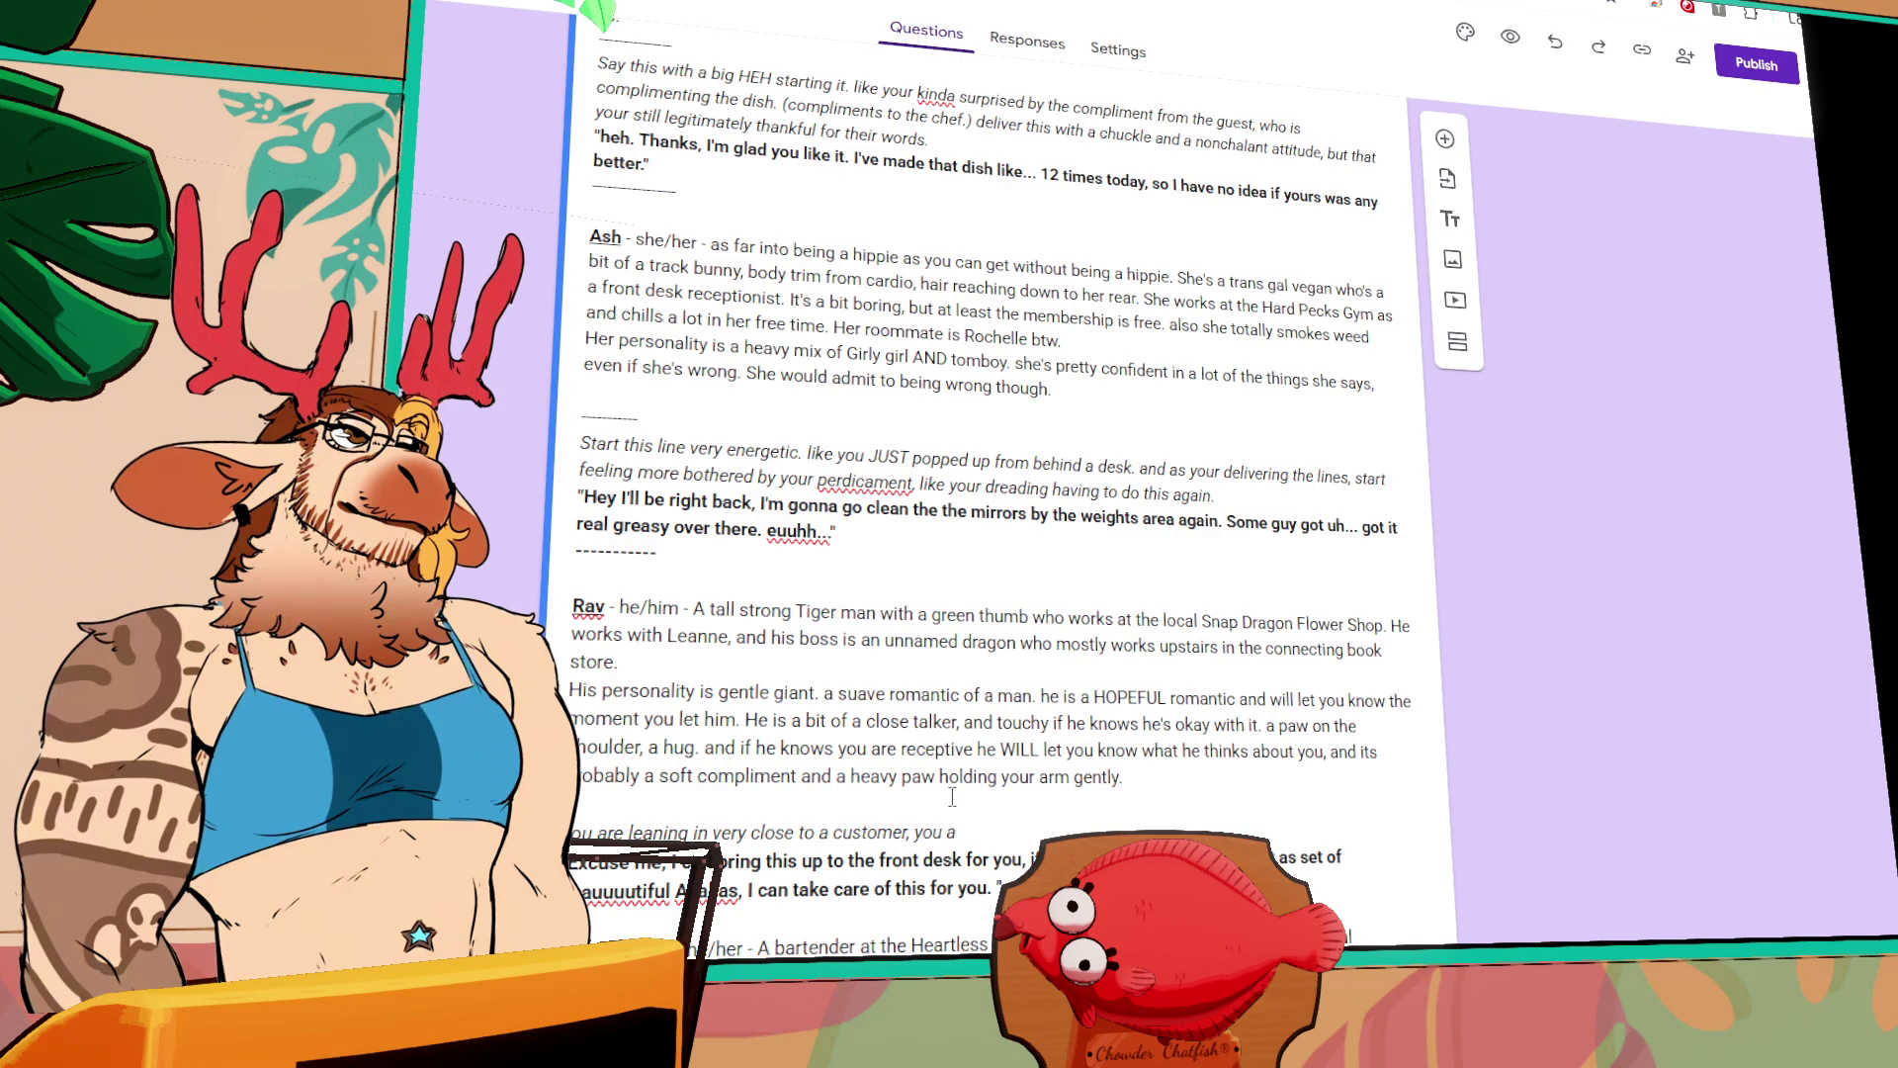
{"action": "type", "text": "a bit "}
{"action": "type", "text": "breathy, "}
{"action": "type", "text": "very"}
{"action": "type", "text": " od"}
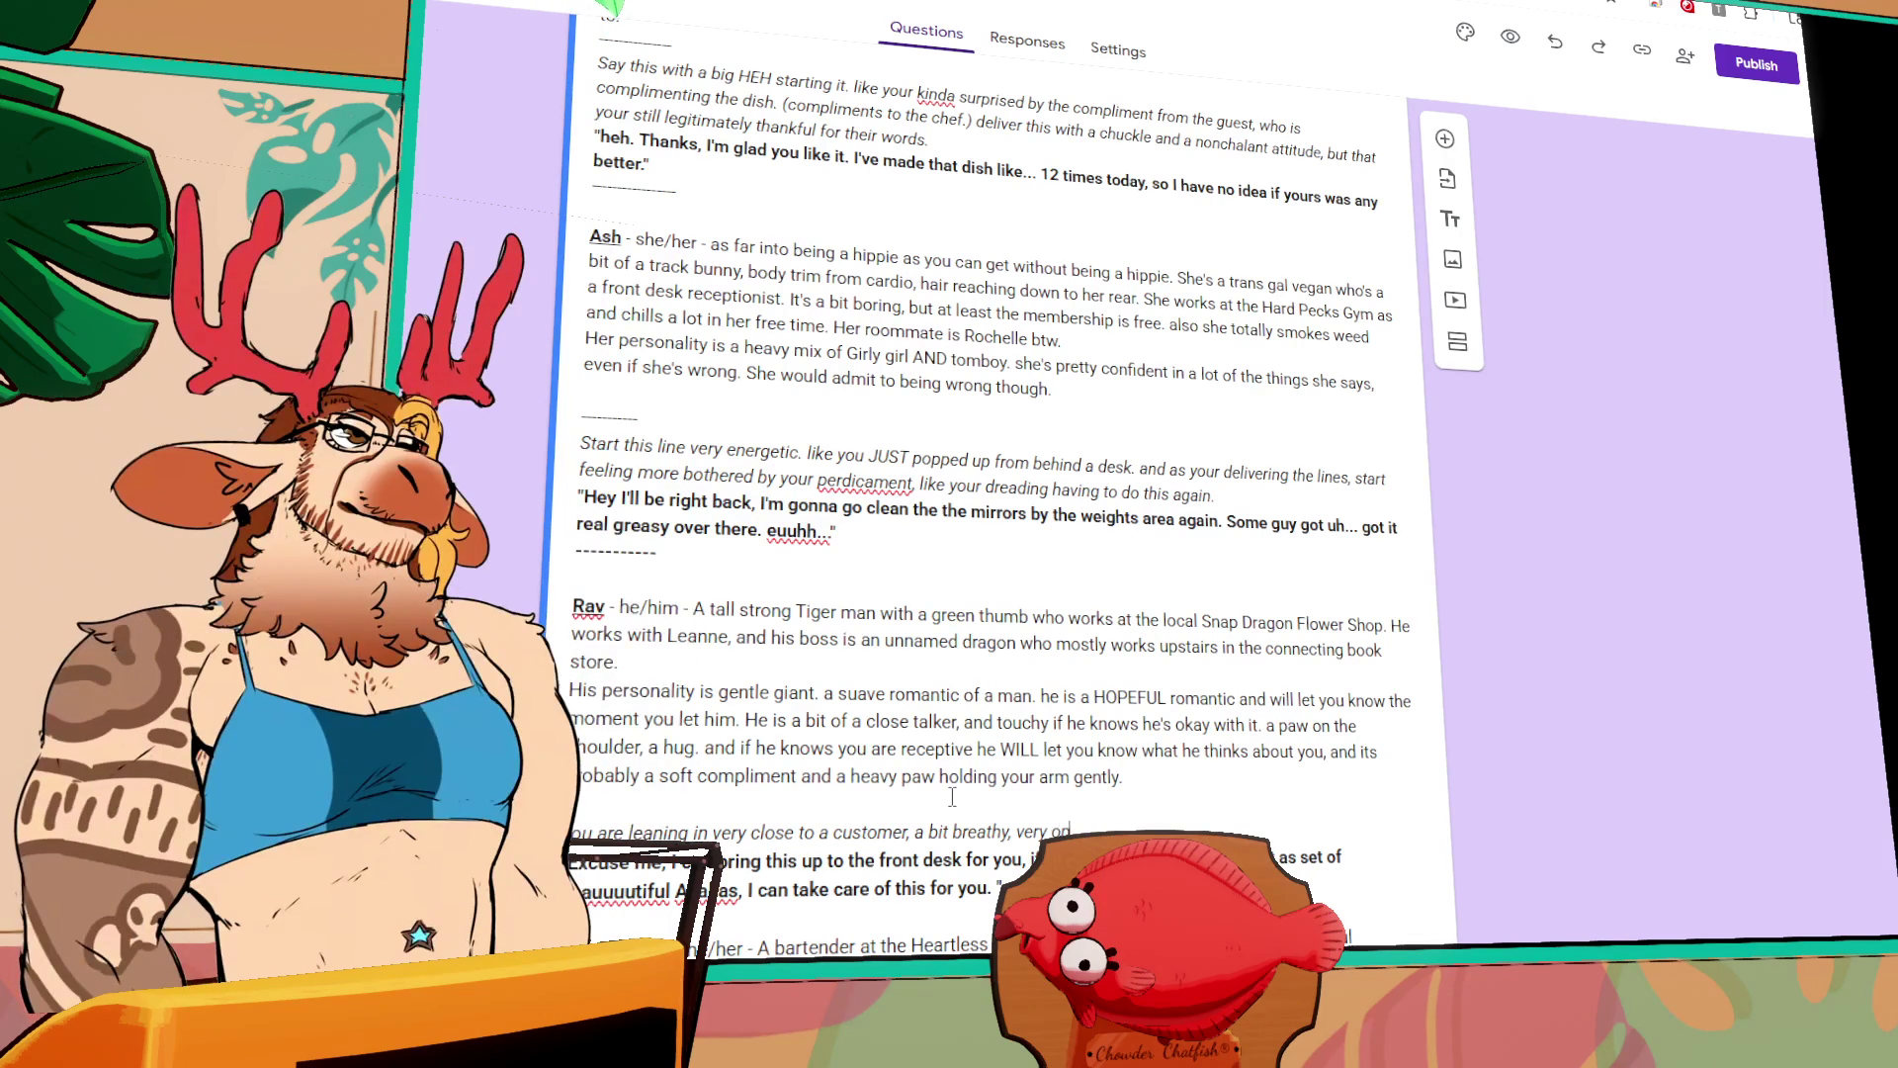
{"action": "key", "text": "BackSpace"}
{"action": "key", "text": "BackSpace"}
{"action": "key", "text": "BackSpace"}
{"action": "type", "text": ". Happy to he"}
{"action": "type", "text": "lp them"}
{"action": "type", "text": ", a genuine of"}
{"action": "type", "text": "fer to carry"}
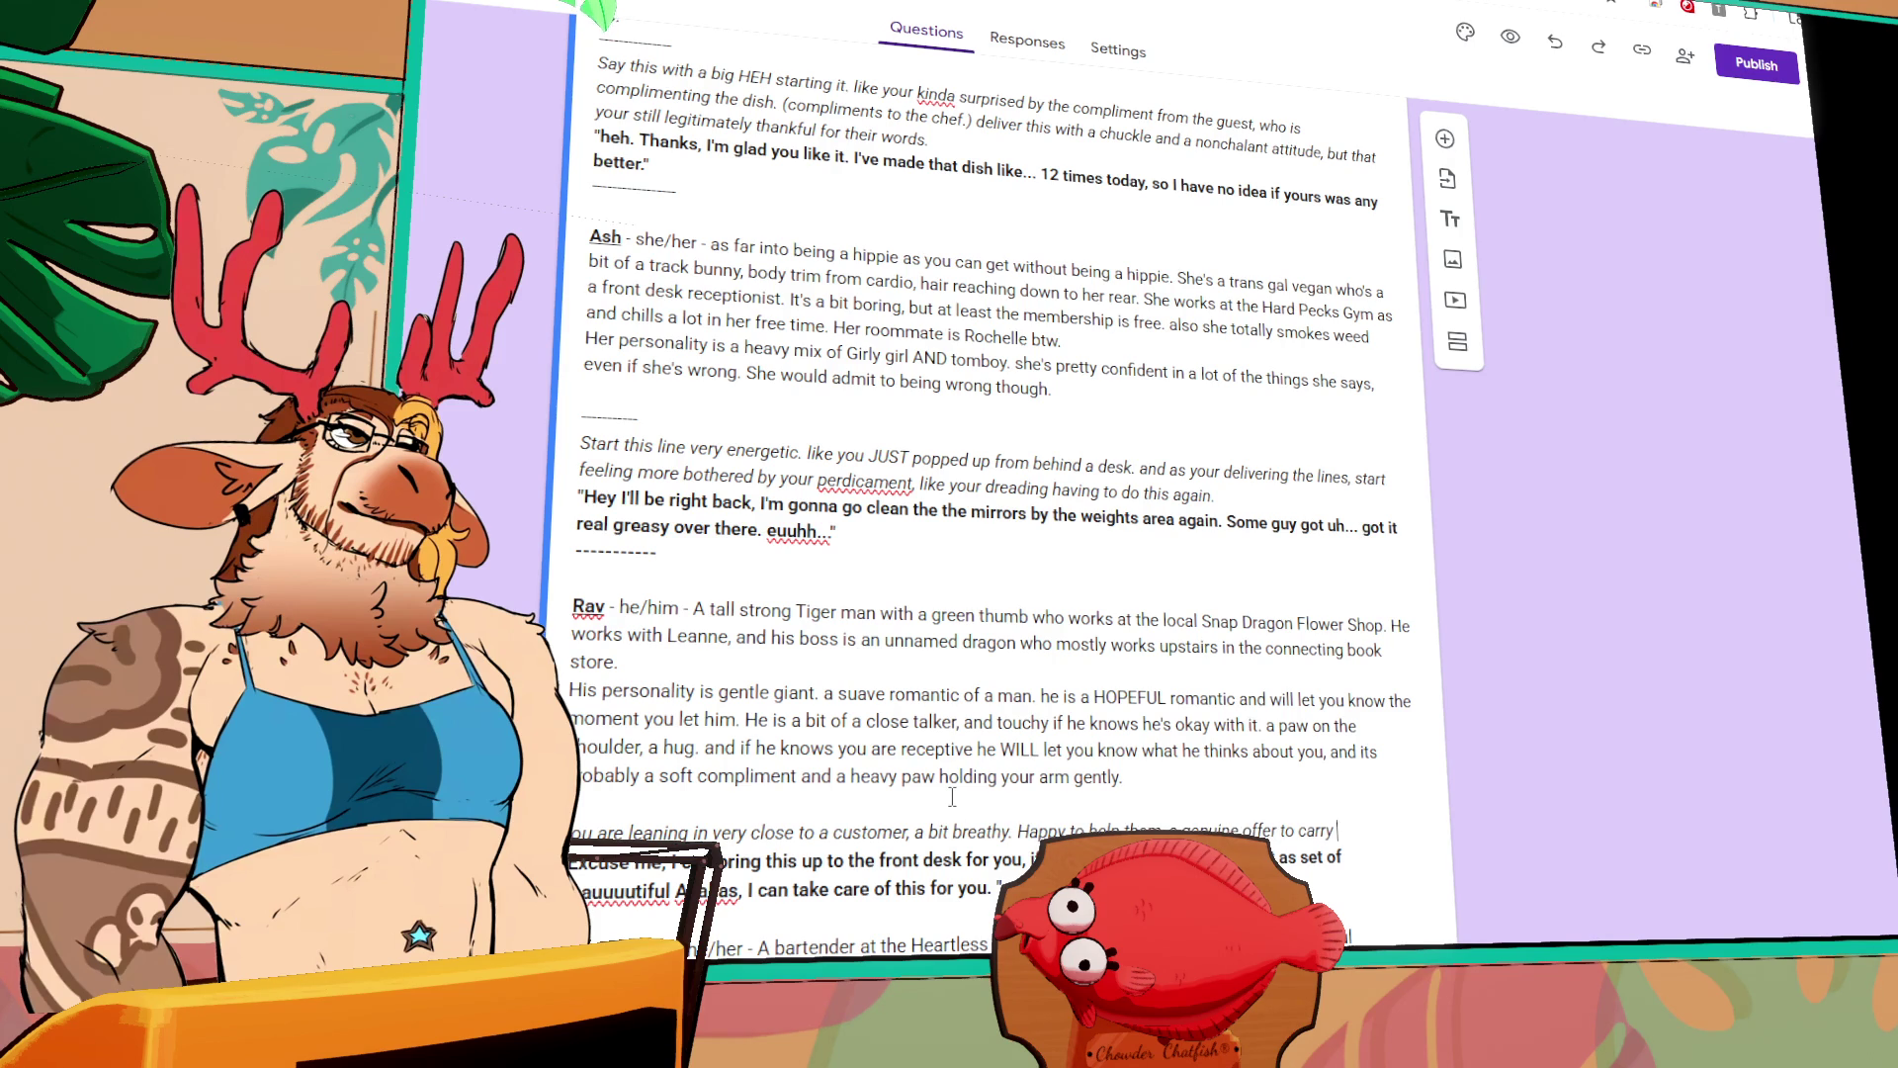
{"action": "type", "text": " a heavy plant and"}
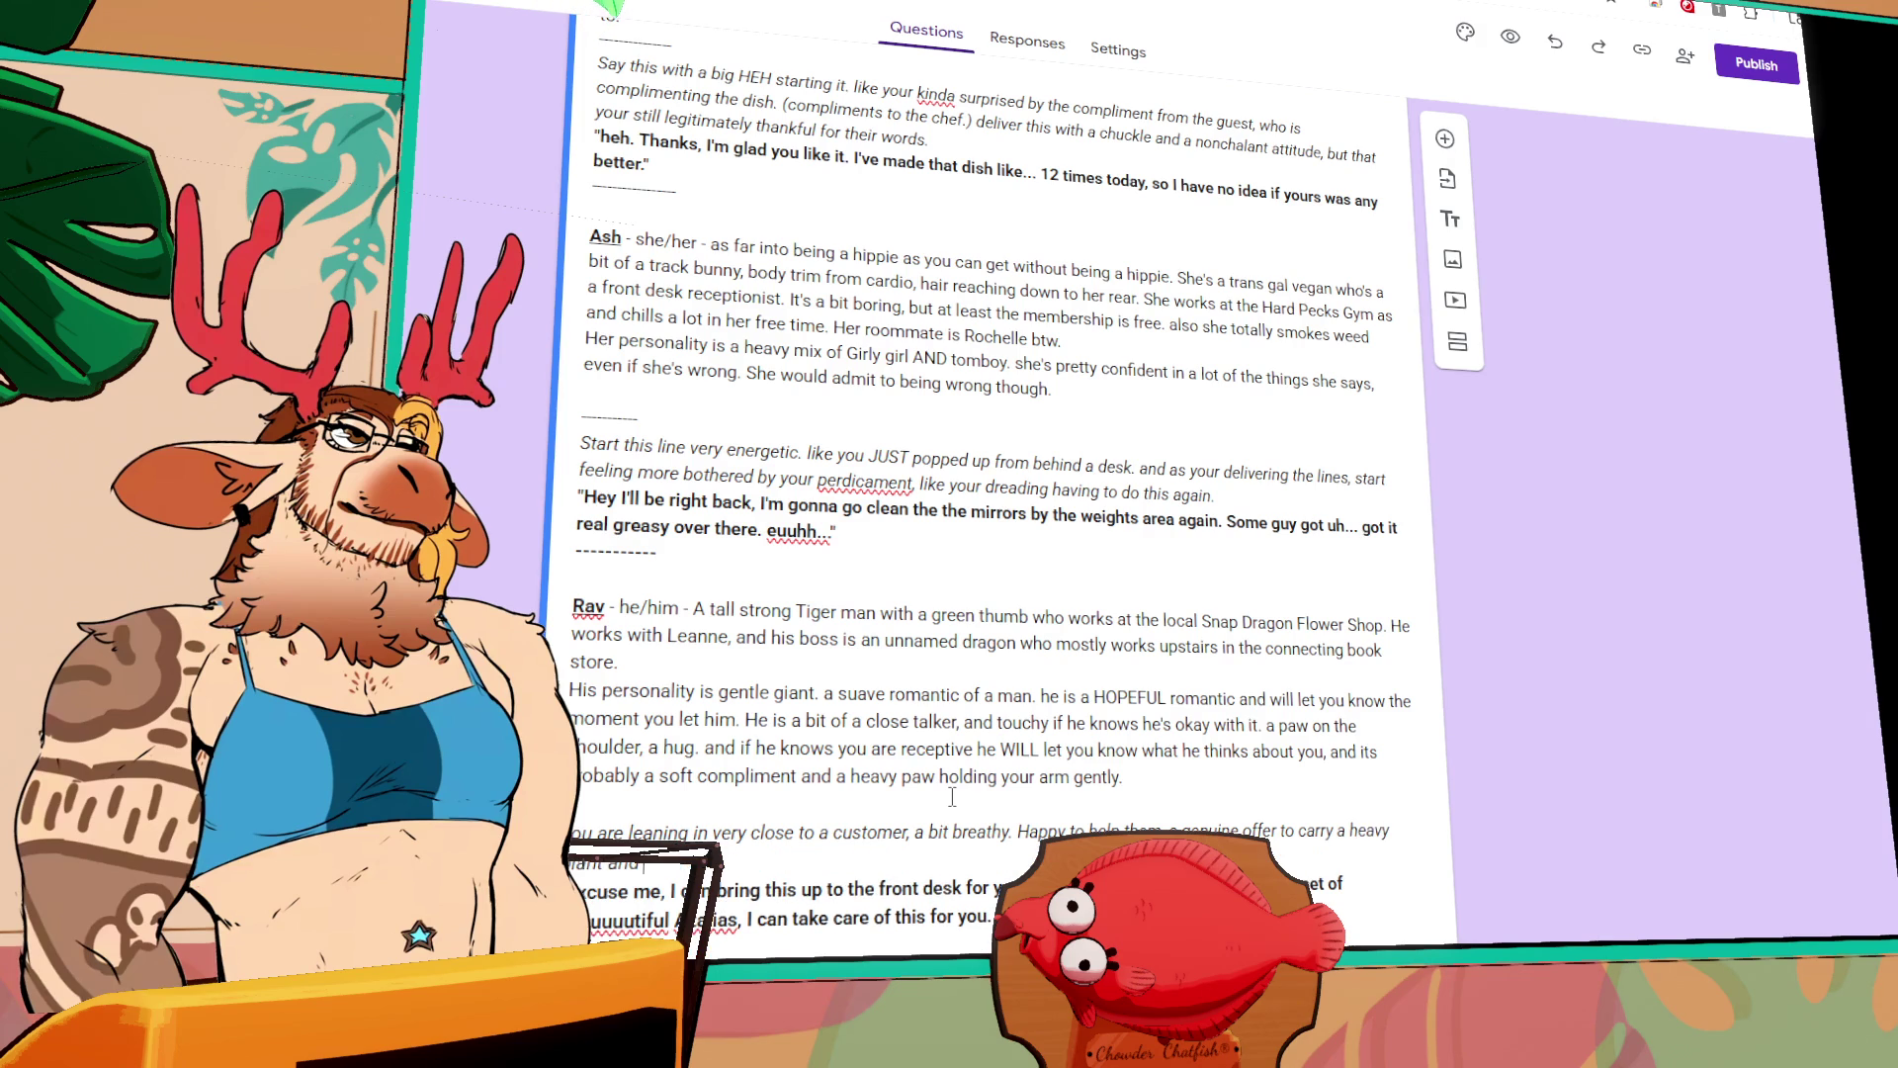
{"action": "type", "text": " urge to pot and tend"}
{"action": "type", "text": " to it rises within"}
{"action": "type", "text": " you. "}
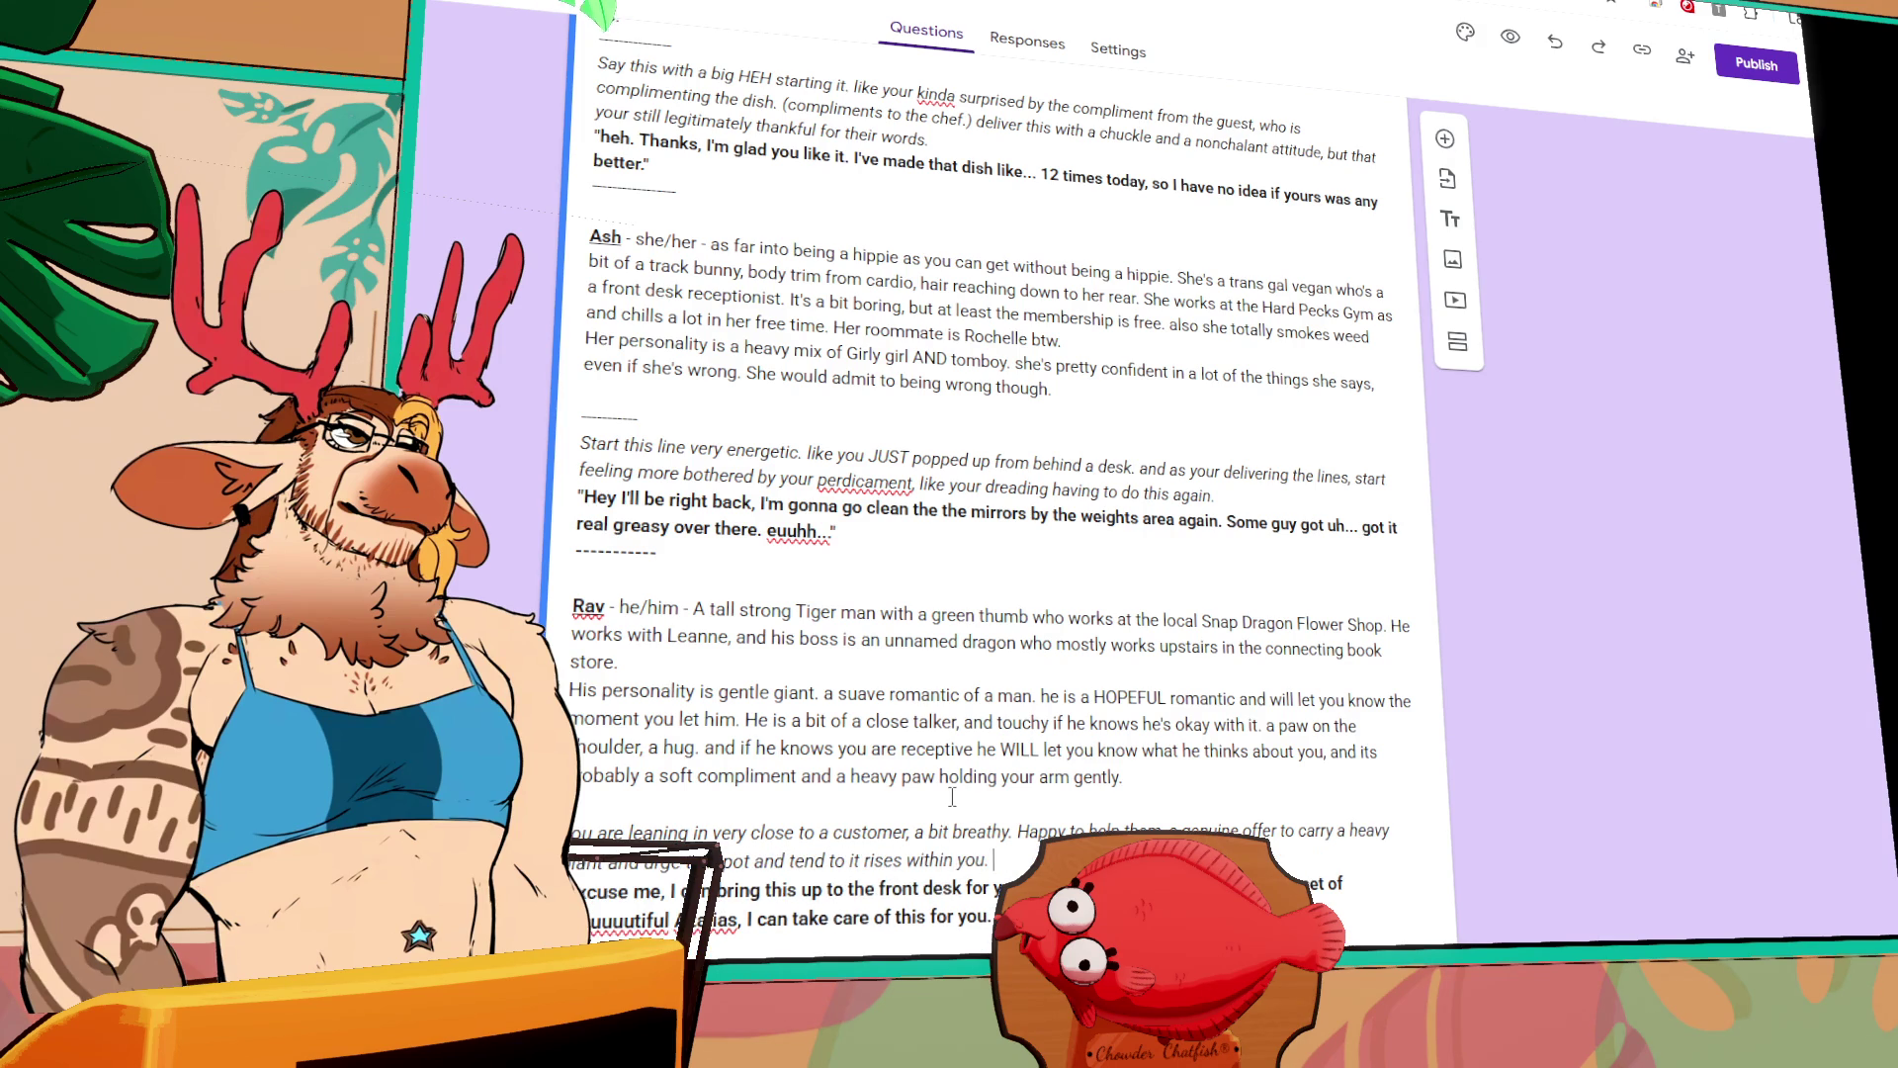
{"action": "type", "text": "delive"}
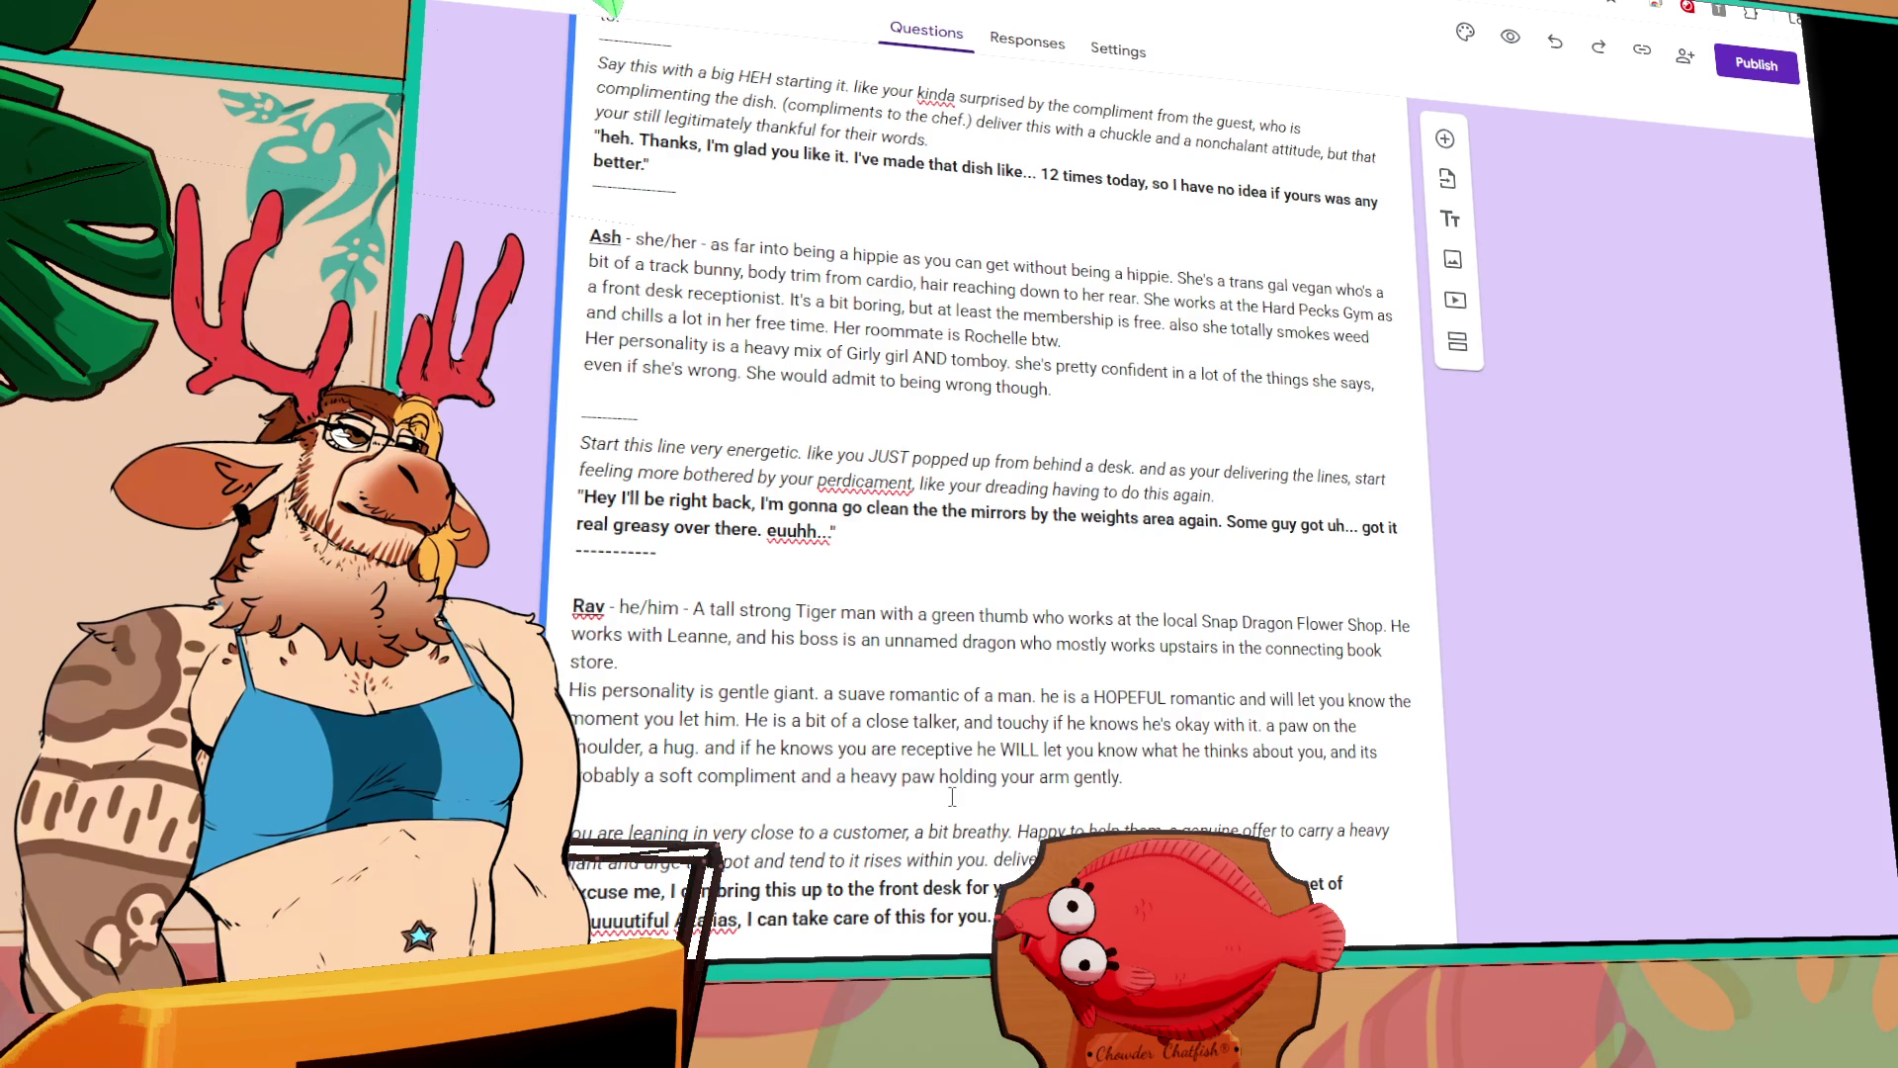